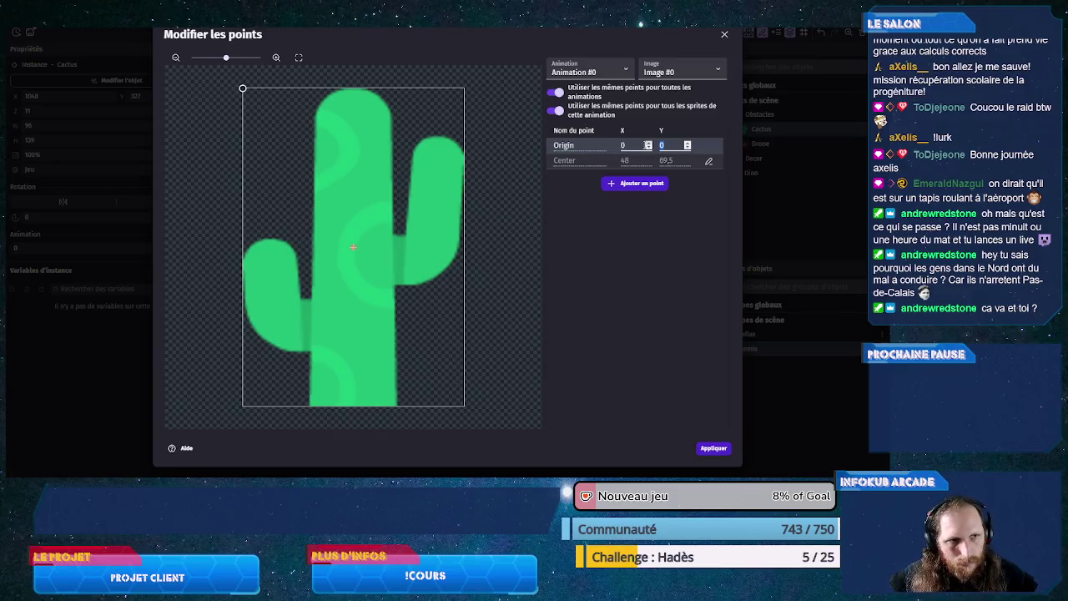
# Step: Set the Cactus Animation #0 origin to X 48, Y 138.5
pyautogui.write('48')
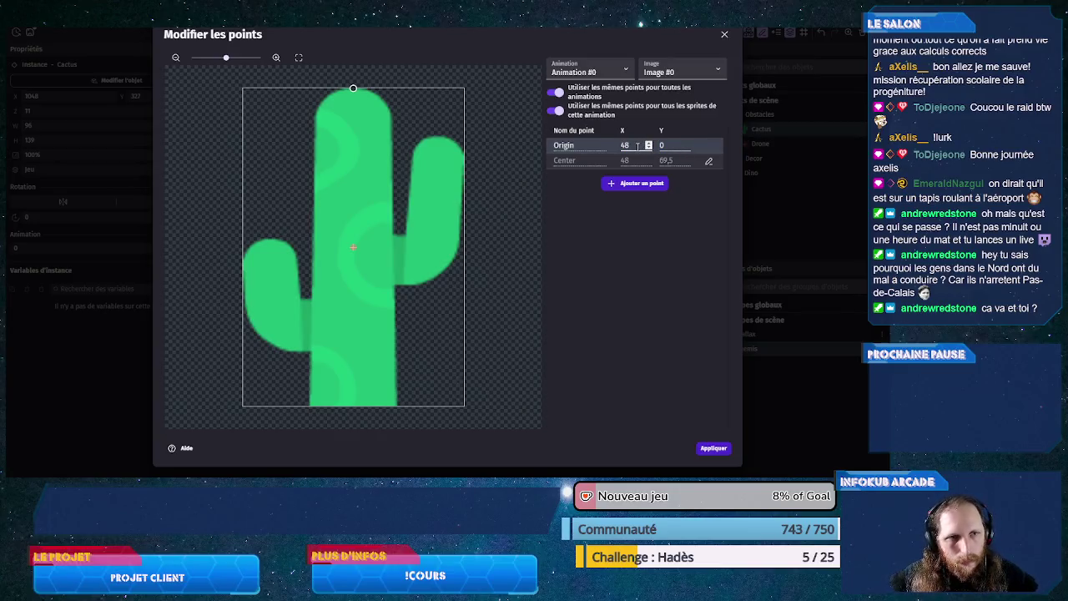
pyautogui.click(667, 145)
pyautogui.write('144')
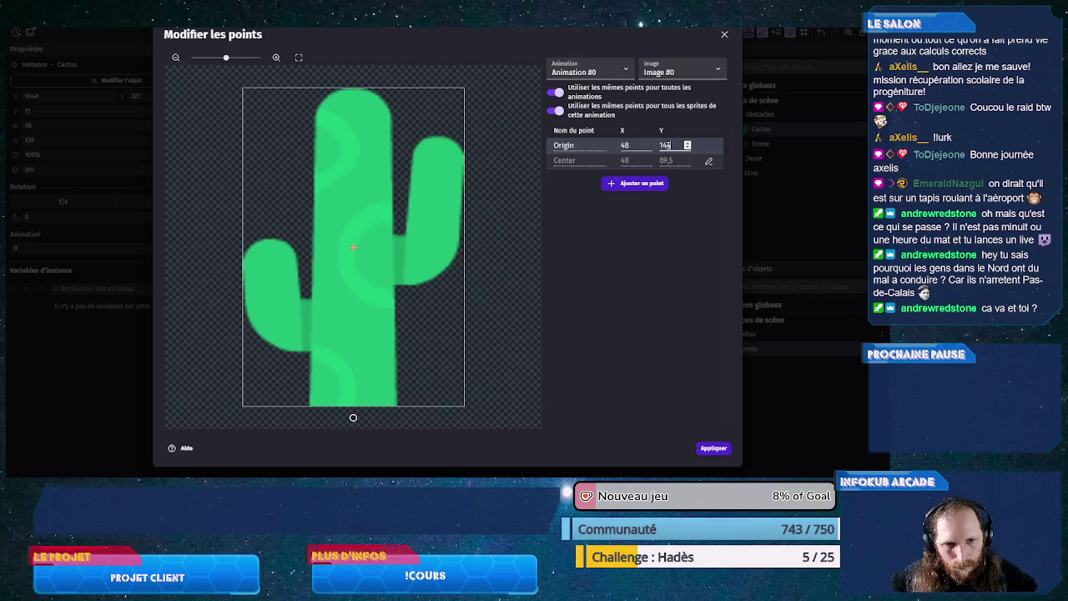
pyautogui.press('Down')
pyautogui.press('Down')
pyautogui.press('Down')
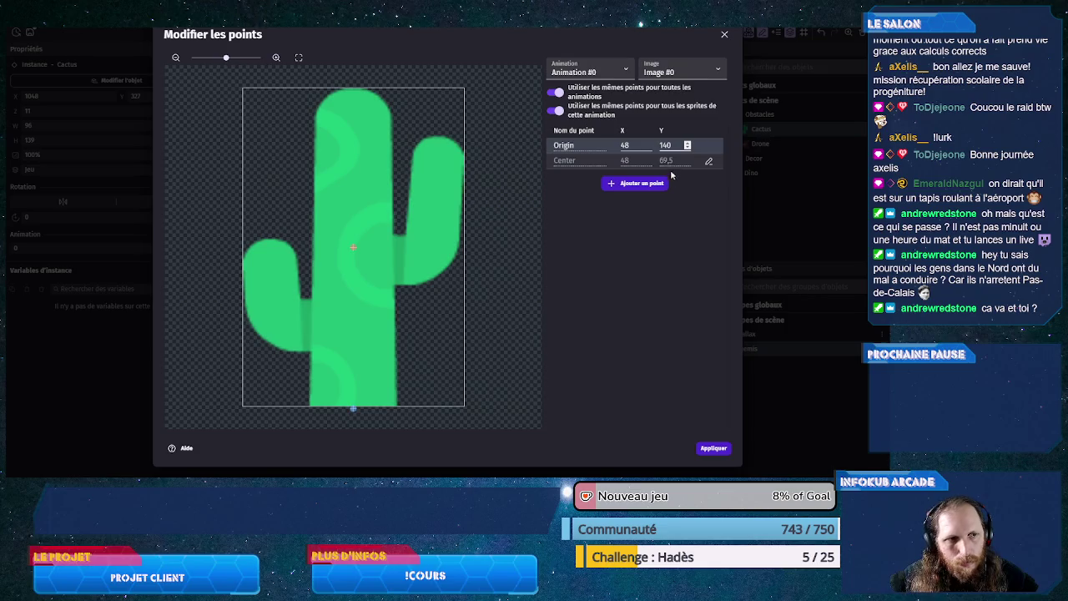
pyautogui.press('Down')
pyautogui.press('BackSpace')
pyautogui.write('8.5')
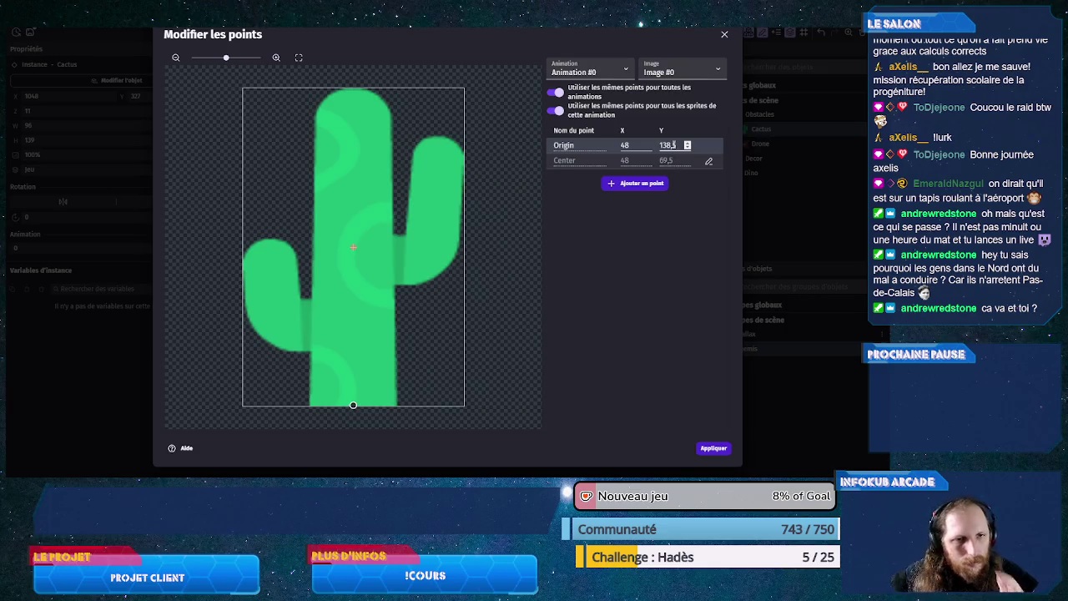
# Step: Stop sharing points across animations and set Animation #1's origin to 35, 135
pyautogui.click(556, 91)
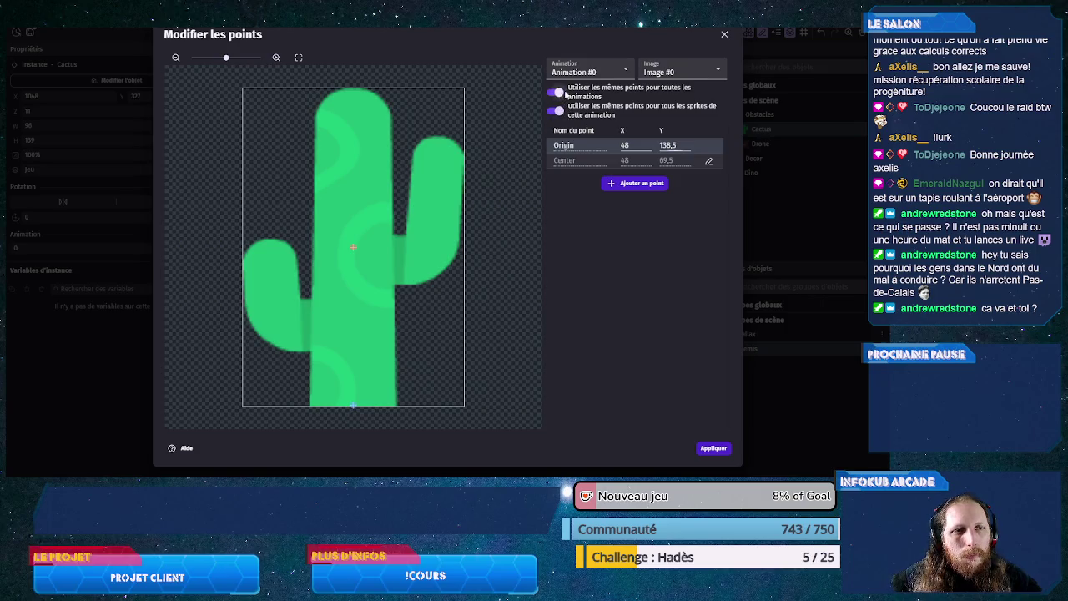
pyautogui.click(659, 72)
pyautogui.click(620, 74)
pyautogui.click(603, 95)
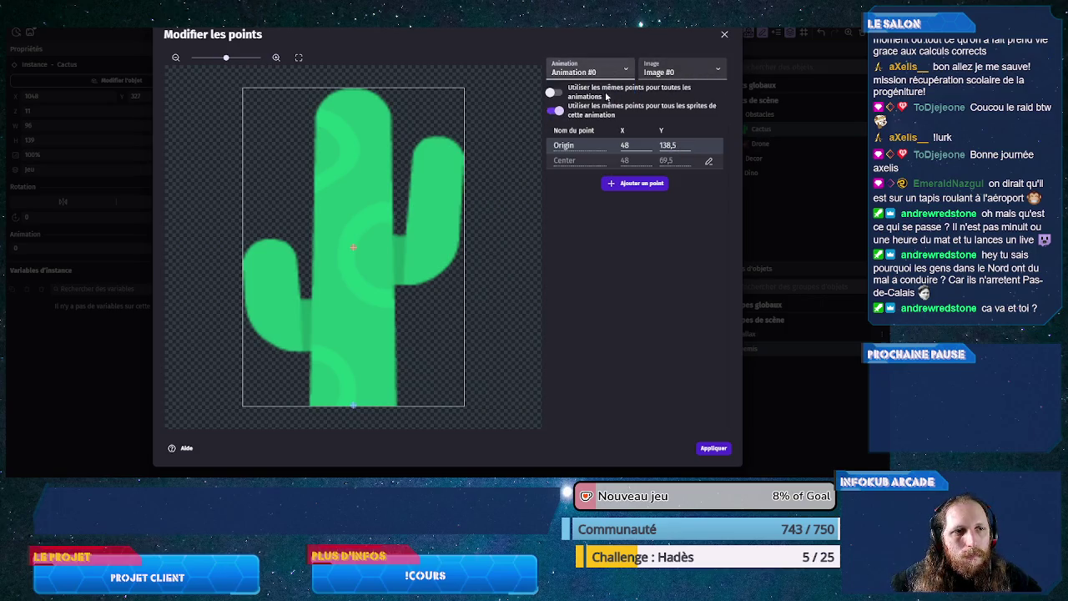
pyautogui.doubleClick(638, 146)
pyautogui.write('35')
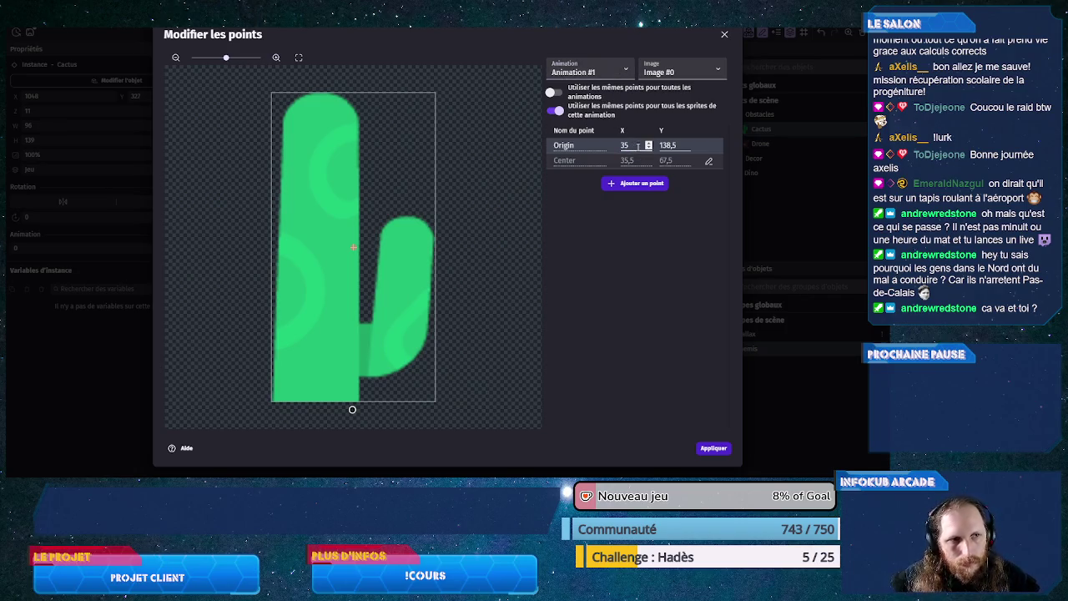
pyautogui.doubleClick(667, 146)
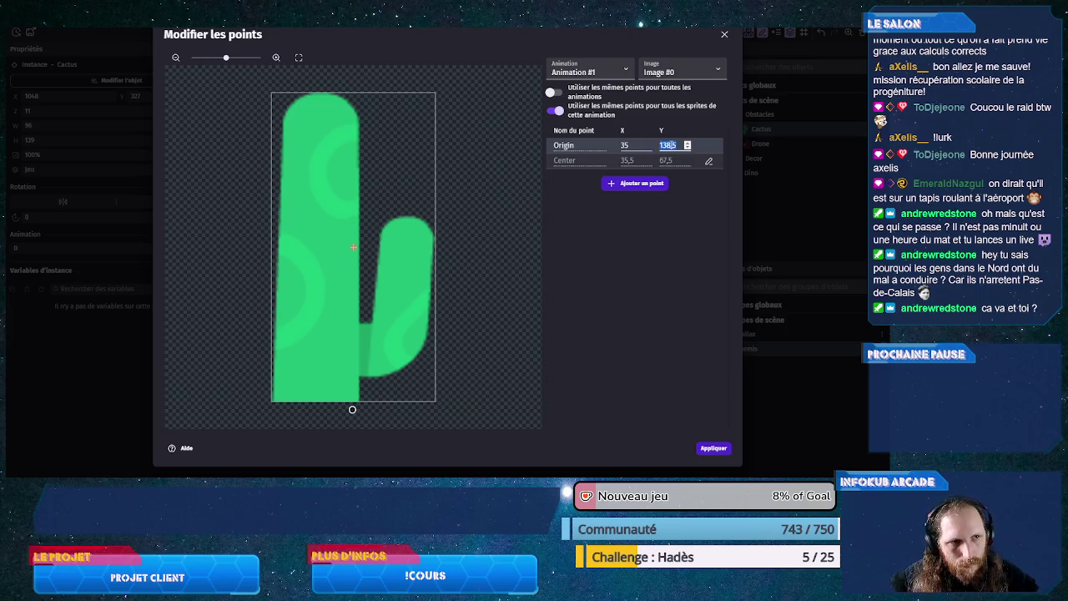
pyautogui.write('135')
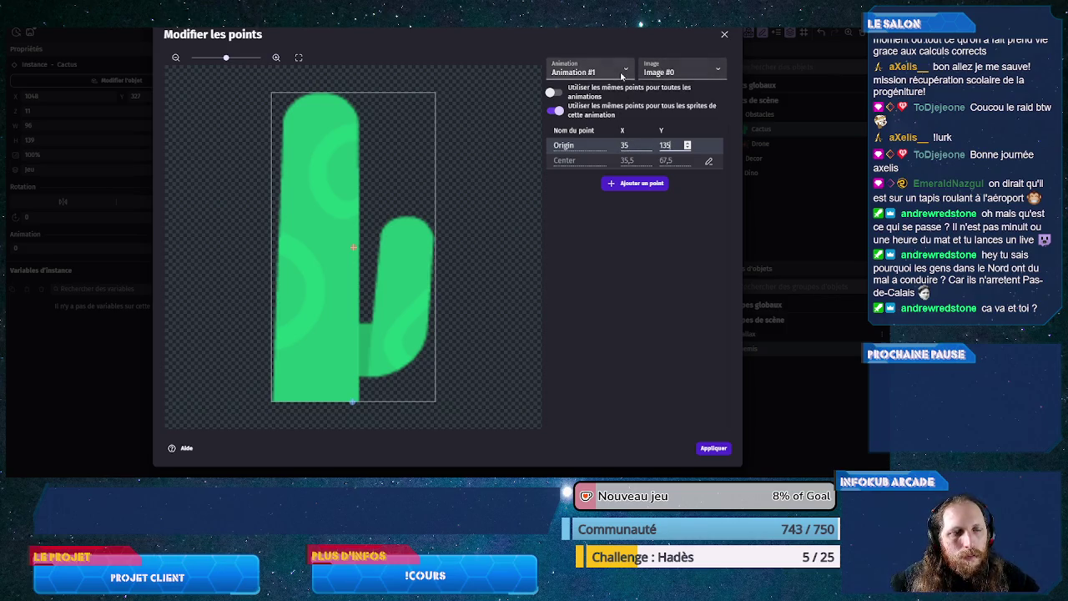
# Step: Set Animation #2's origin to 34, 133 and close the points editor
pyautogui.click(622, 75)
pyautogui.click(617, 102)
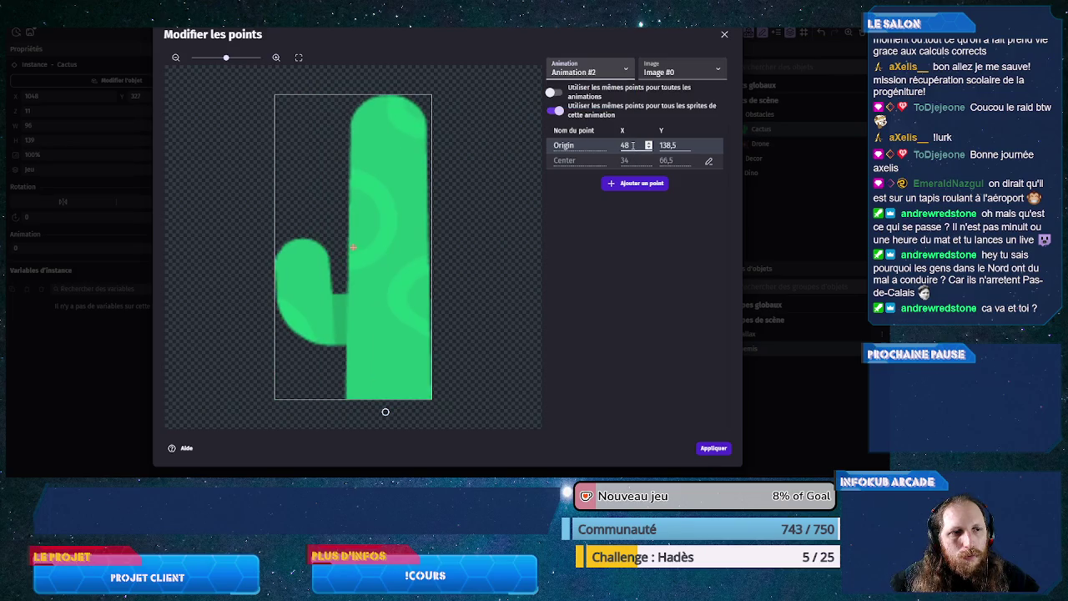
pyautogui.doubleClick(632, 146)
pyautogui.write('34')
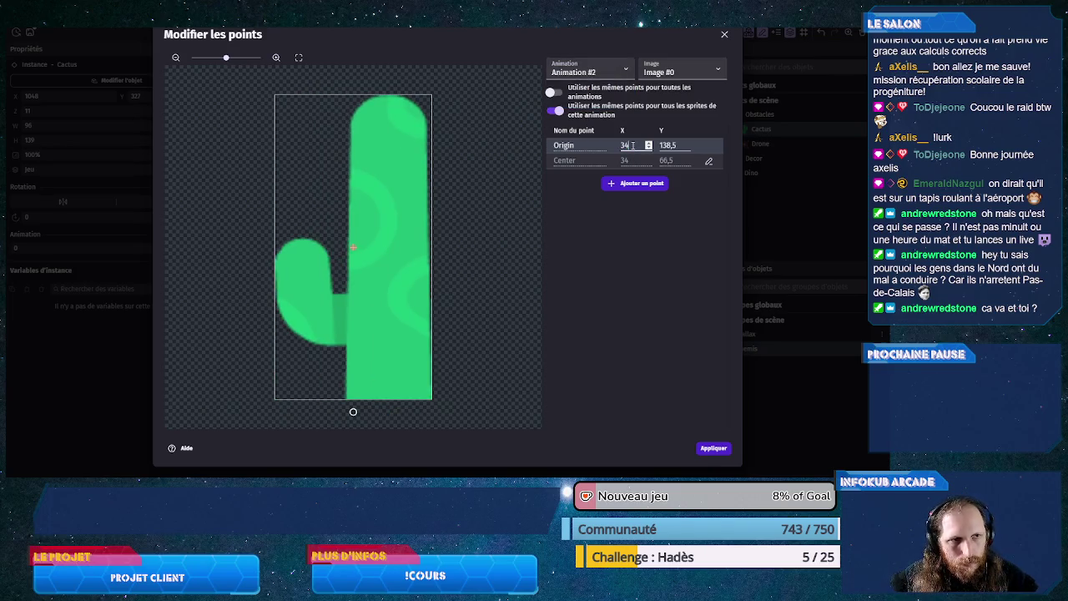
pyautogui.doubleClick(673, 145)
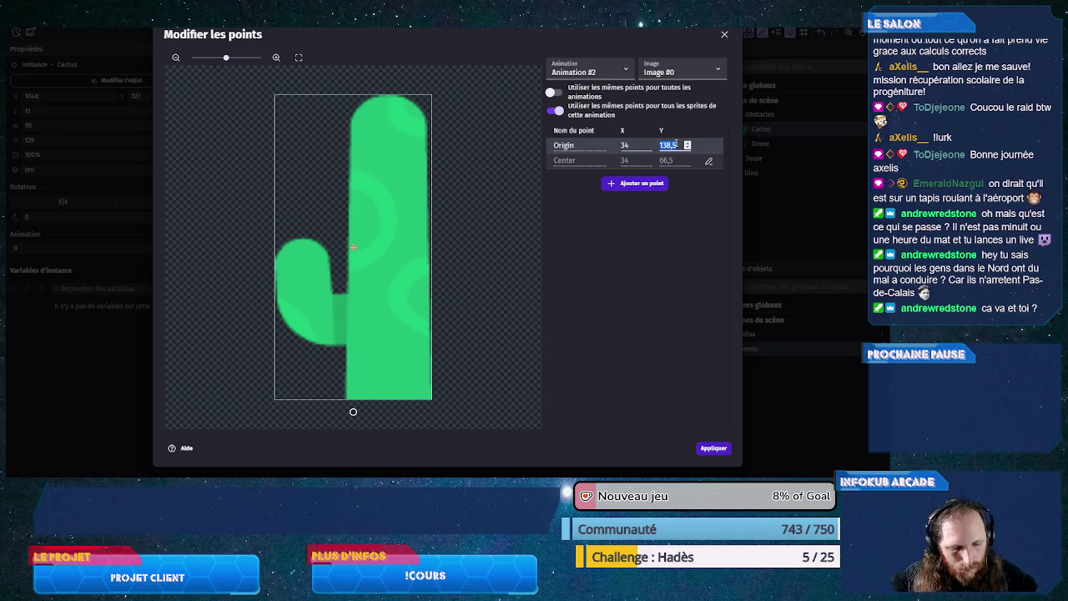
pyautogui.write('134')
pyautogui.press('BackSpace')
pyautogui.write('3')
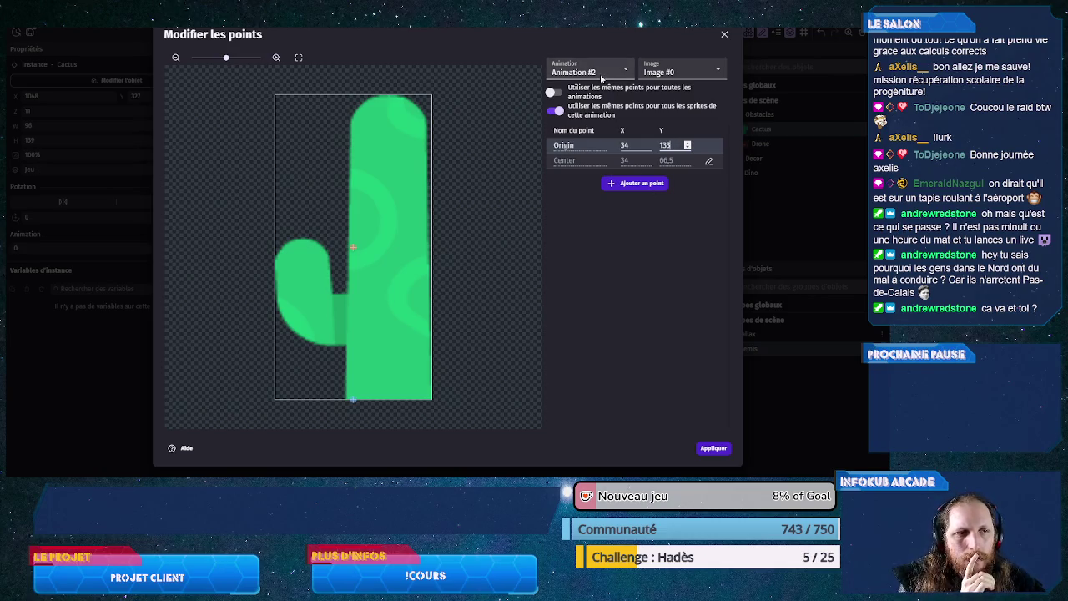
pyautogui.click(714, 448)
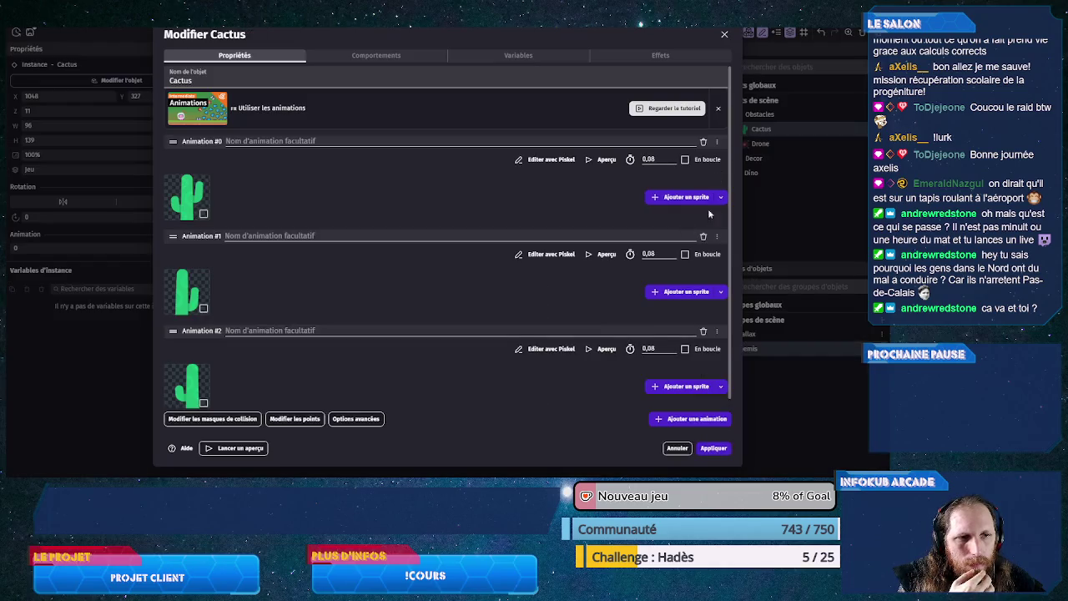
# Step: Apply the Cactus edits, check the Drone's origin (21, 20) and centre points, then apply the Drone editor
pyautogui.click(714, 451)
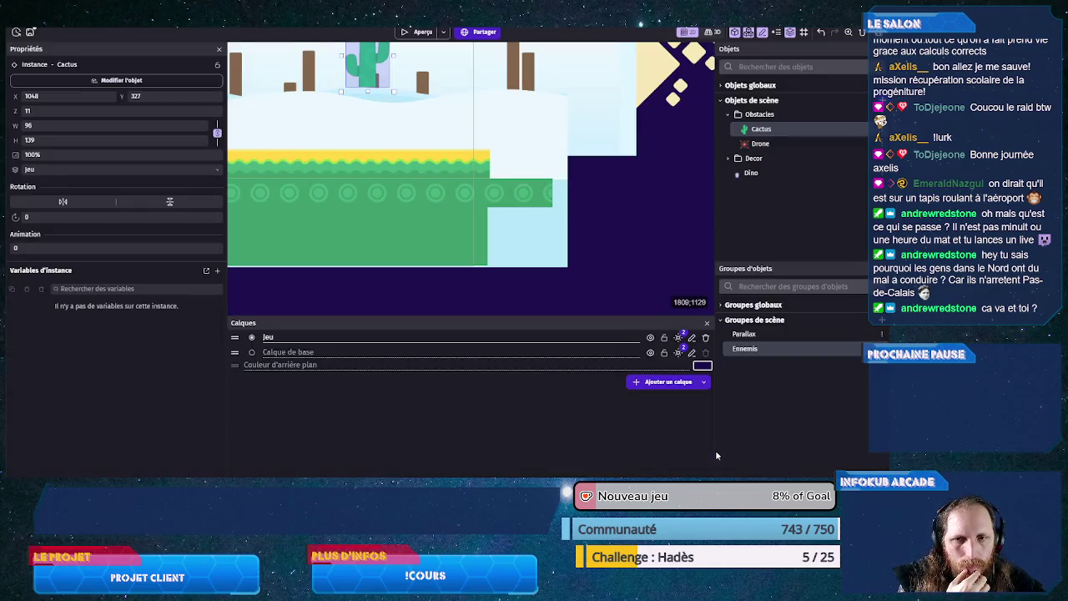
pyautogui.doubleClick(763, 144)
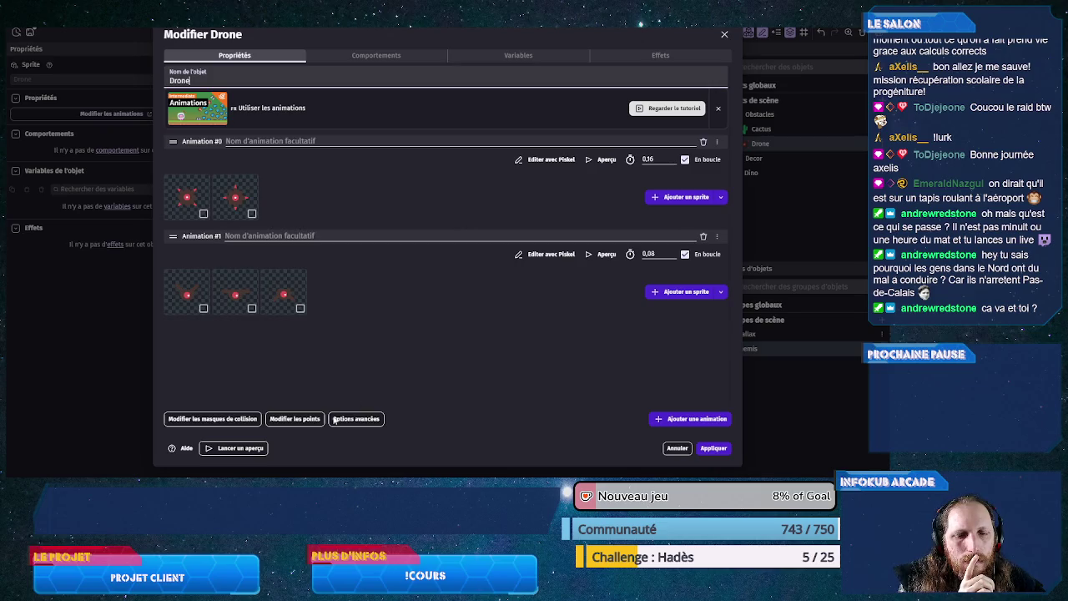
pyautogui.click(277, 418)
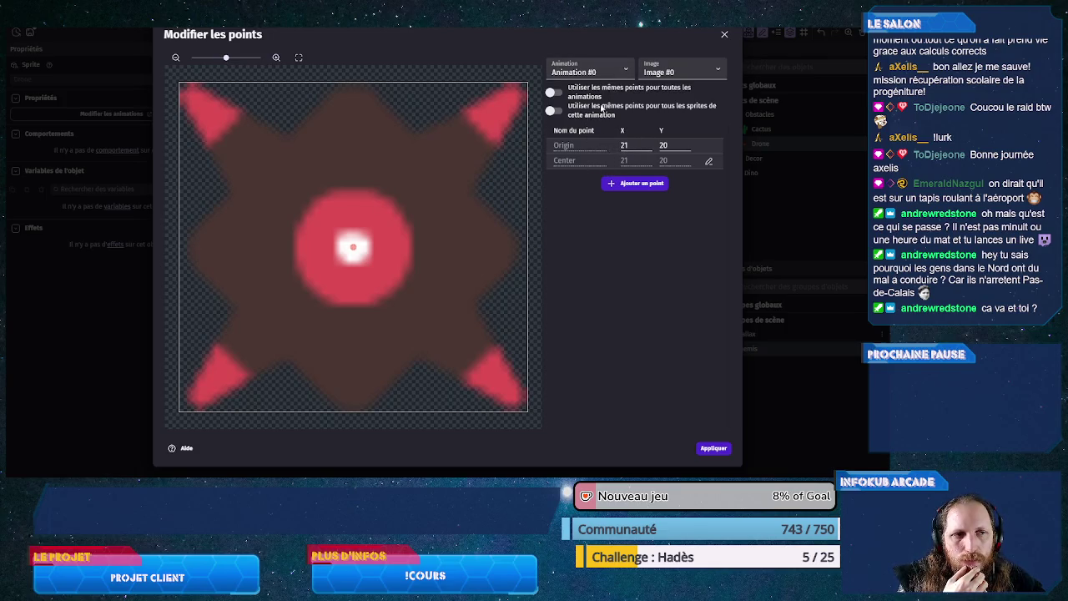
pyautogui.click(724, 34)
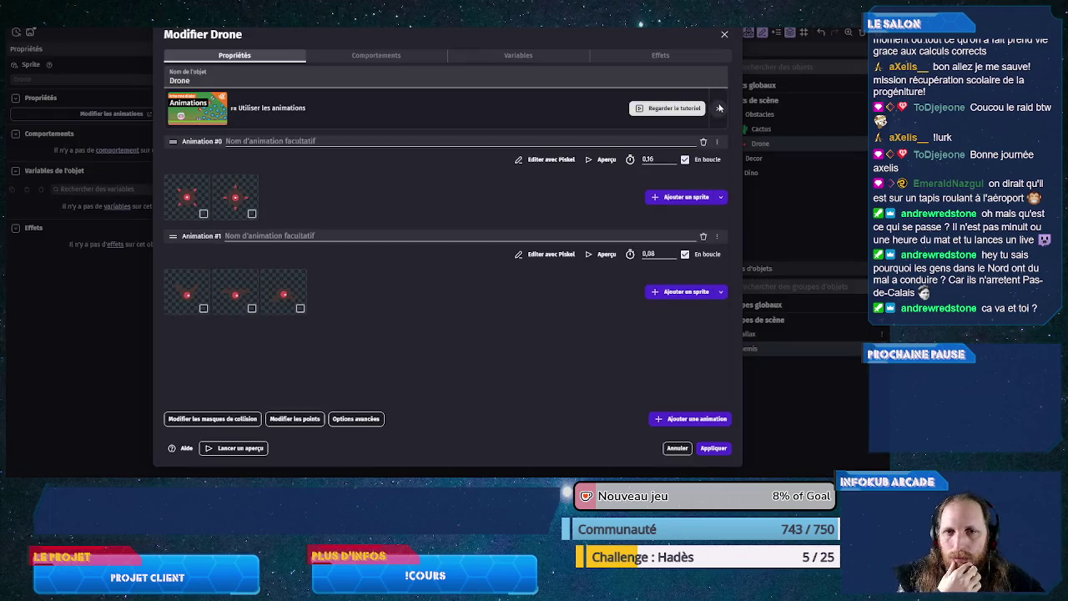
pyautogui.click(712, 448)
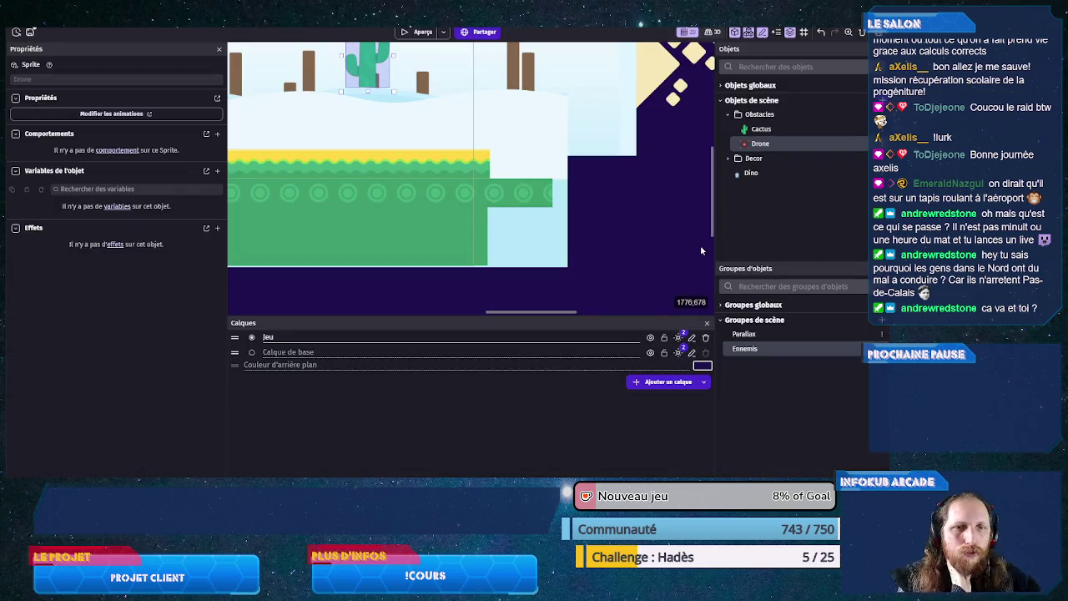
# Step: Add the PetitDino scene variable ycactus as a number with value 327
pyautogui.scroll(-3, 375, 177)
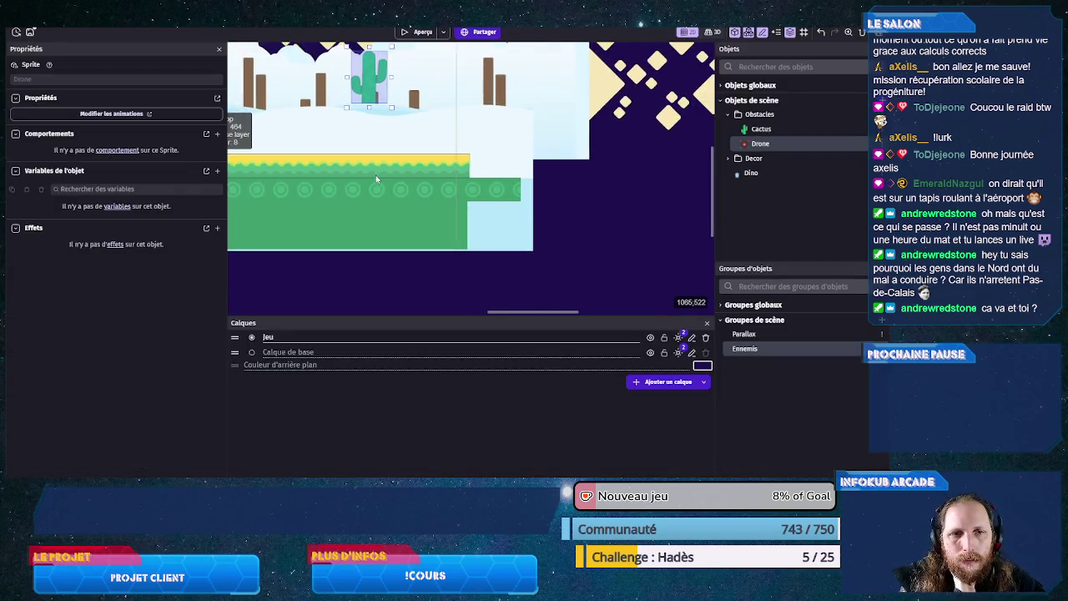
pyautogui.moveTo(341, 253); pyautogui.dragTo(450, 262)
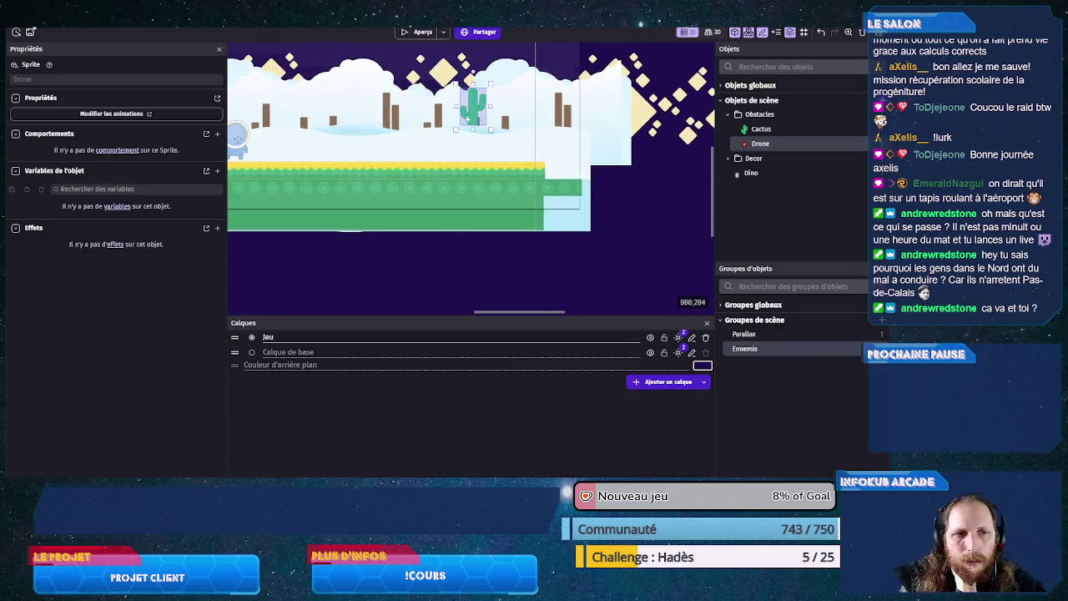
pyautogui.click(280, 365)
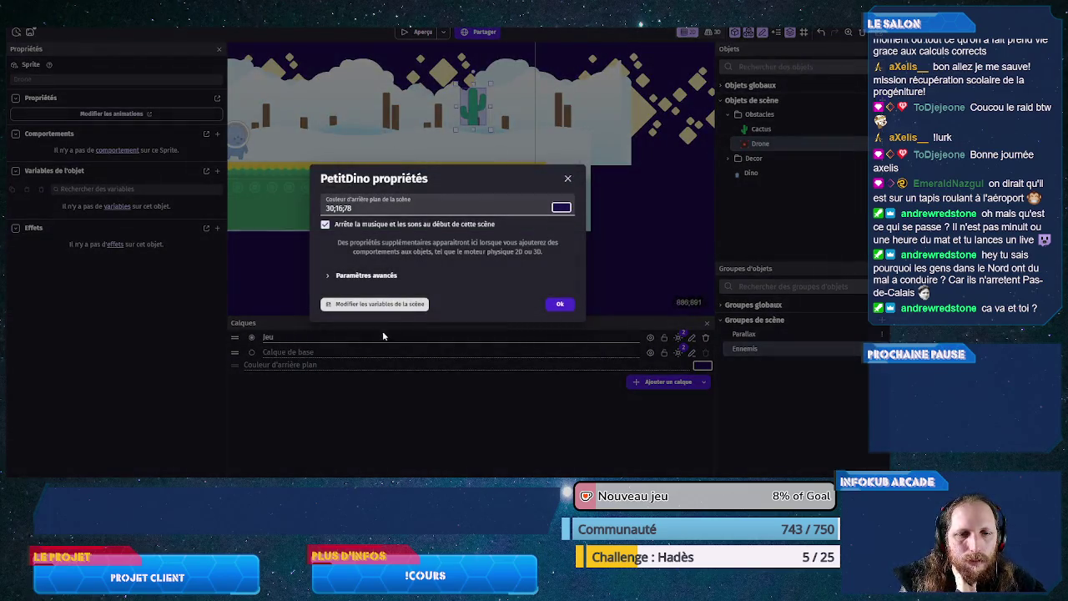
pyautogui.click(380, 304)
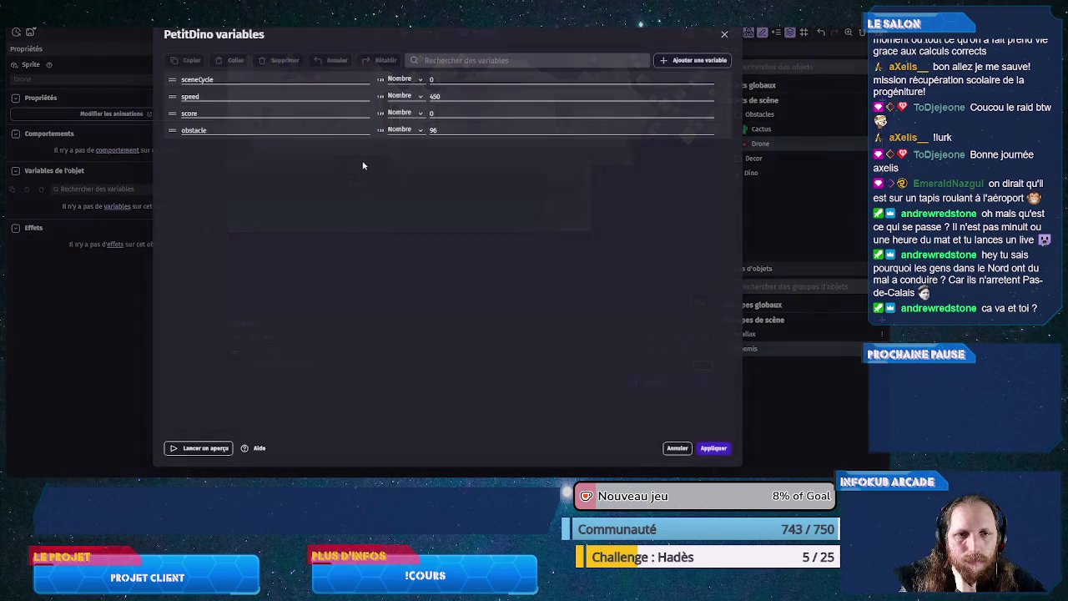
pyautogui.click(676, 62)
pyautogui.write('v')
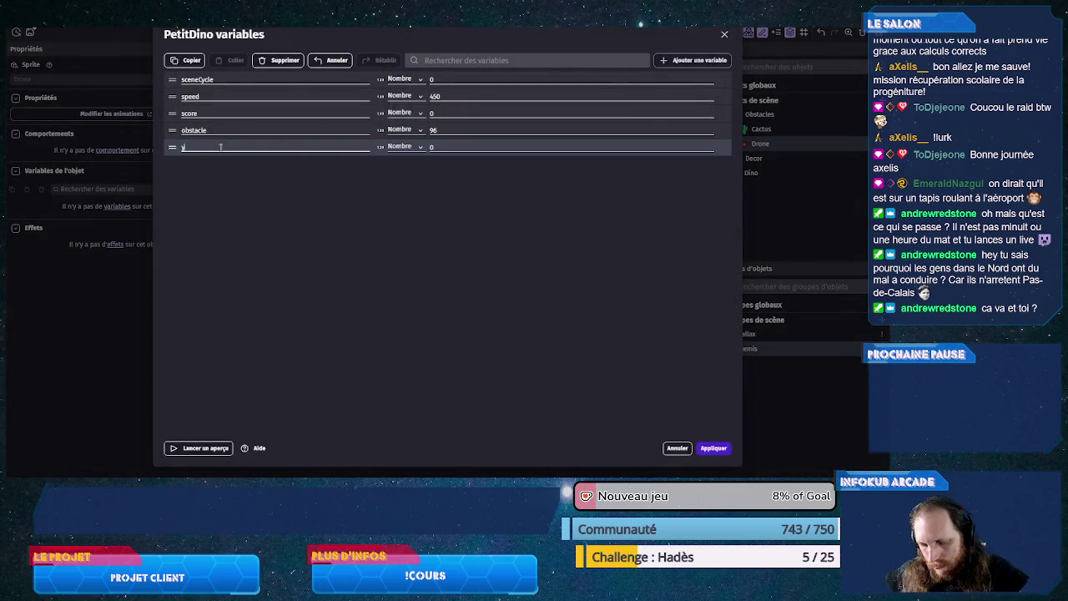
pyautogui.click(437, 146)
pyautogui.write('325')
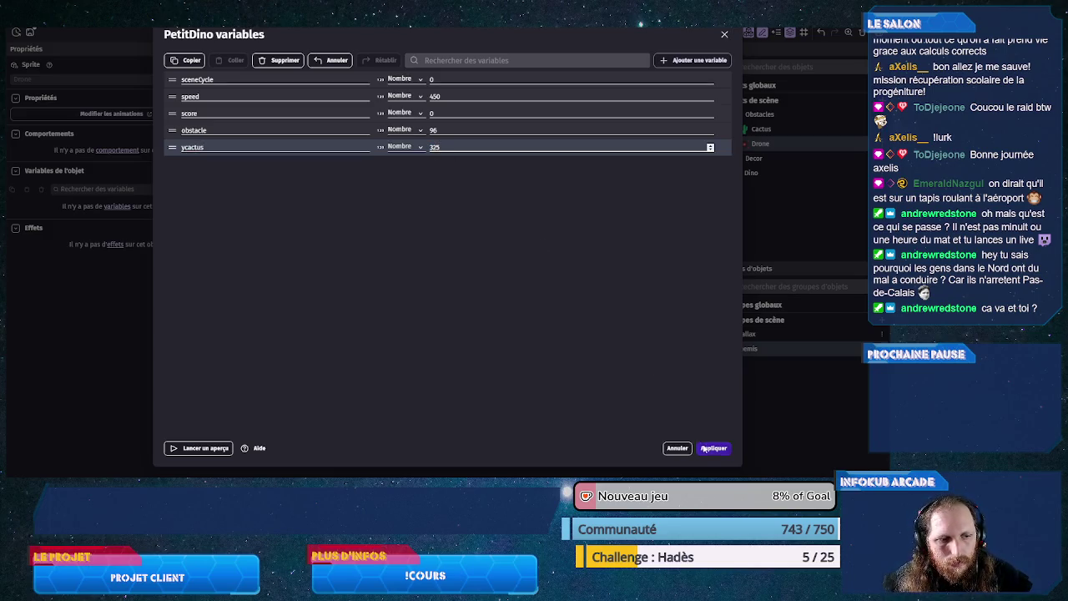
pyautogui.click(713, 448)
pyautogui.click(457, 149)
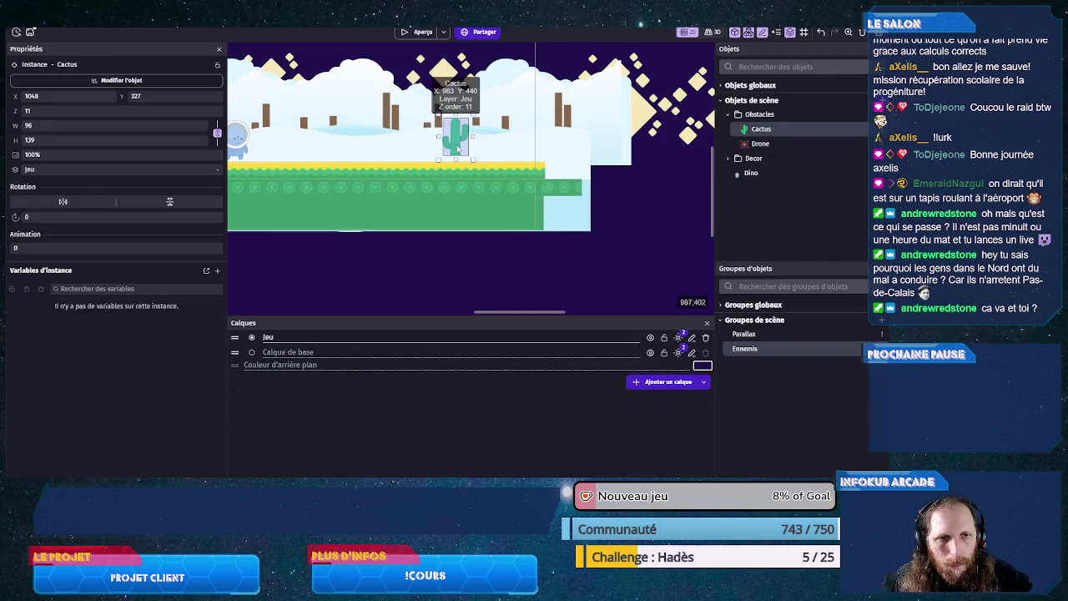
# Step: Move the cactus instance down onto the ground at Y 464
pyautogui.moveTo(457, 149); pyautogui.dragTo(452, 156)
pyautogui.scroll(5, 452, 155)
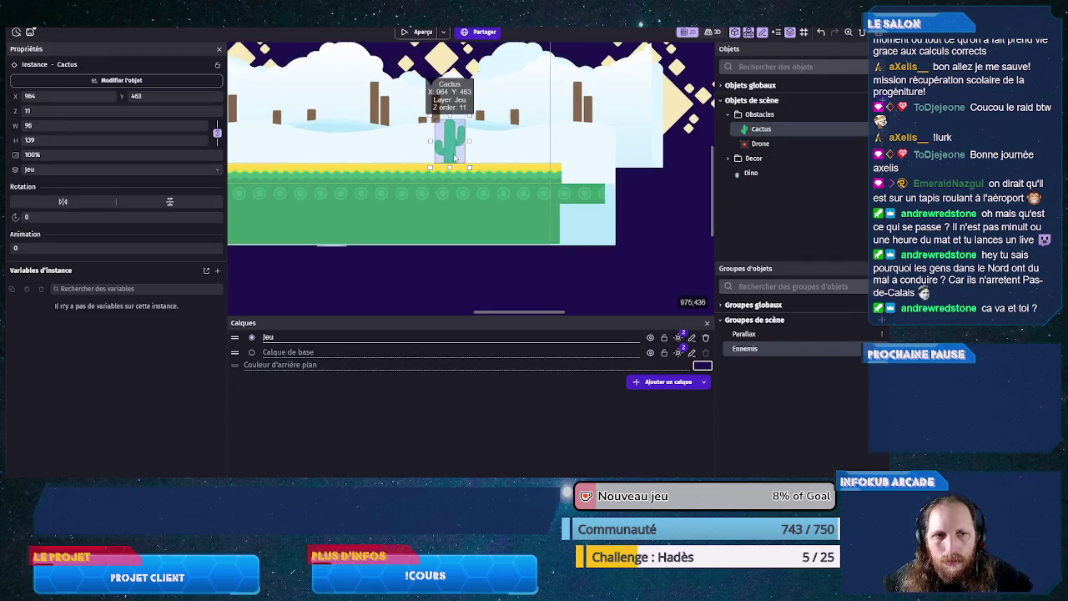
pyautogui.scroll(5, 454, 158)
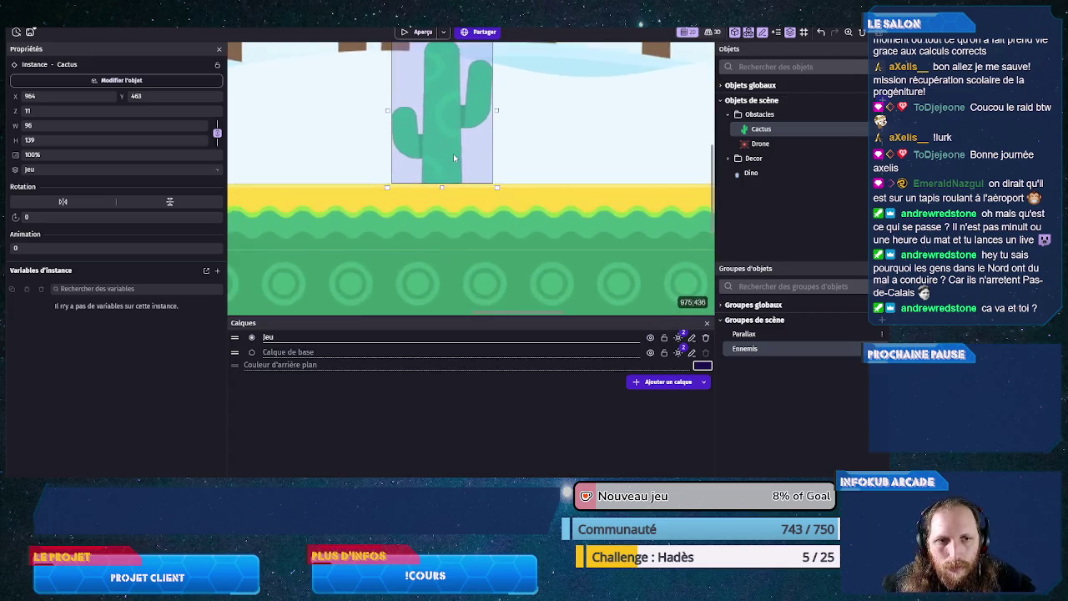
pyautogui.click(167, 96)
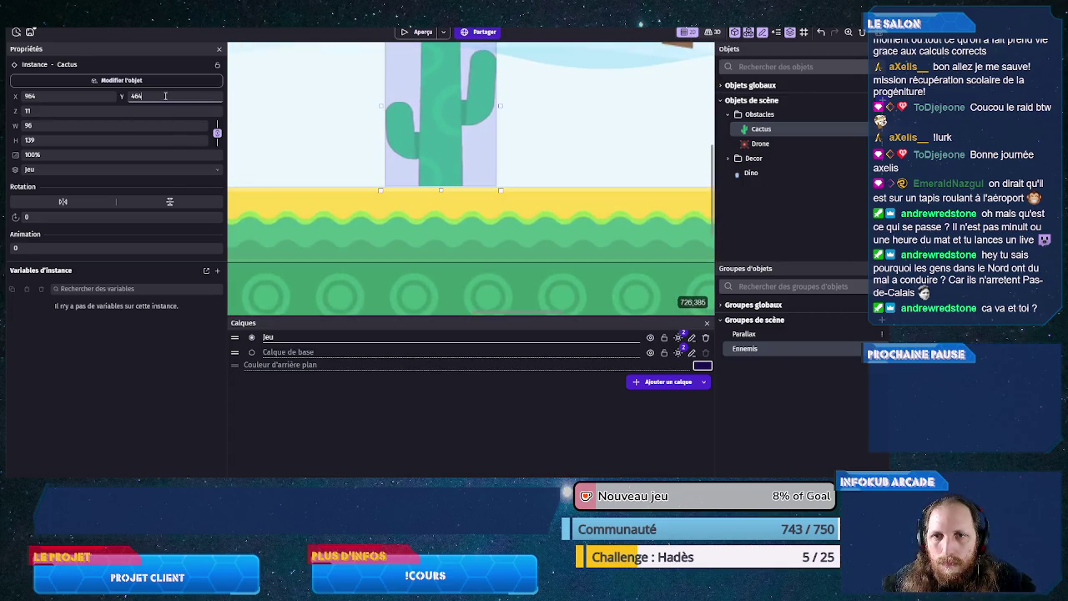
pyautogui.press('Up')
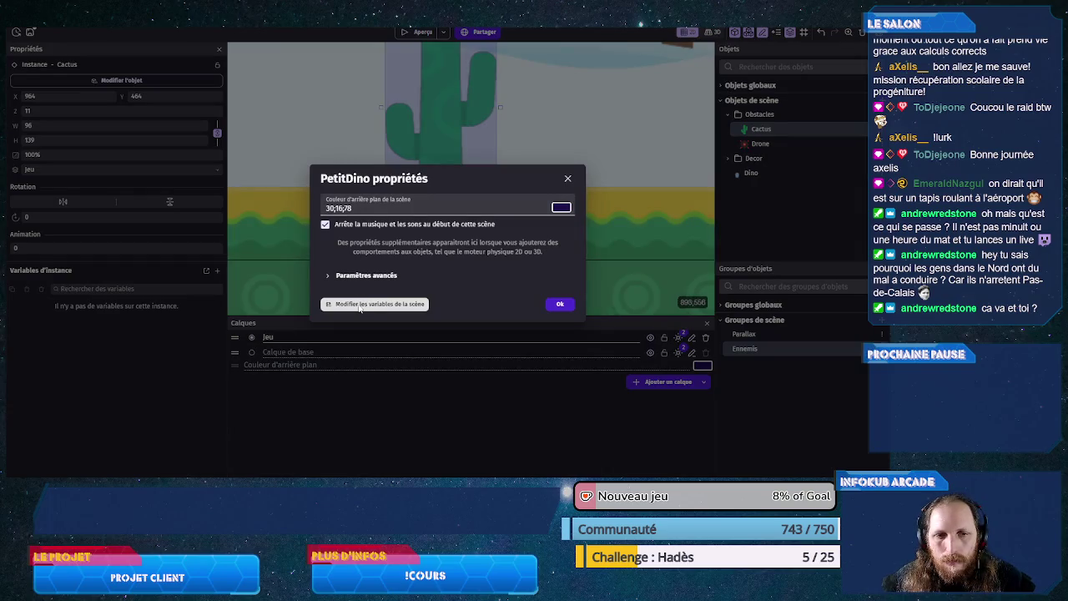
# Step: Set scene variable ycactus to 464, add a number variable ydrone, and apply
pyautogui.click(359, 301)
pyautogui.click(454, 148)
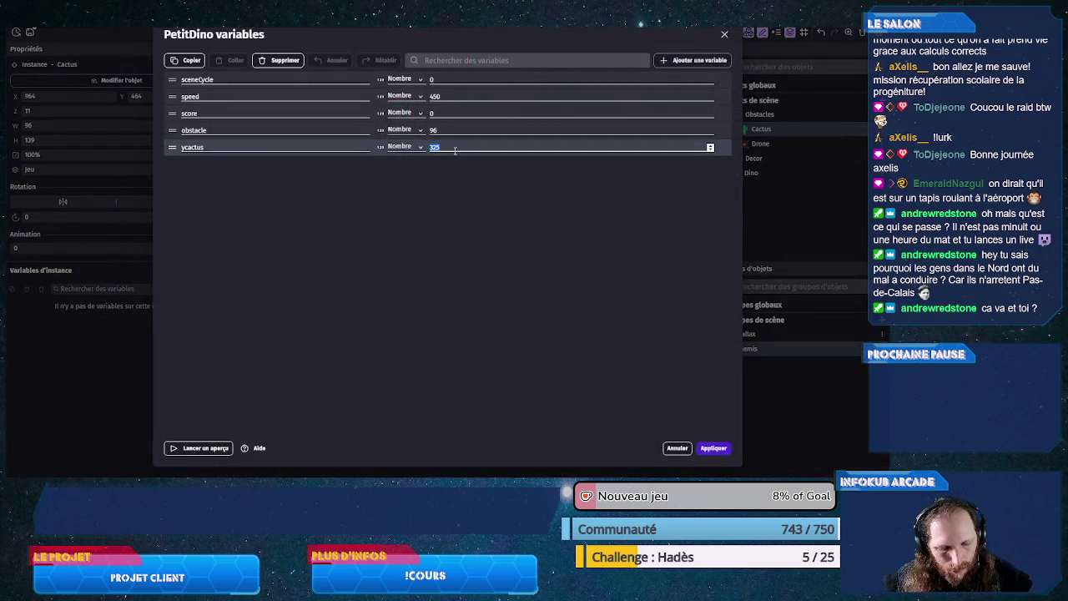
pyautogui.write('464')
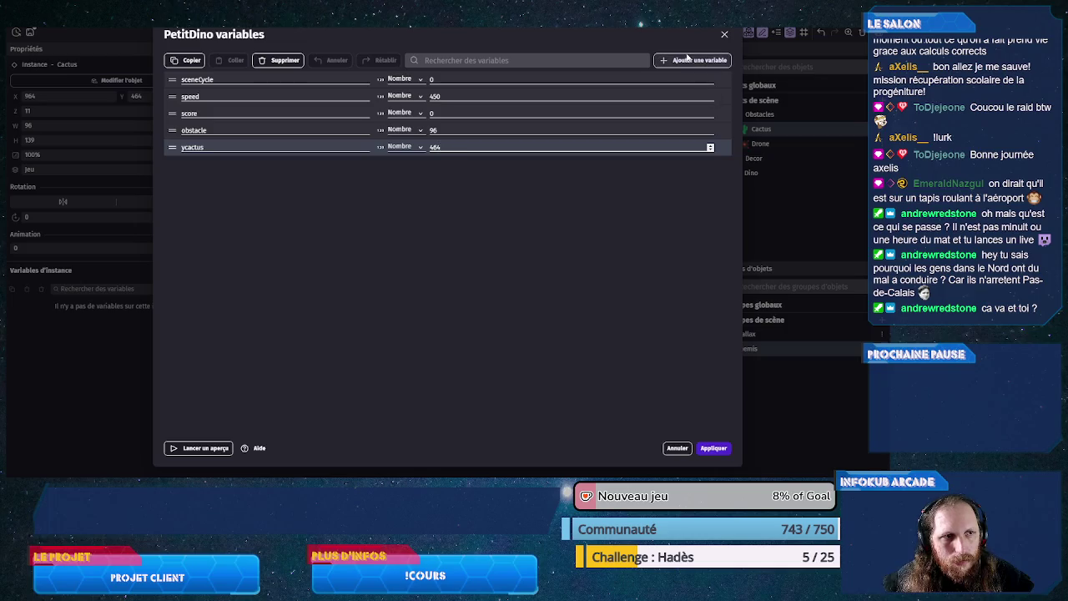
pyautogui.click(692, 60)
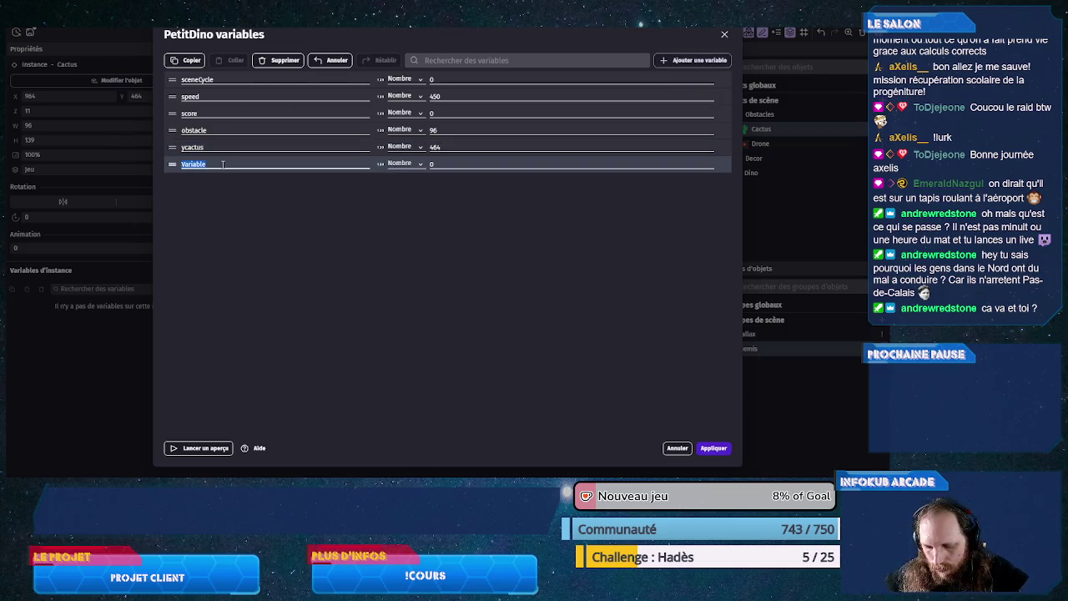
pyautogui.write('ydrone')
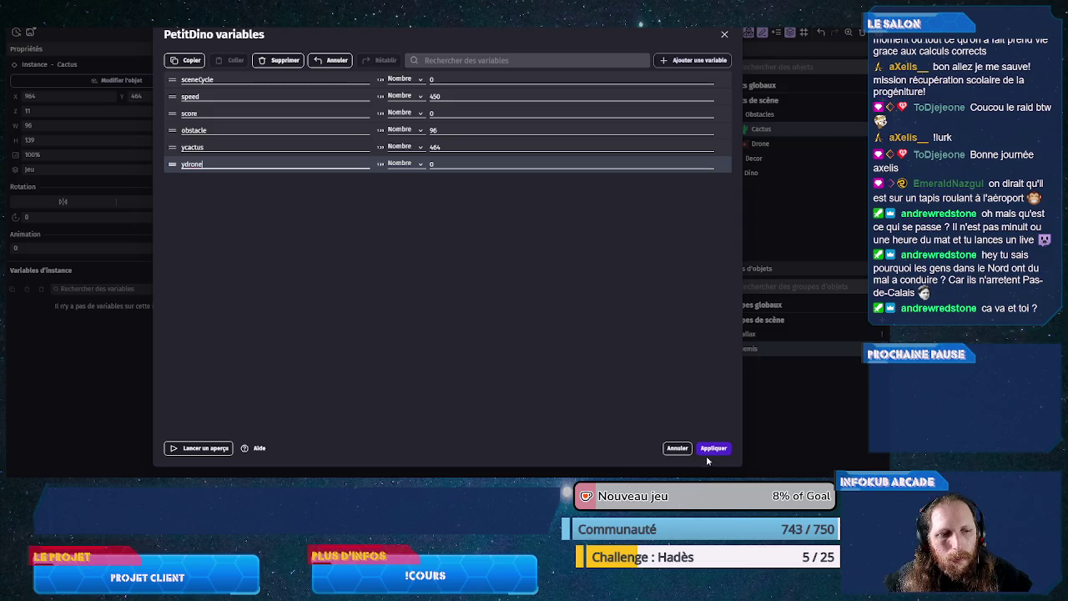
pyautogui.click(711, 448)
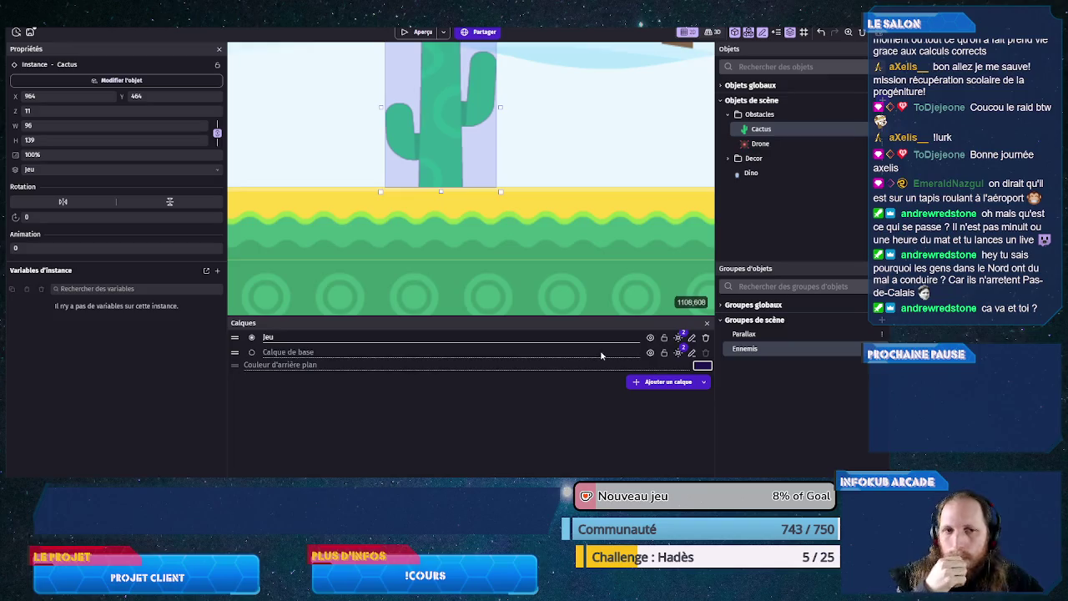
# Step: Zoom out and place a Drone instance over the Dino at X 169, Y 327
pyautogui.scroll(-3, 467, 262)
pyautogui.scroll(-2, 467, 262)
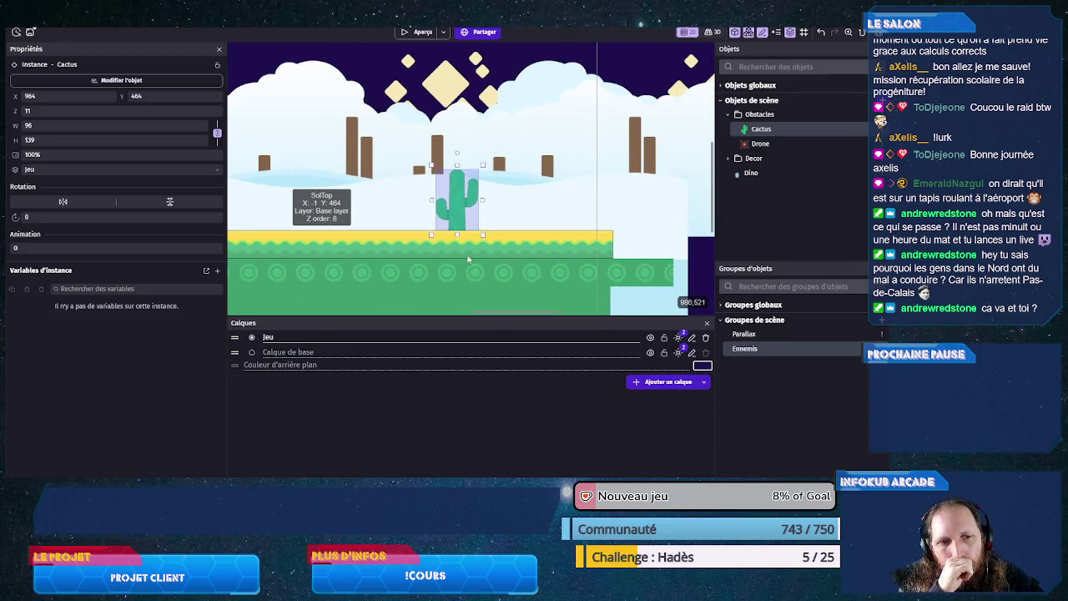
pyautogui.scroll(-3, 468, 254)
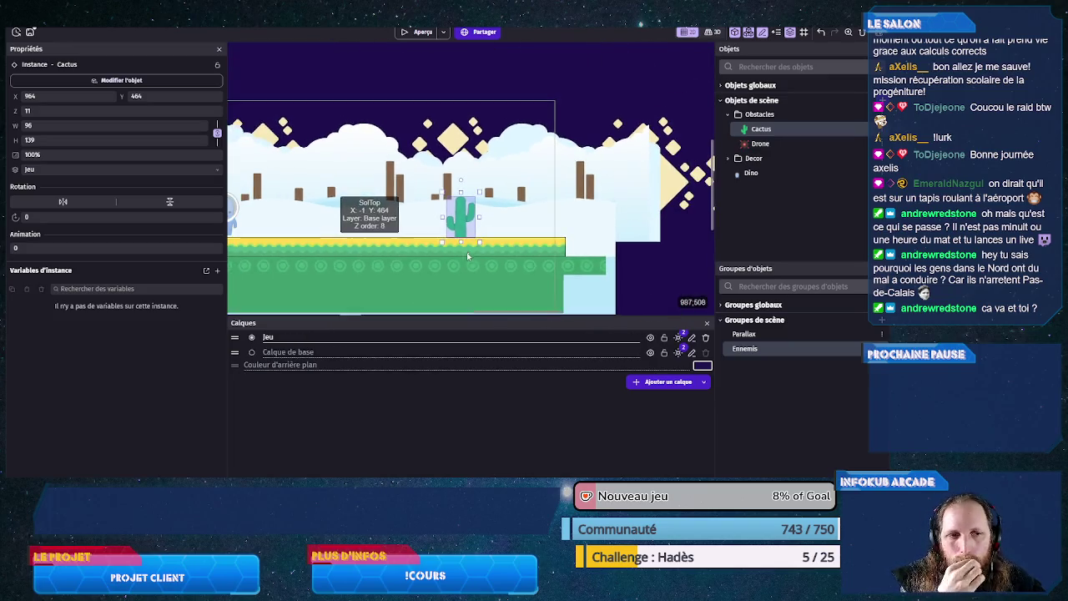
pyautogui.moveTo(646, 282); pyautogui.dragTo(610, 217)
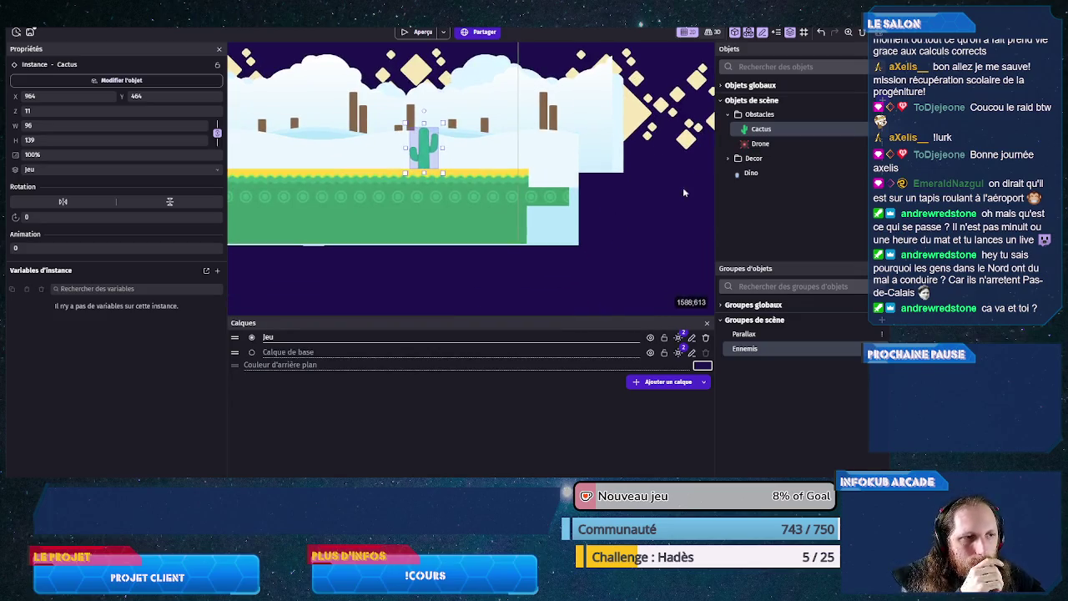
pyautogui.doubleClick(753, 143)
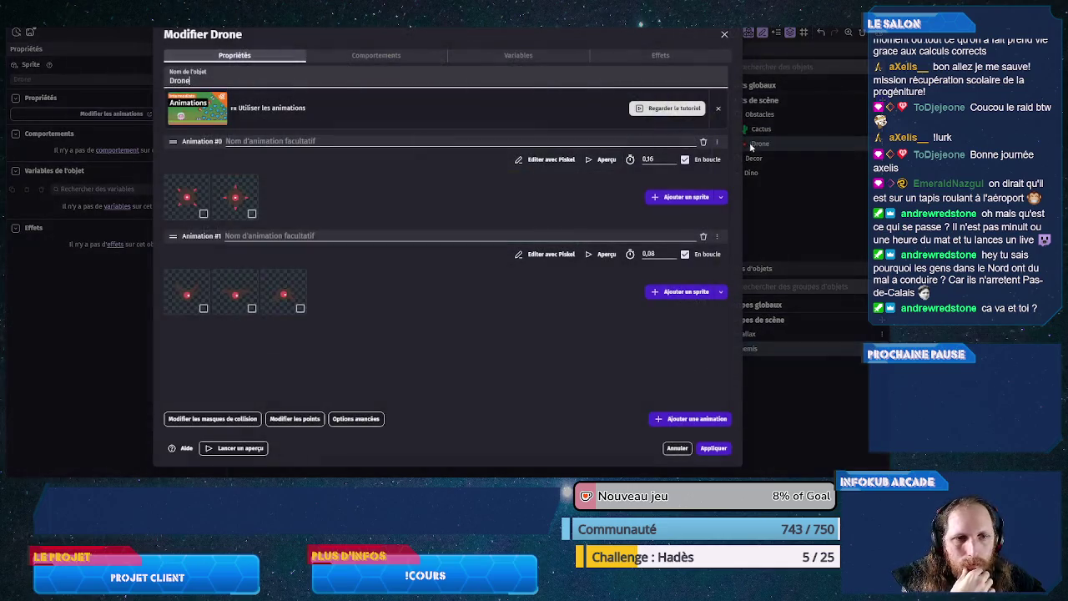
pyautogui.click(725, 35)
pyautogui.moveTo(774, 145)
pyautogui.mouseDown()
pyautogui.moveTo(334, 179)
pyautogui.moveTo(384, 163)
pyautogui.mouseUp()
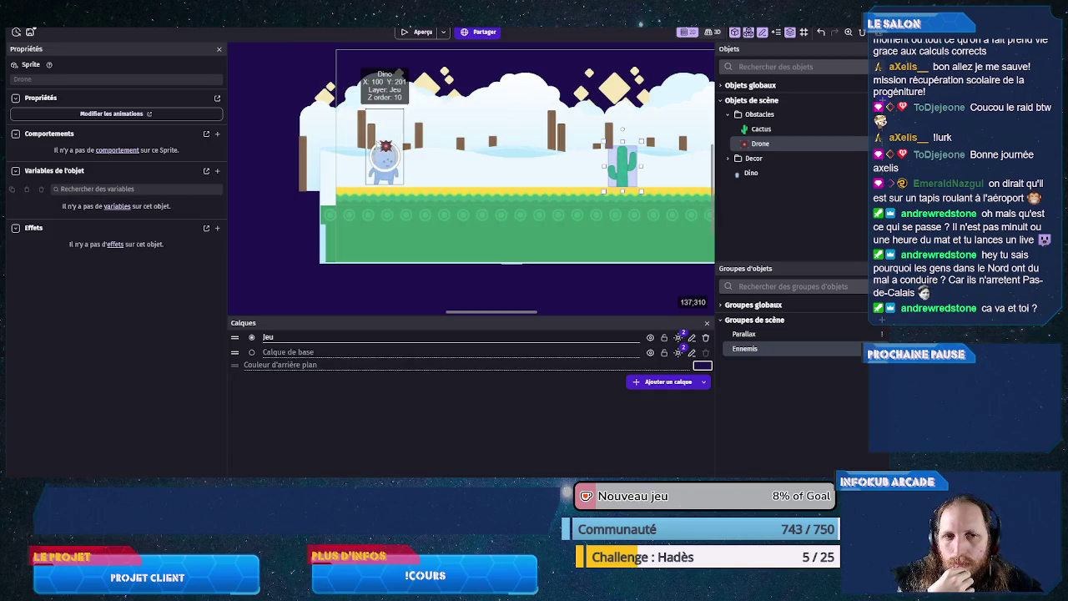
pyautogui.click(387, 165)
# Step: Set the Dino instance's animation number to 1
pyautogui.click(386, 167)
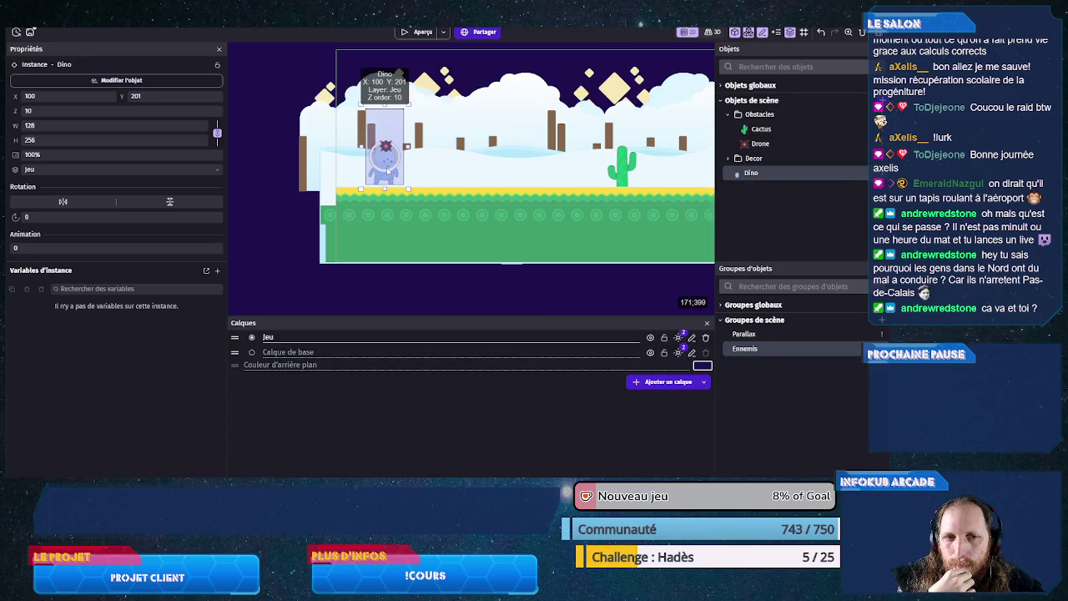
pyautogui.click(62, 248)
pyautogui.write('2')
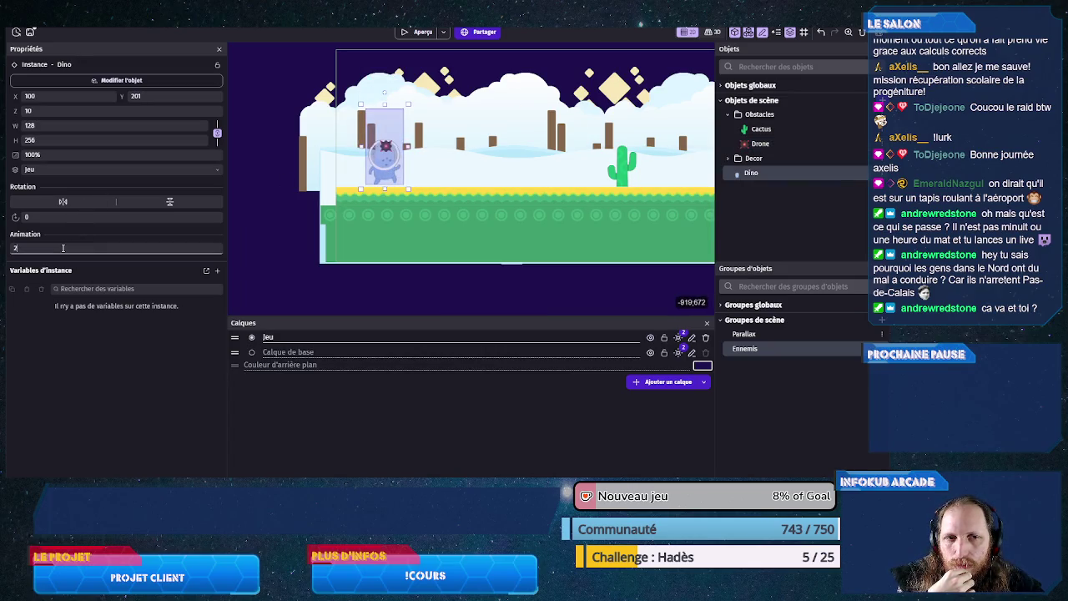
pyautogui.press('BackSpace')
pyautogui.write('3')
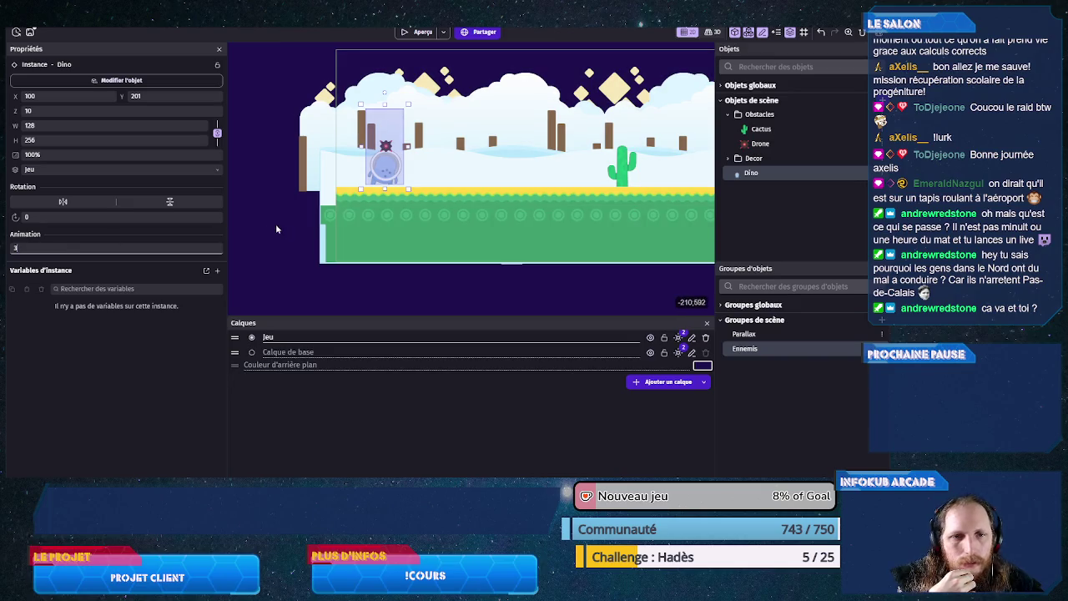
pyautogui.scroll(1, 272, 239)
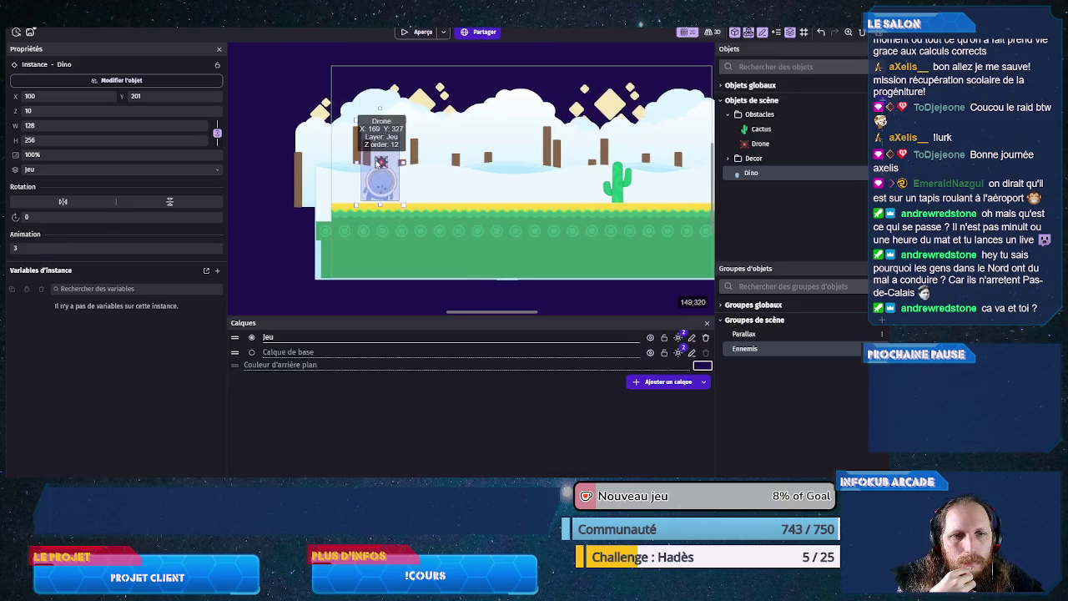
pyautogui.click(69, 247)
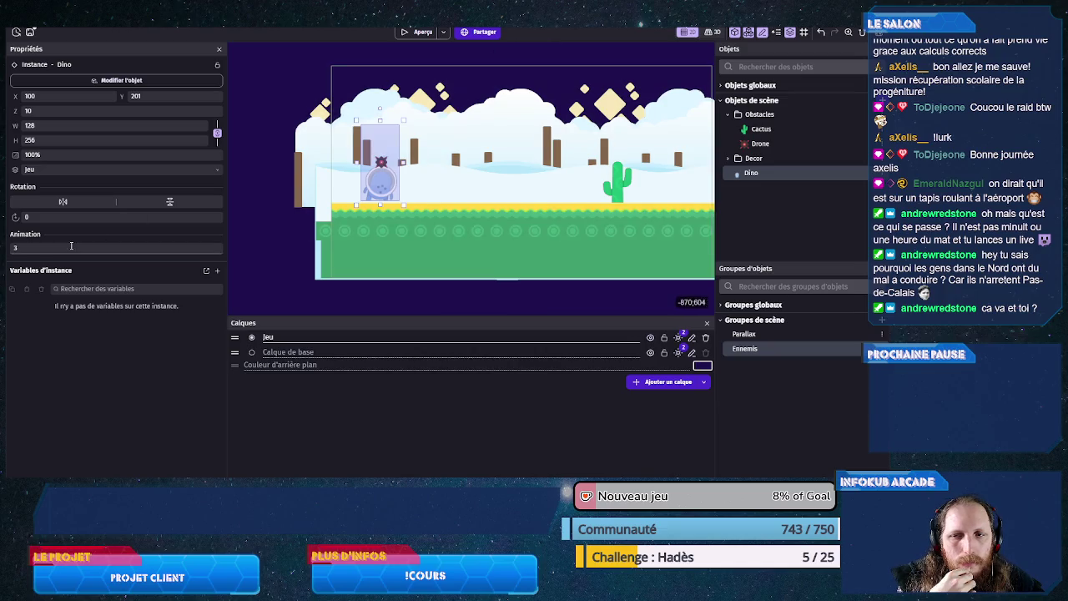
pyautogui.press('BackSpace')
pyautogui.write('2')
pyautogui.press('BackSpace')
pyautogui.write('1')
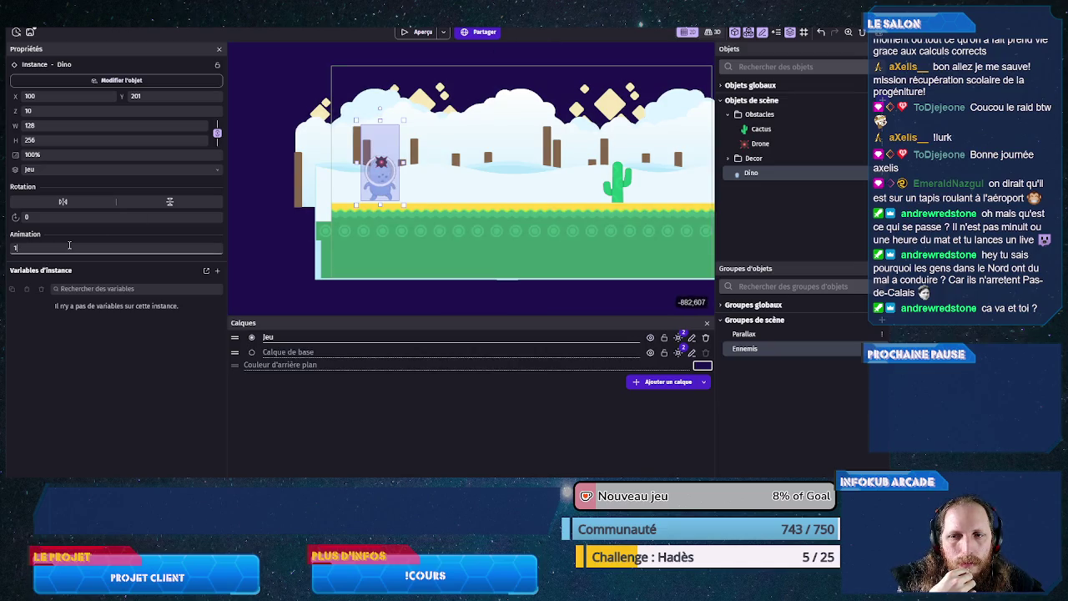
pyautogui.click(380, 162)
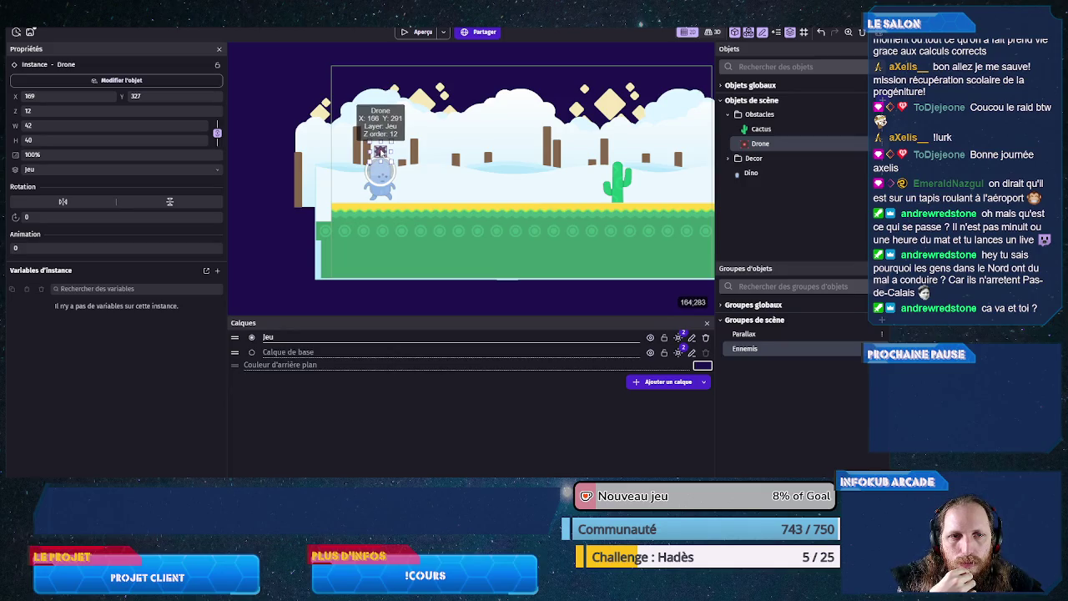
pyautogui.click(50, 96)
pyautogui.write('166')
pyautogui.click(154, 97)
pyautogui.write('290')
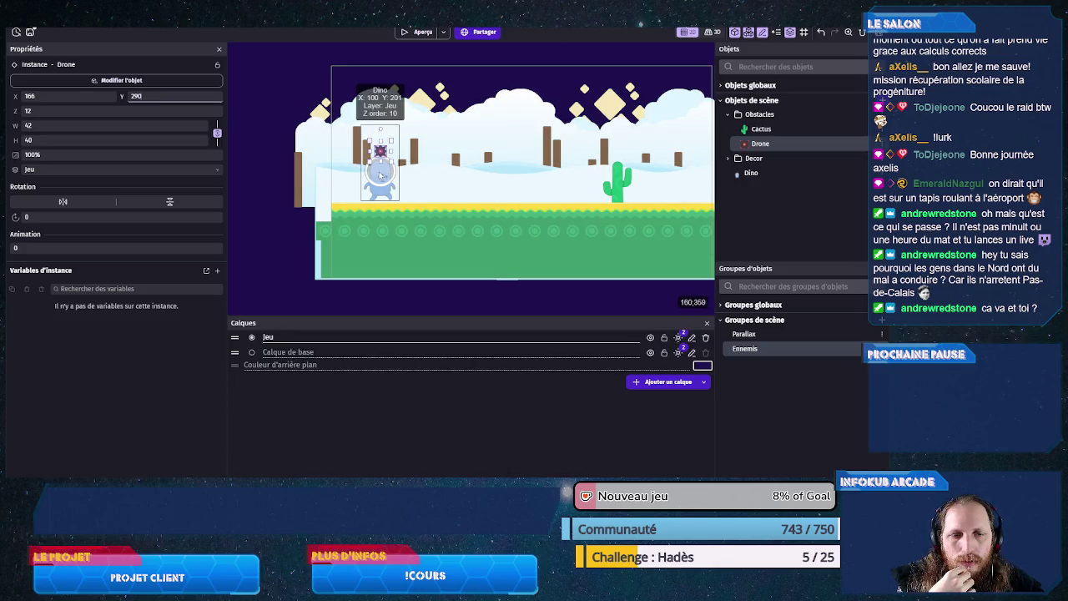
pyautogui.click(48, 247)
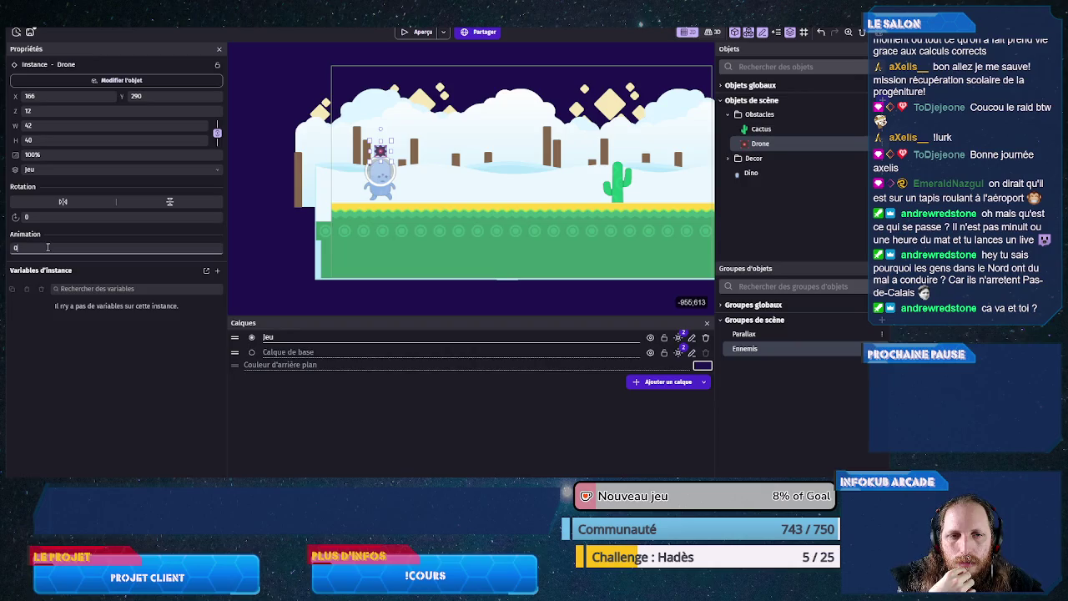
pyautogui.write('1')
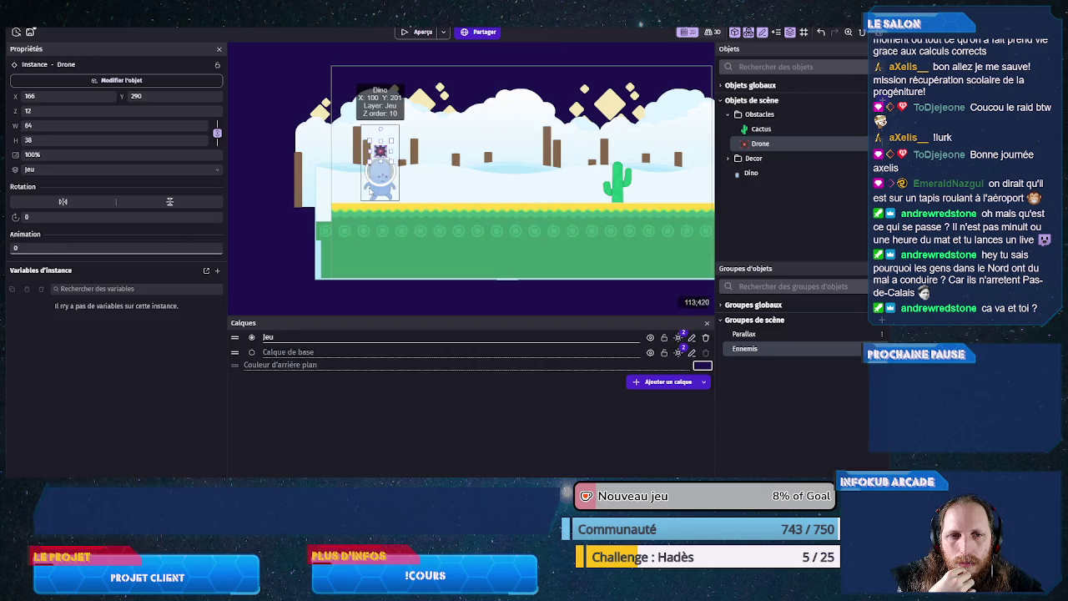
pyautogui.click(380, 171)
pyautogui.click(76, 248)
pyautogui.press('Up')
pyautogui.press('Up')
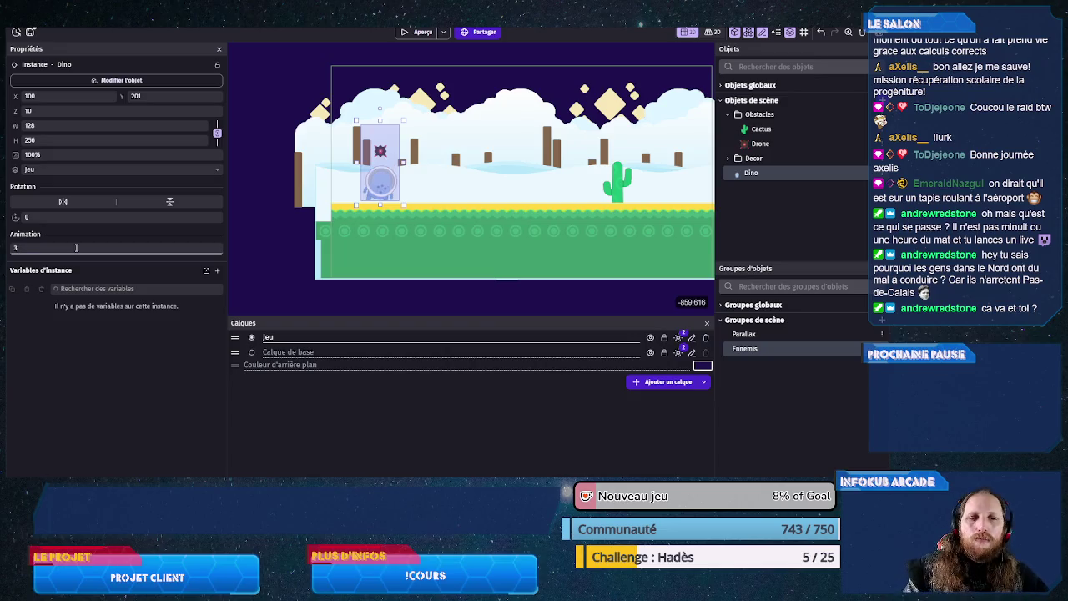
pyautogui.click(380, 151)
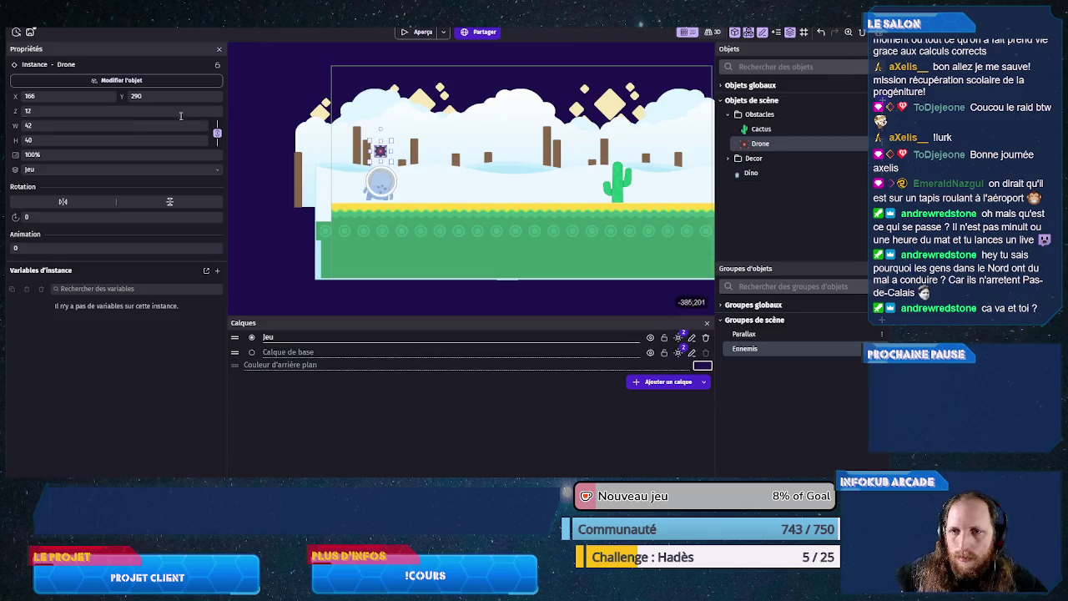
pyautogui.doubleClick(37, 126)
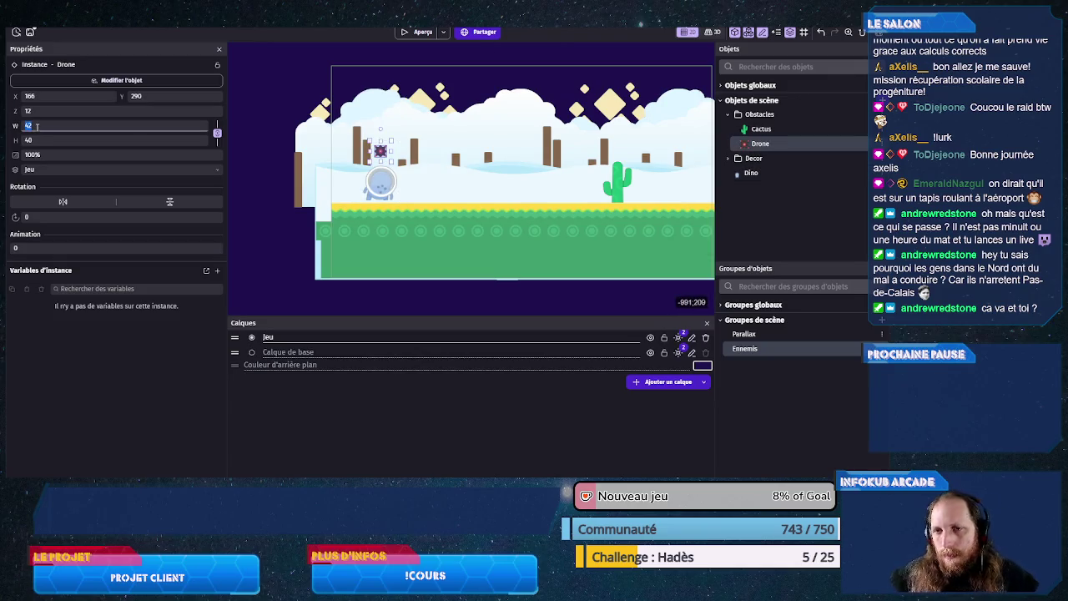
pyautogui.write('64')
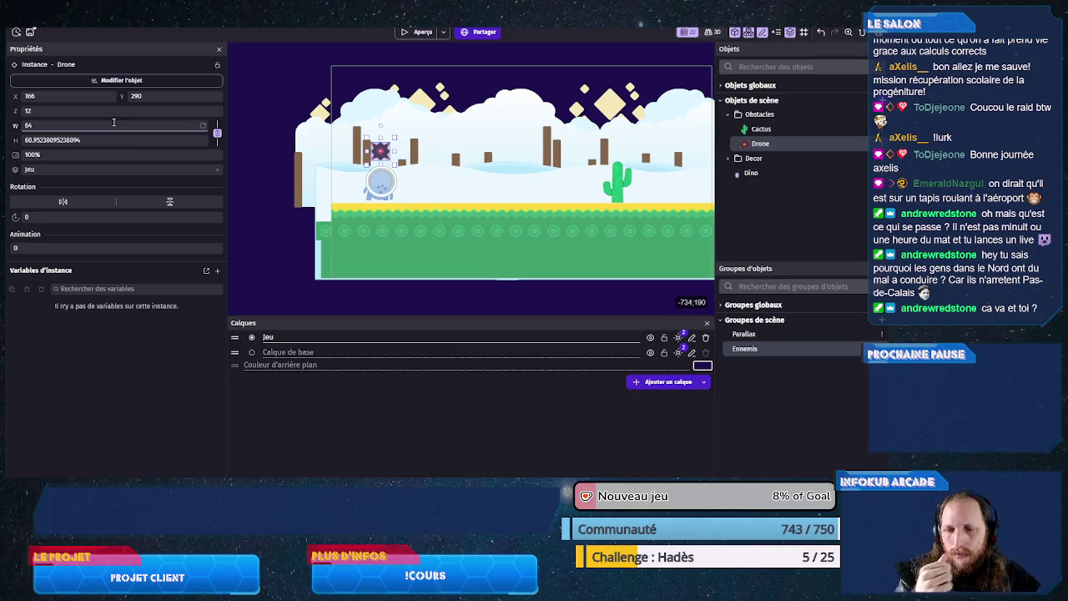
pyautogui.hotkey('ctrl', 'z')
pyautogui.hotkey('ctrl', 'z')
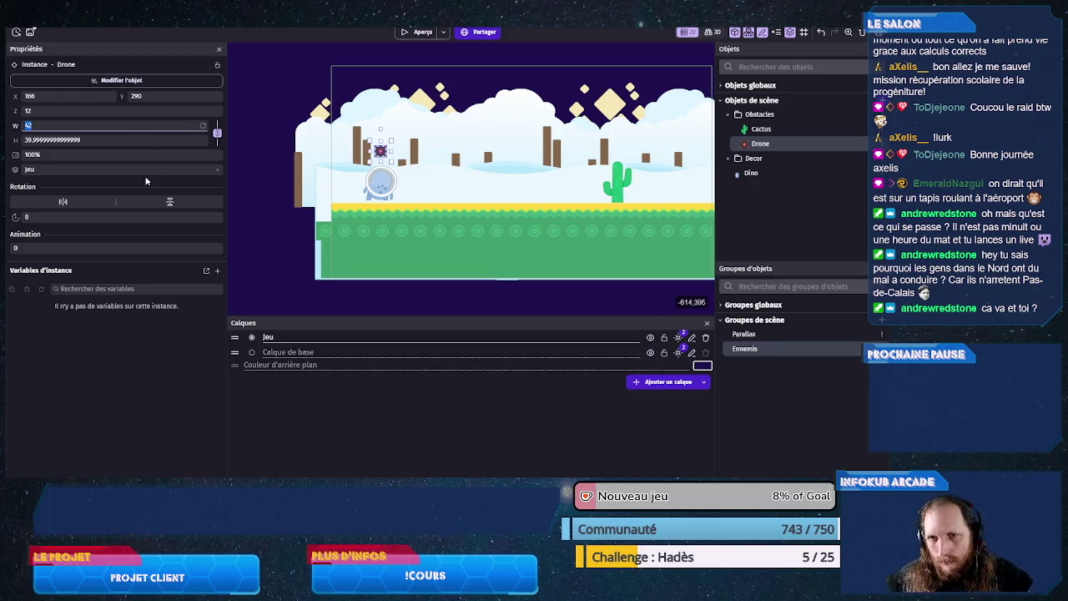
pyautogui.click(131, 142)
pyautogui.write('40')
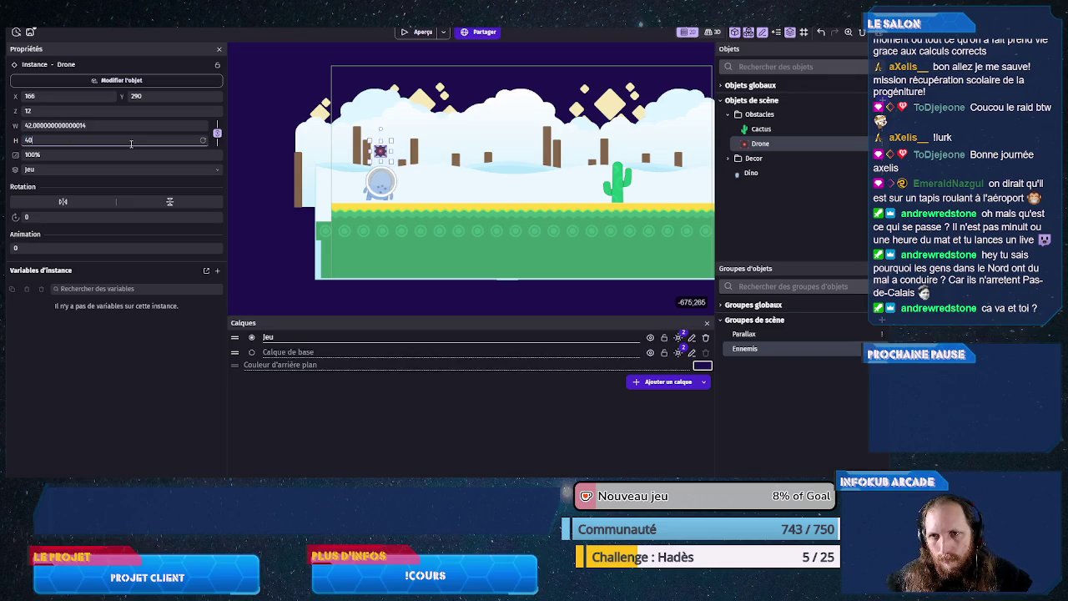
pyautogui.hotkey('ctrl', 'z')
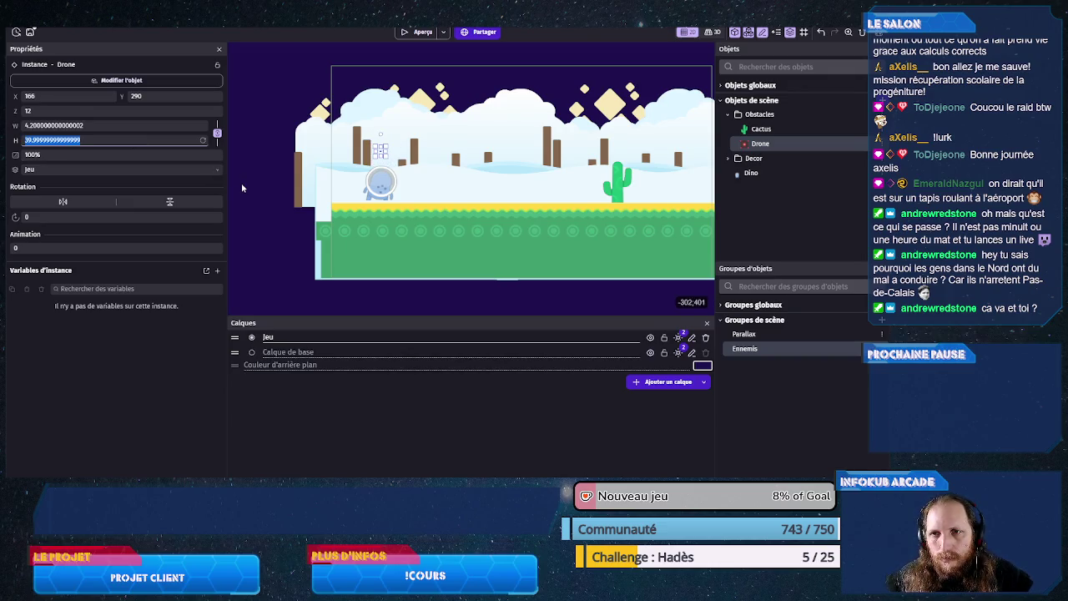
pyautogui.click(279, 237)
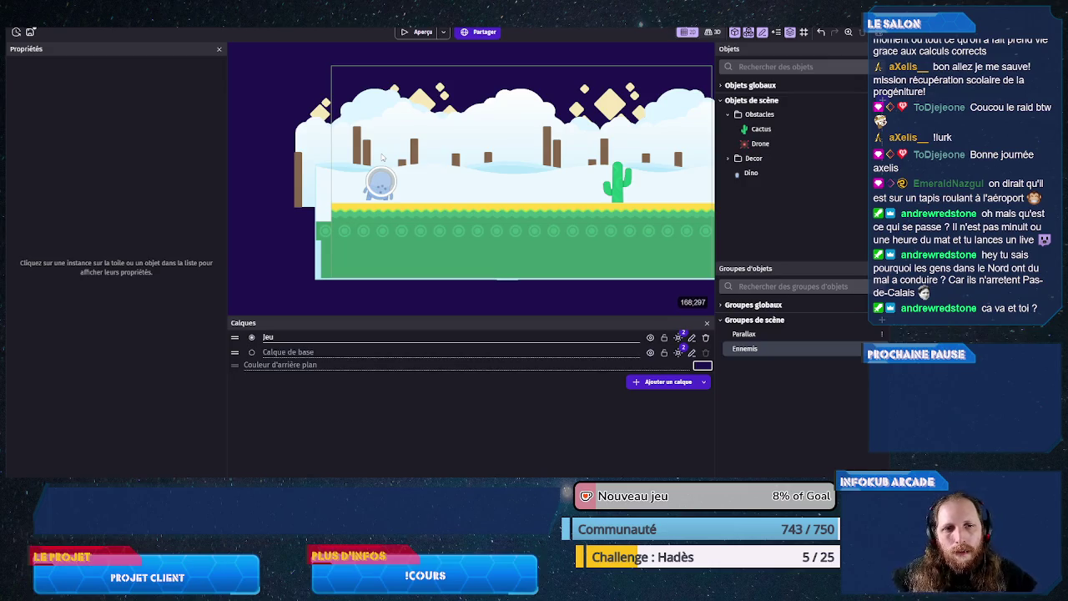
pyautogui.doubleClick(757, 172)
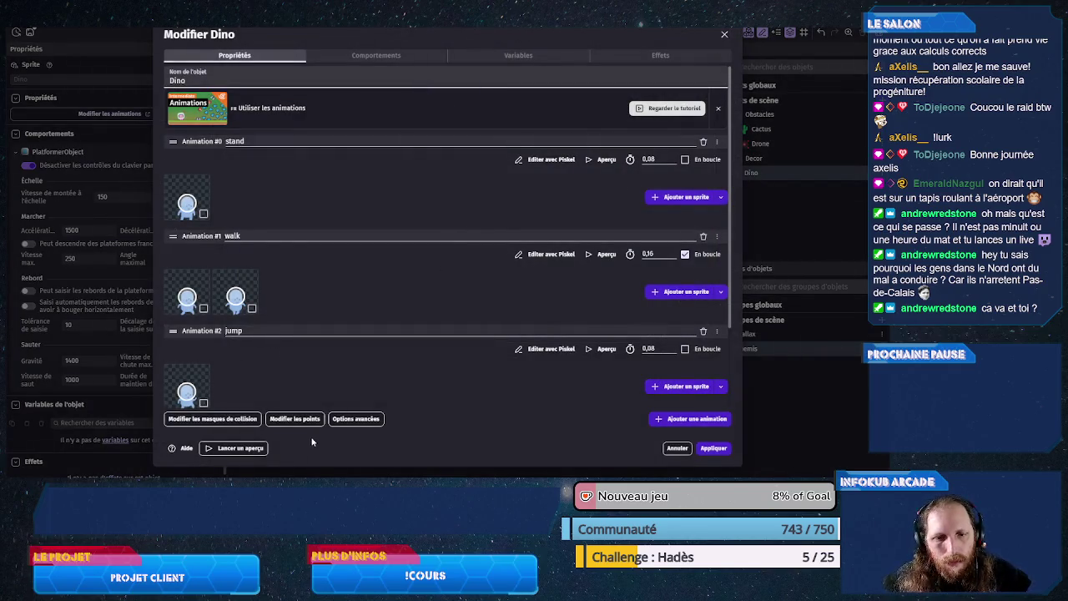
# Step: Open the Dino's collision mask editor, showing Animation #0 stand with its automatic mask
pyautogui.click(209, 419)
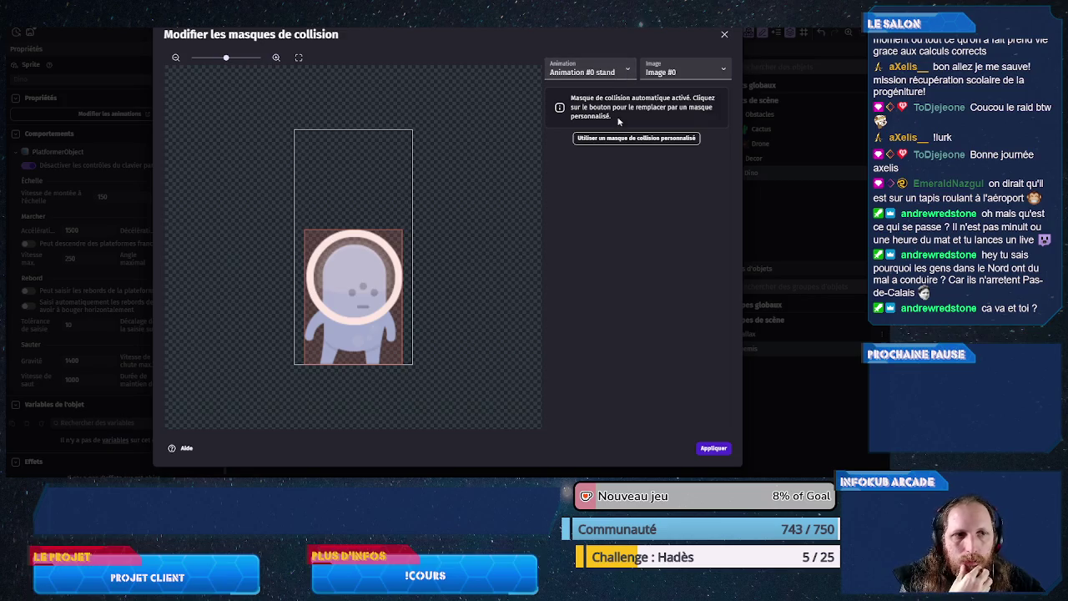
# Step: Review the walk, jump and duck animations' collision masks
pyautogui.click(621, 72)
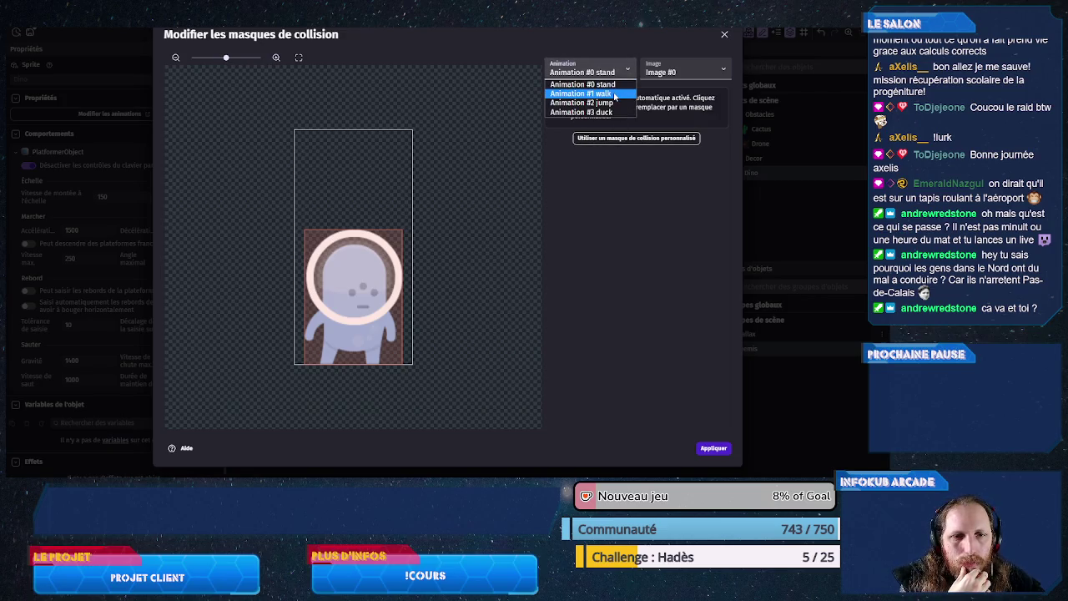
pyautogui.click(616, 94)
pyautogui.click(668, 73)
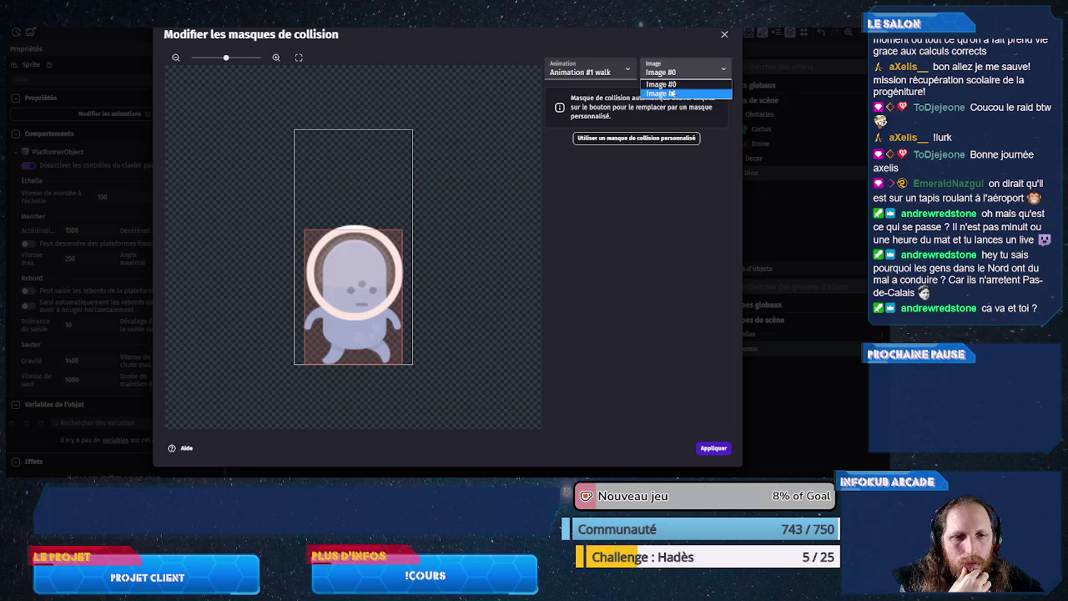
pyautogui.click(671, 92)
pyautogui.click(604, 75)
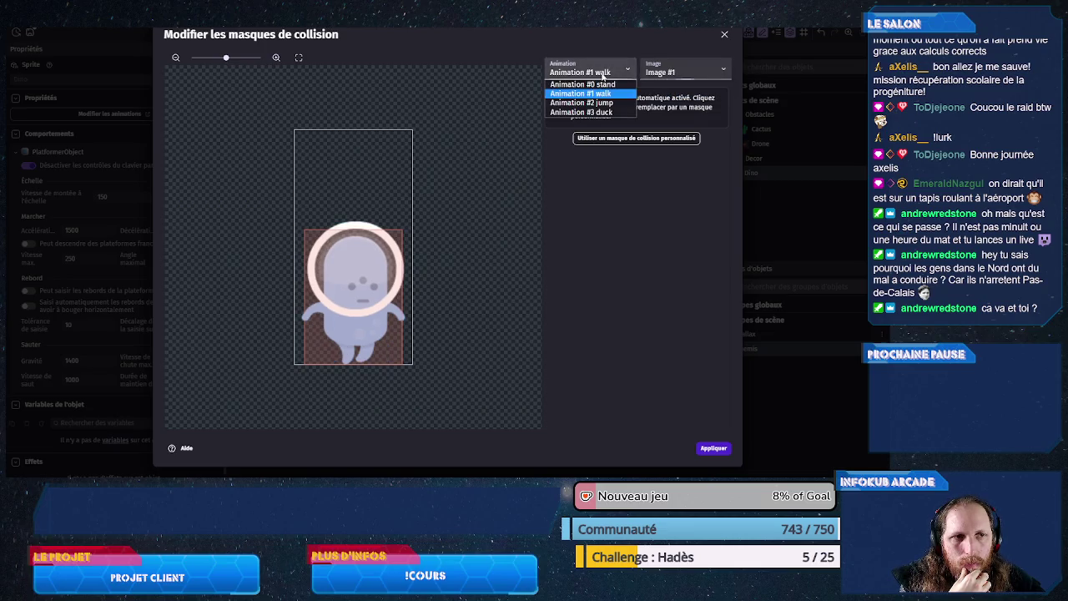
pyautogui.click(594, 105)
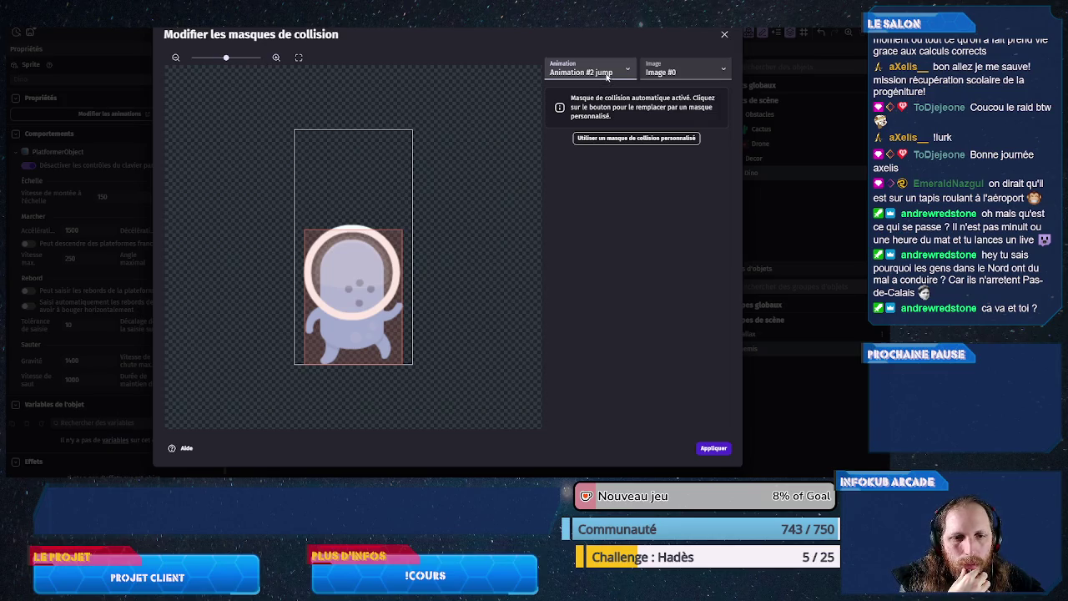
pyautogui.click(608, 76)
pyautogui.click(605, 114)
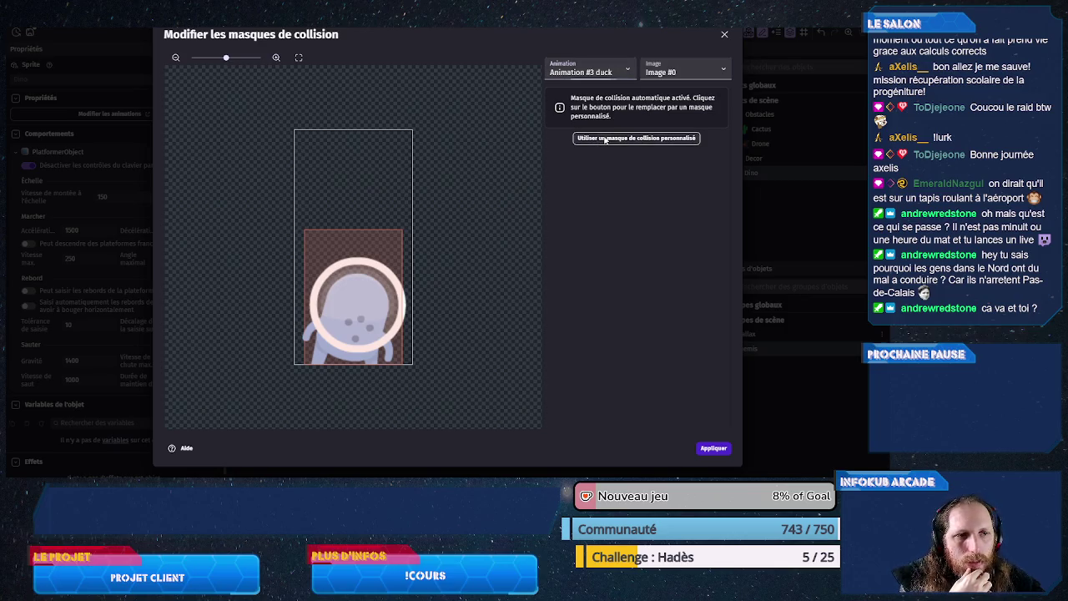
# Step: Give the duck animation its own custom mask with left X 11 and top edge Y 150
pyautogui.click(604, 139)
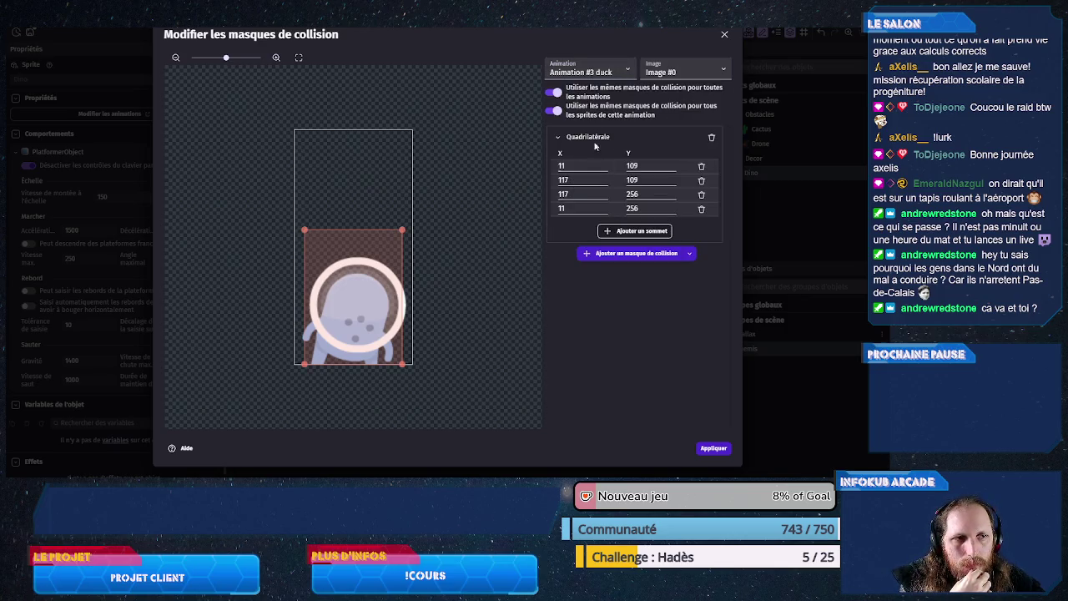
pyautogui.click(554, 93)
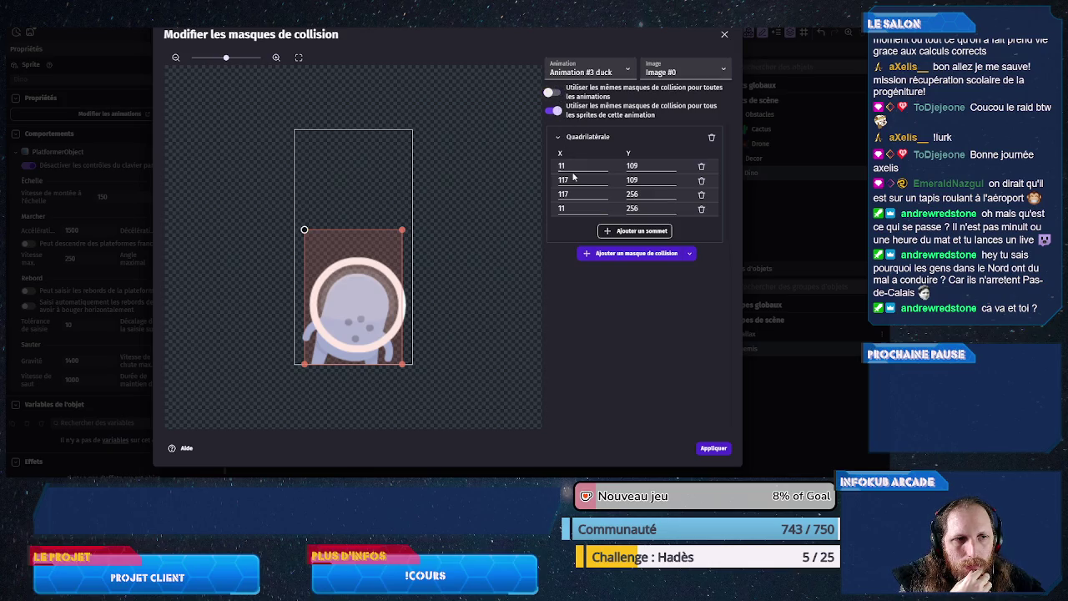
pyautogui.click(639, 166)
pyautogui.press('Up')
pyautogui.moveTo(639, 166); pyautogui.dragTo(609, 185)
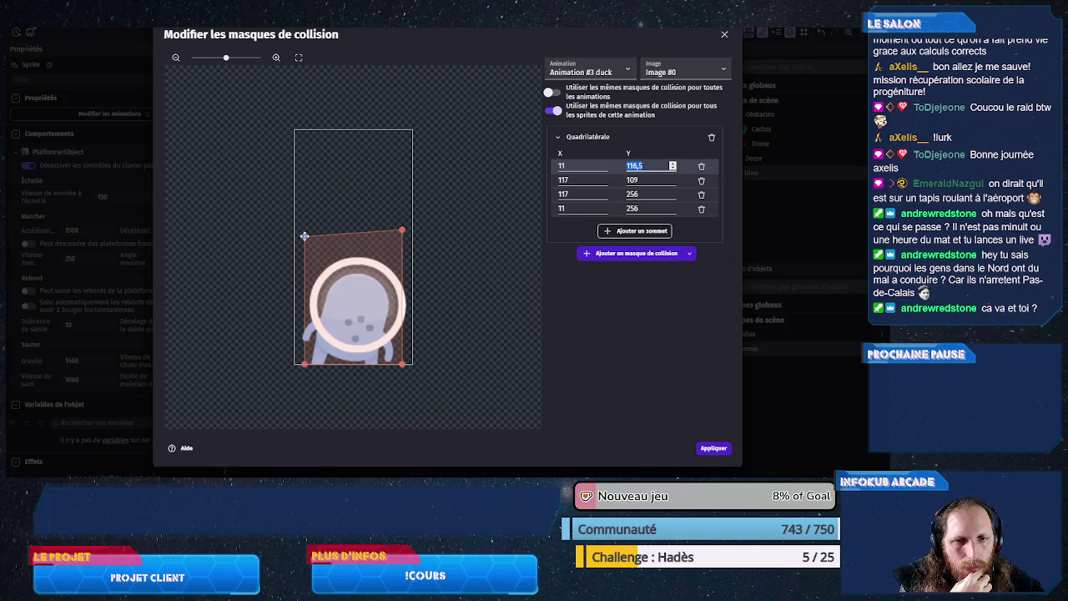
pyautogui.moveTo(306, 237); pyautogui.dragTo(308, 267)
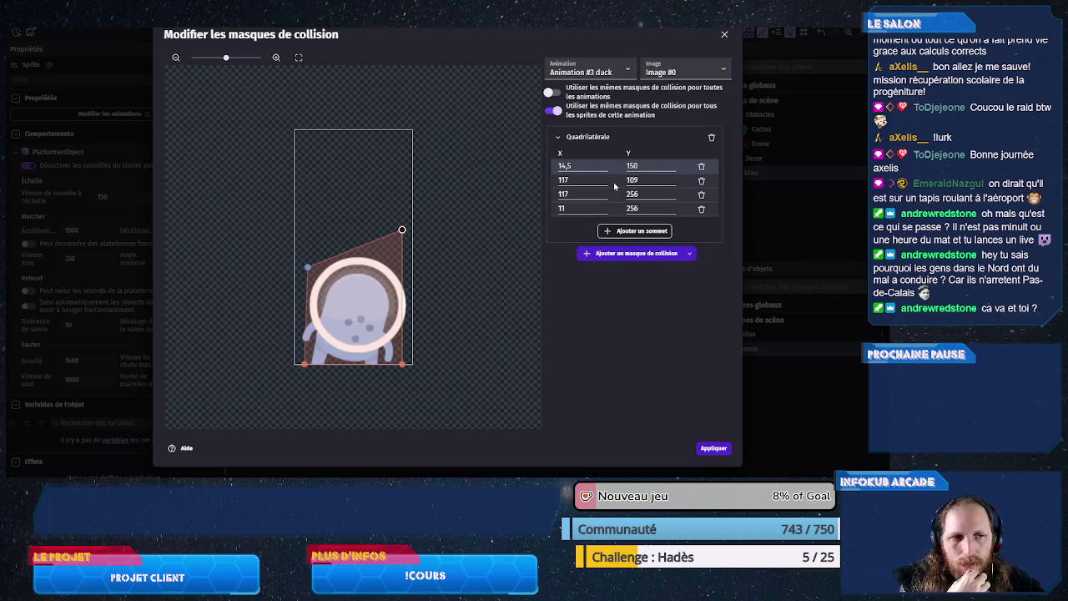
pyautogui.doubleClick(573, 166)
pyautogui.write('11')
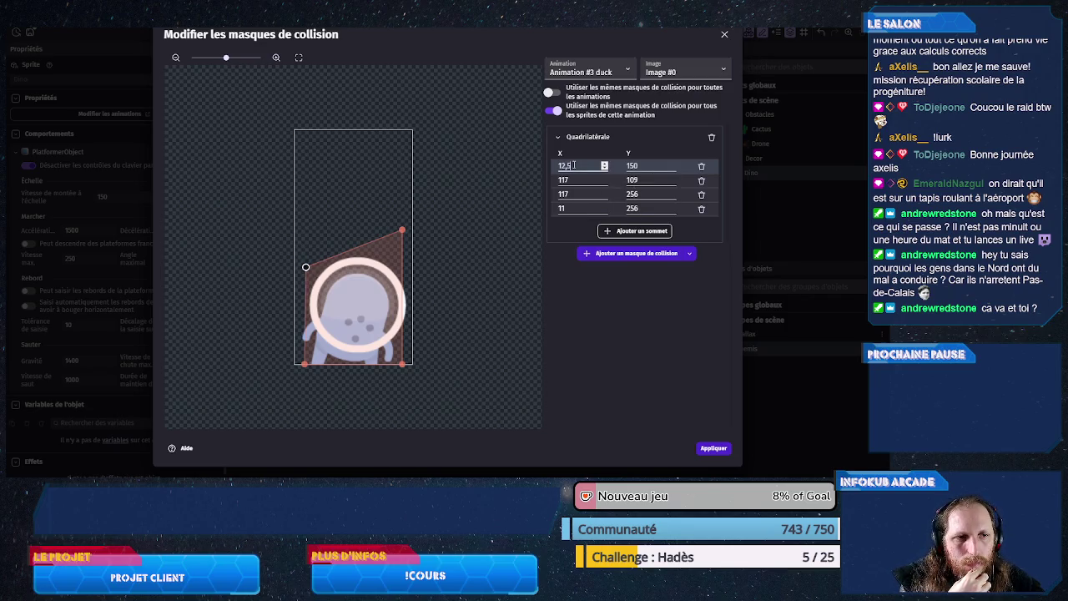
pyautogui.doubleClick(631, 180)
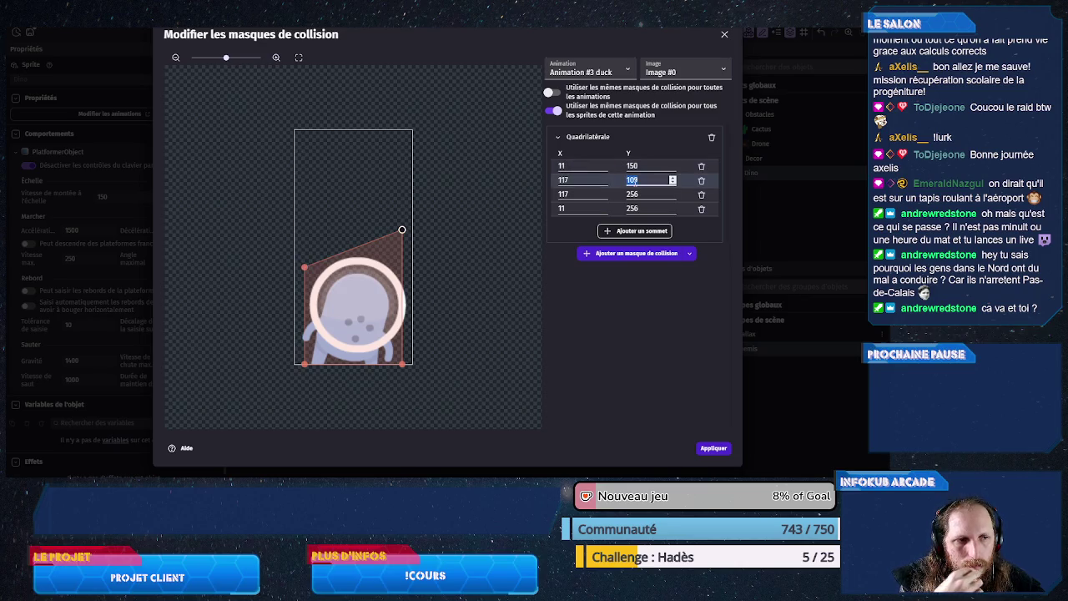
pyautogui.write('150')
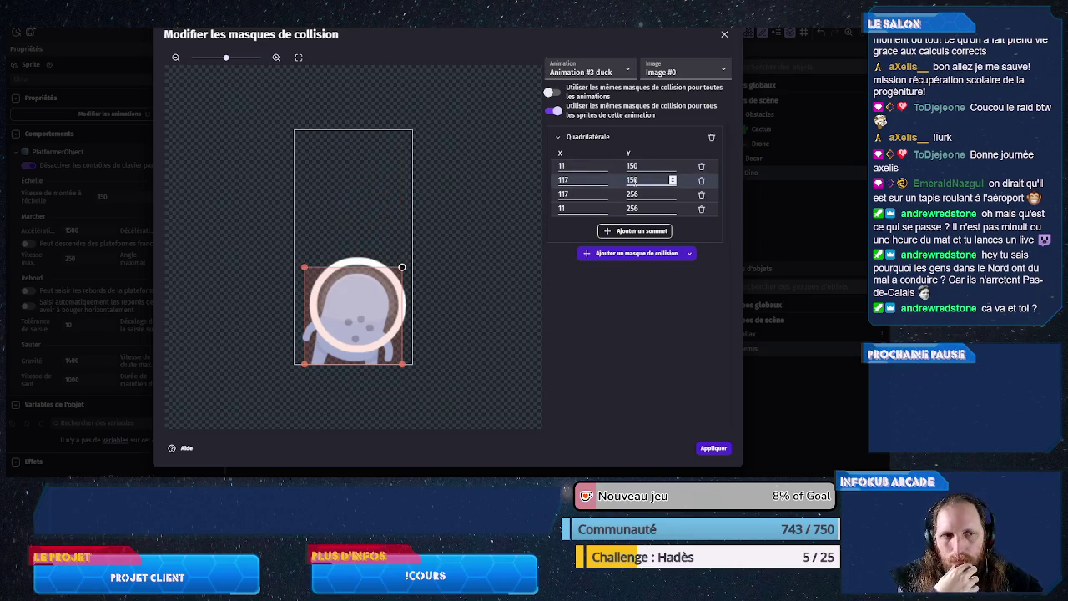
pyautogui.click(597, 72)
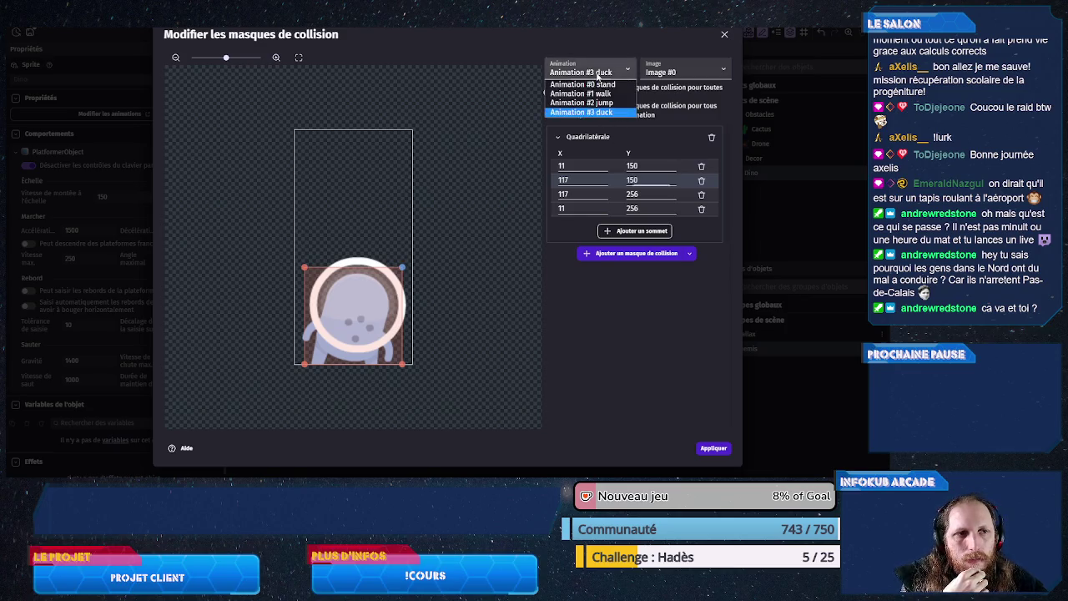
# Step: Compare the stand and walk masks, then select the jump animation's mask
pyautogui.click(598, 103)
pyautogui.click(597, 73)
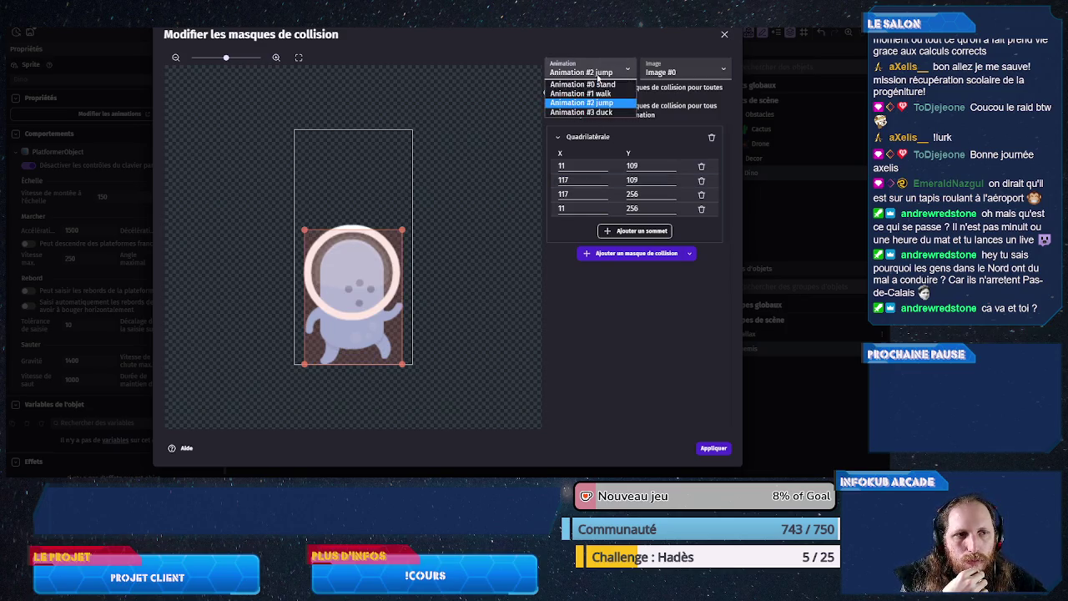
pyautogui.click(598, 94)
pyautogui.click(597, 74)
pyautogui.click(597, 84)
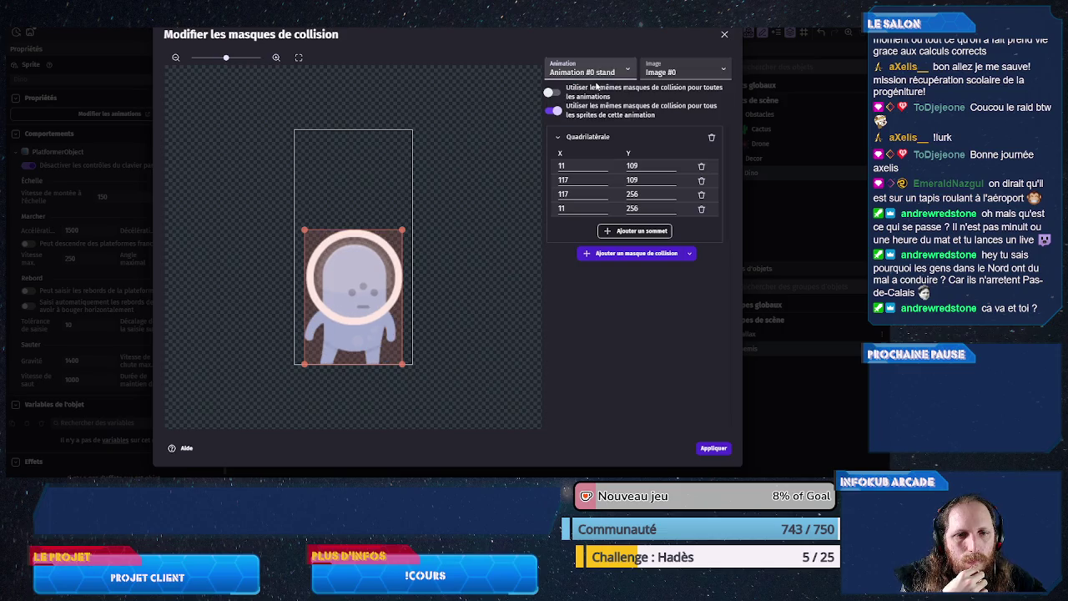
pyautogui.click(597, 71)
pyautogui.click(597, 102)
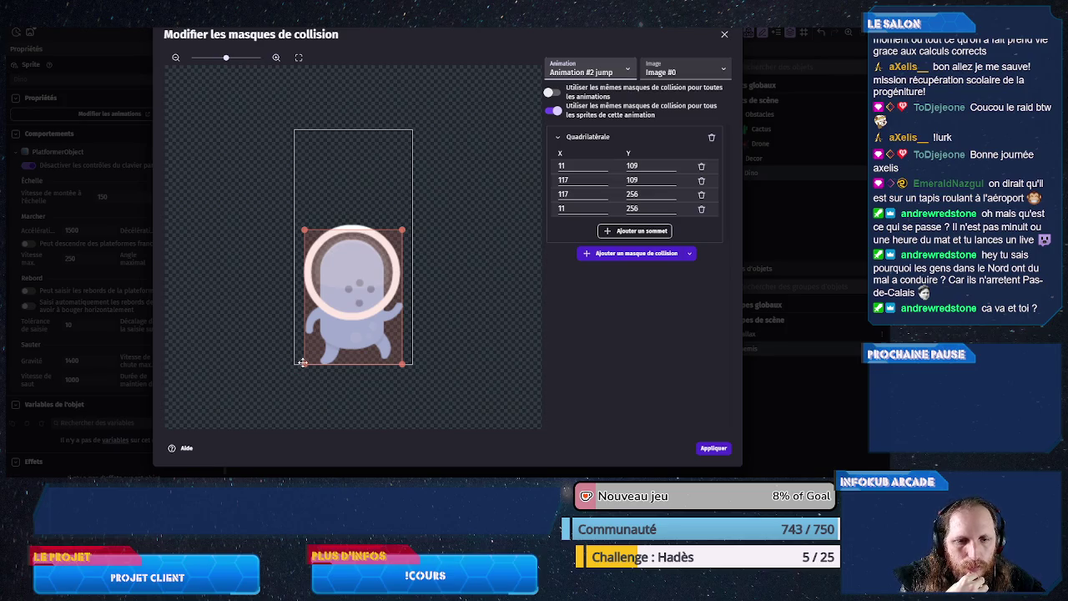
# Step: Set the jump mask's bottom-left vertex to 11, 233 and bottom-right Y to 233, then apply
pyautogui.moveTo(303, 362); pyautogui.dragTo(306, 342)
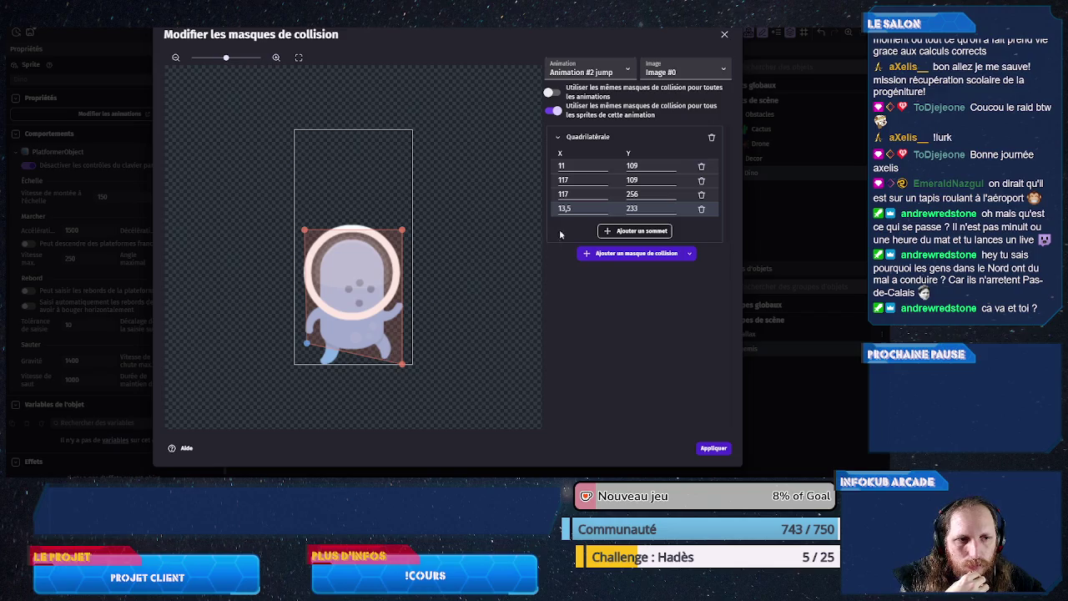
pyautogui.doubleClick(575, 212)
pyautogui.write('11')
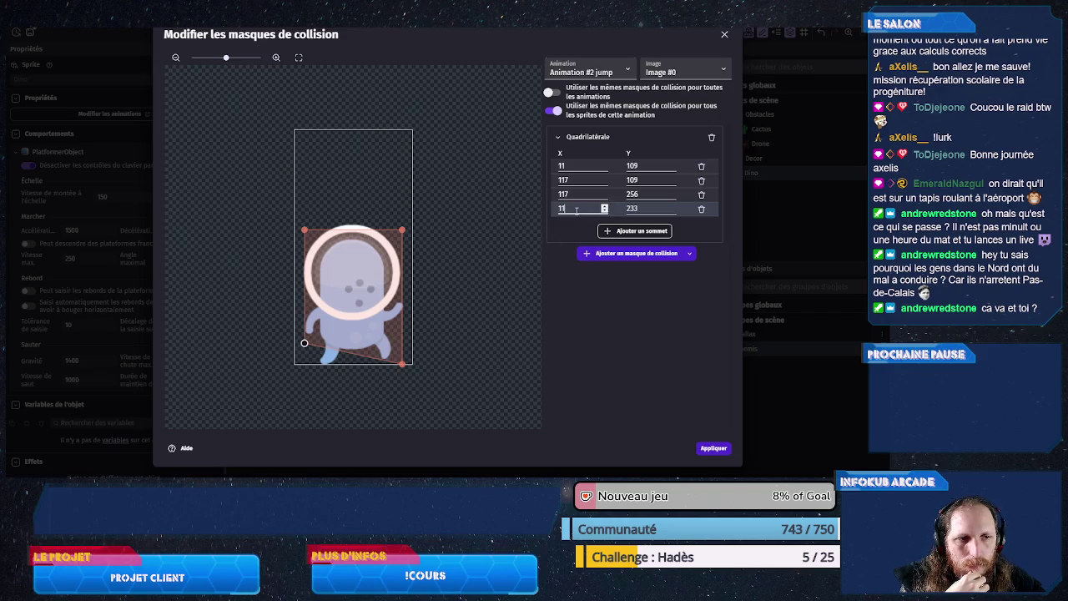
pyautogui.doubleClick(646, 192)
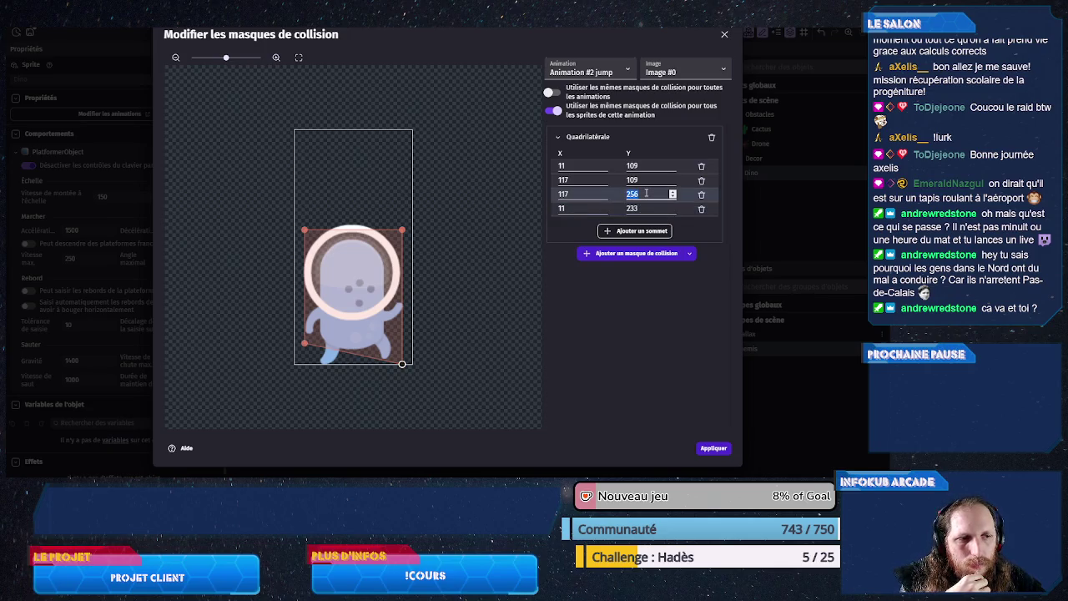
pyautogui.write('233')
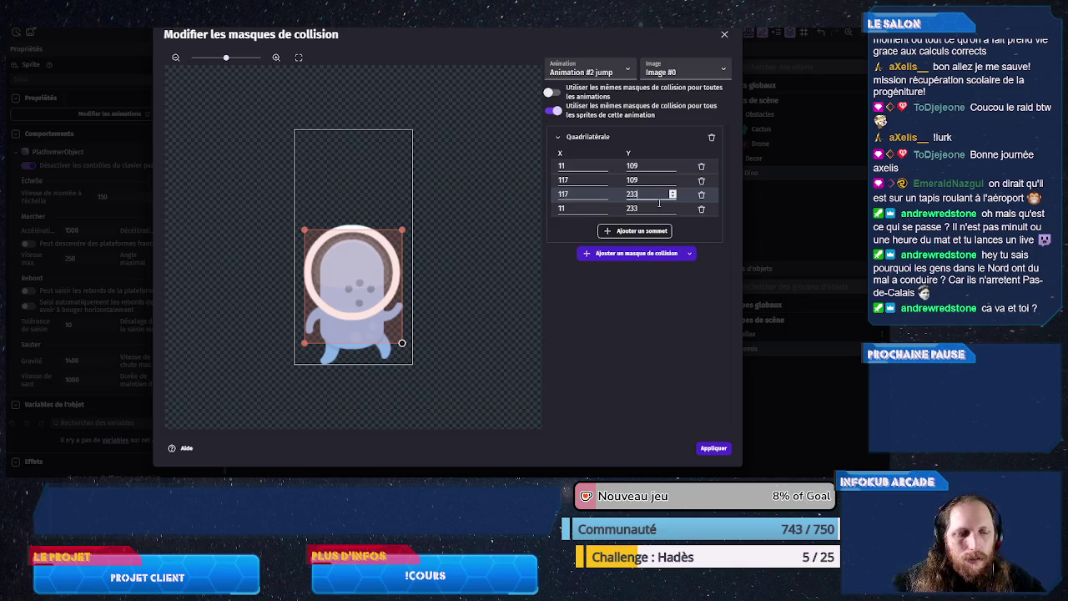
pyautogui.click(713, 448)
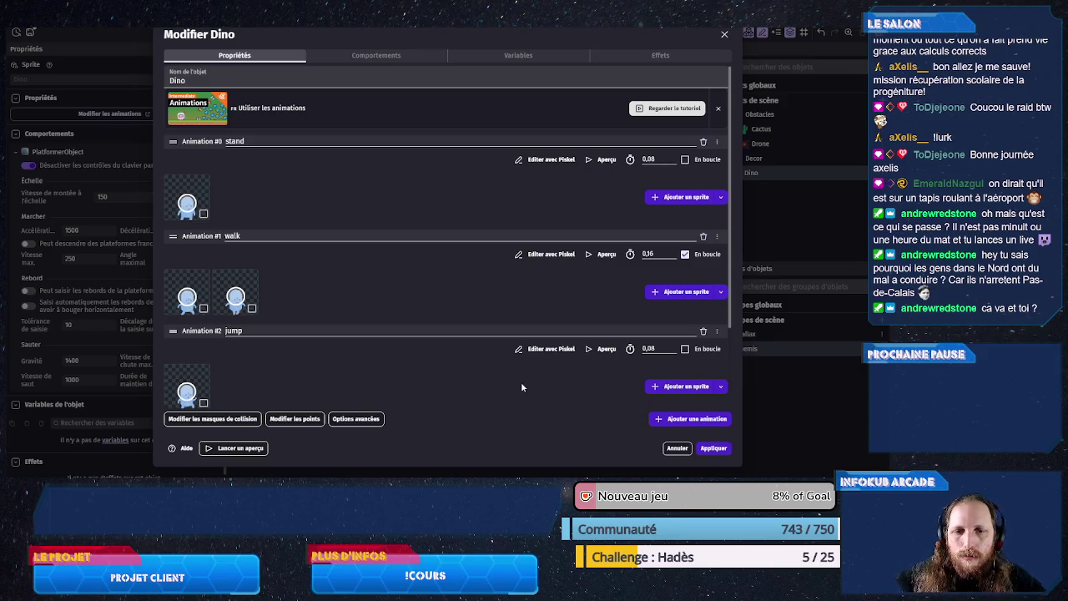
# Step: Apply the Dino object edits and open the PetitDino scene's event sheet
pyautogui.scroll(-3, 521, 384)
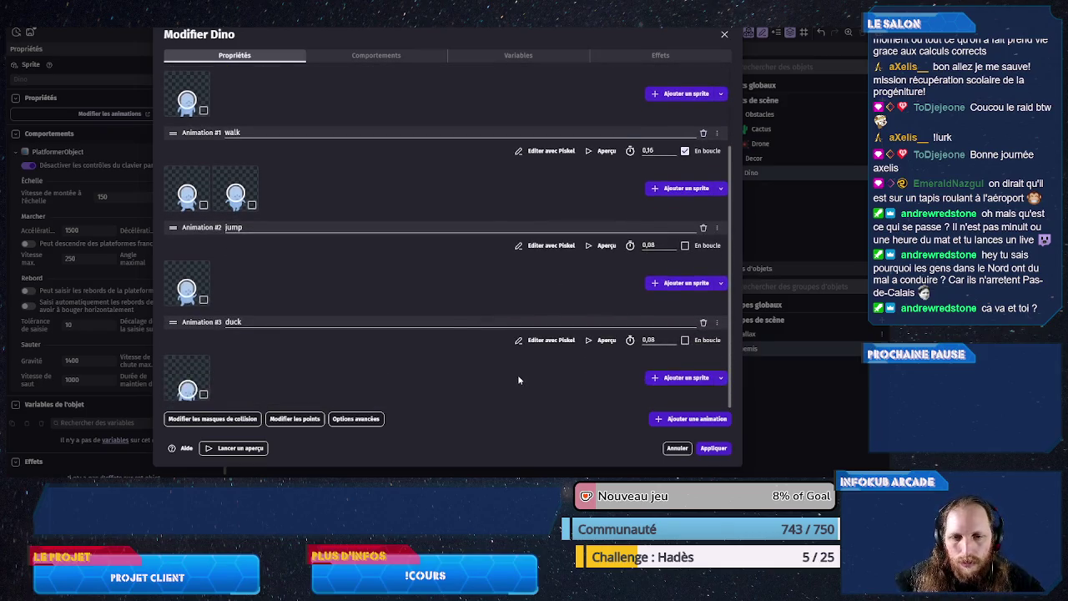
pyautogui.click(714, 449)
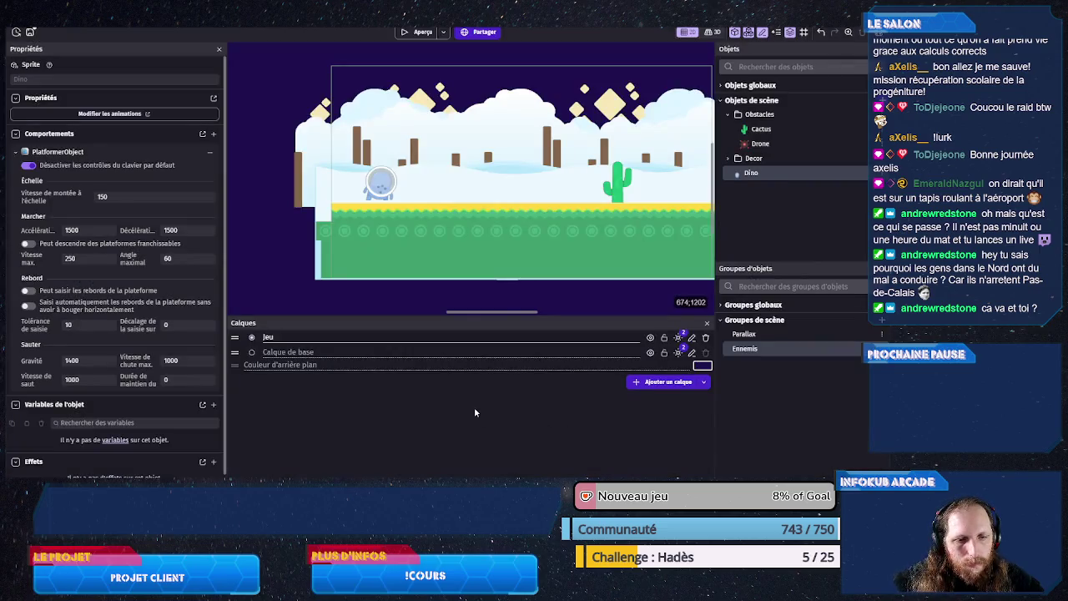
pyautogui.click(381, 188)
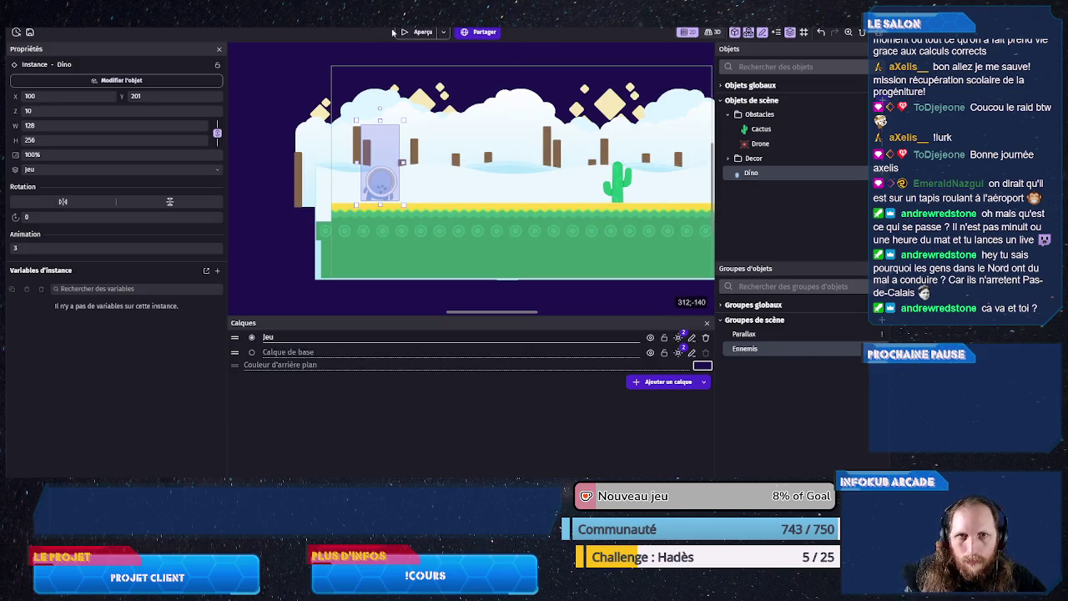
pyautogui.click(149, 40)
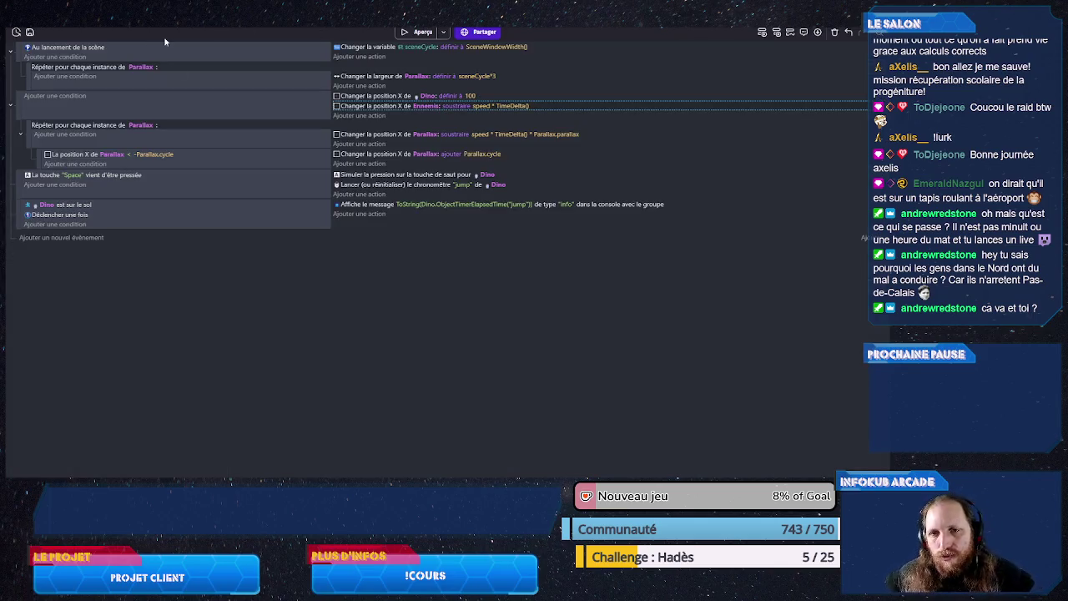
# Step: Duplicate the Space jump event and rekey the two copies to Down and Up
pyautogui.click(162, 195)
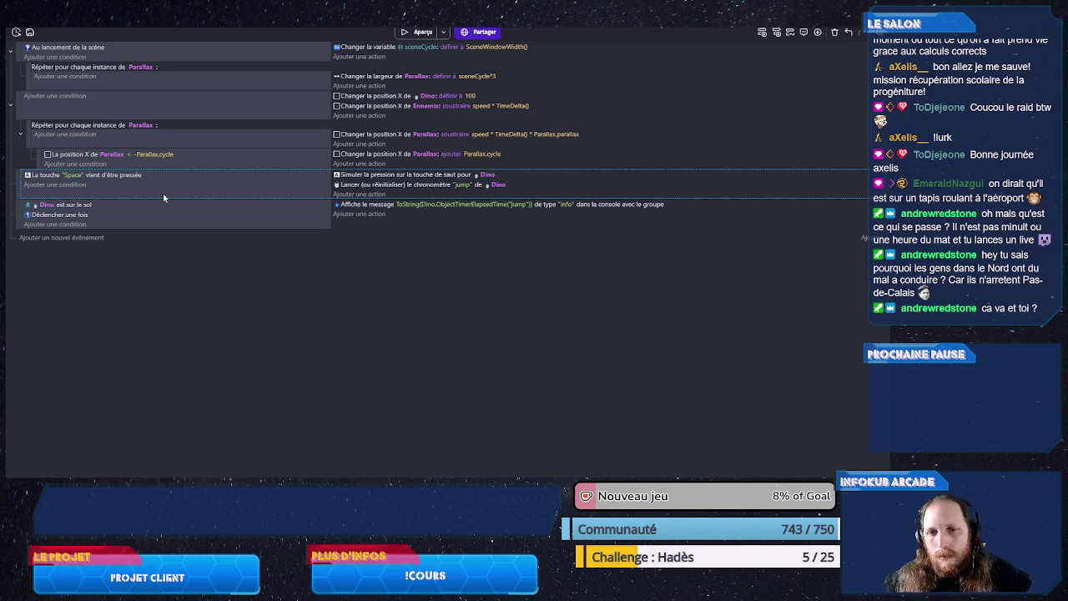
pyautogui.hotkey('ctrl', 'v')
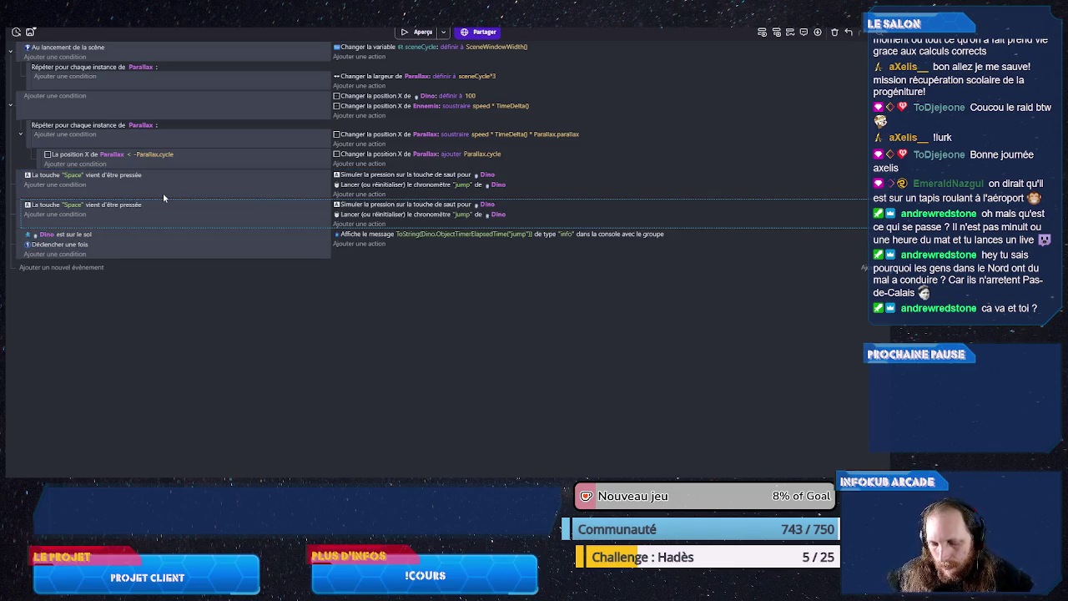
pyautogui.click(74, 206)
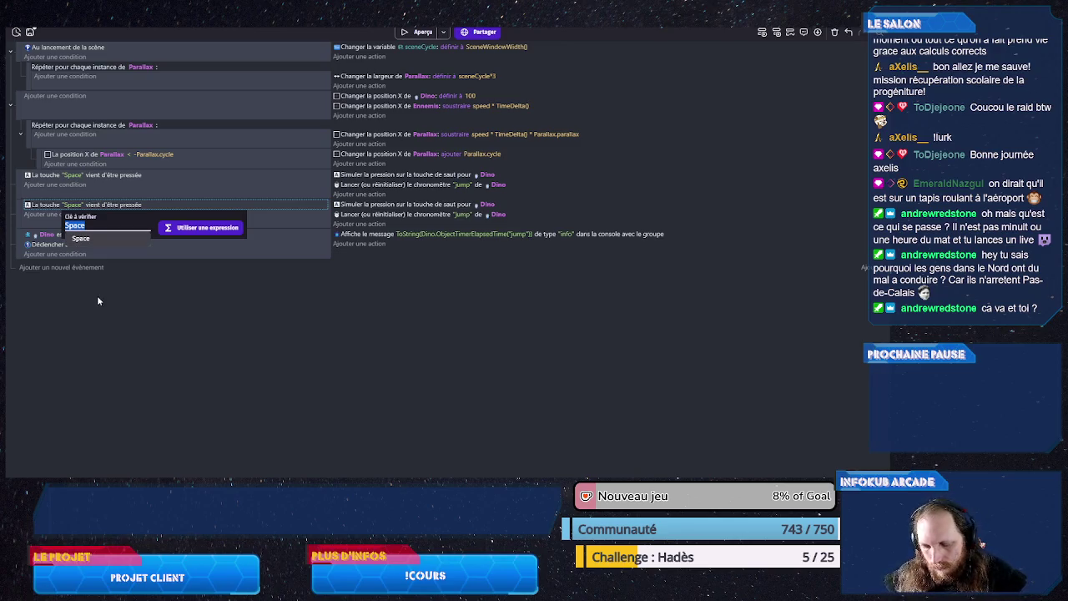
pyautogui.write('arr')
pyautogui.press('BackSpace')
pyautogui.press('BackSpace')
pyautogui.press('BackSpace')
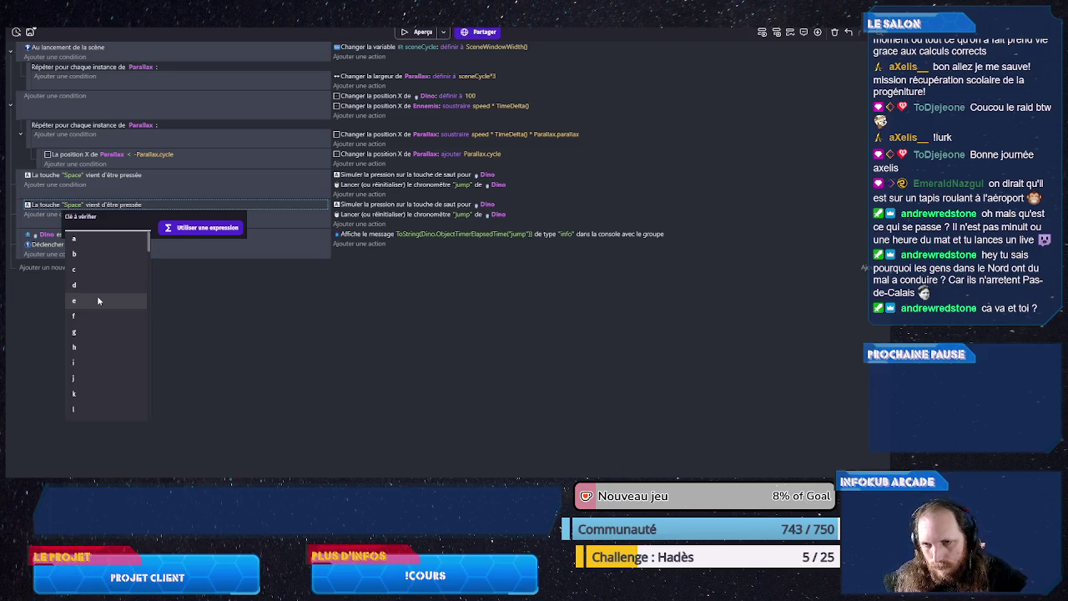
pyautogui.write('do')
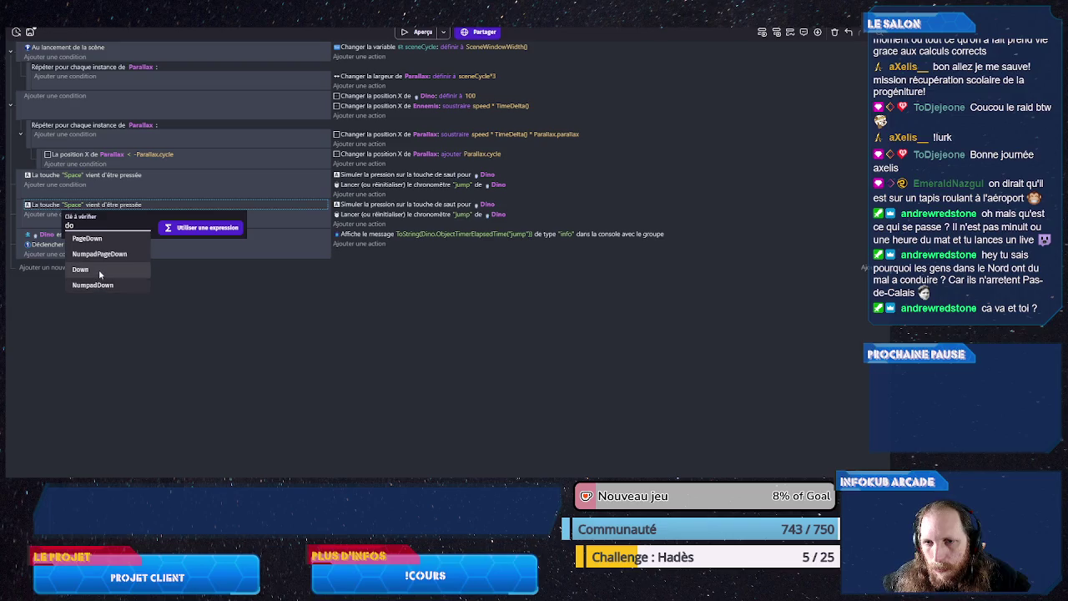
pyautogui.click(91, 270)
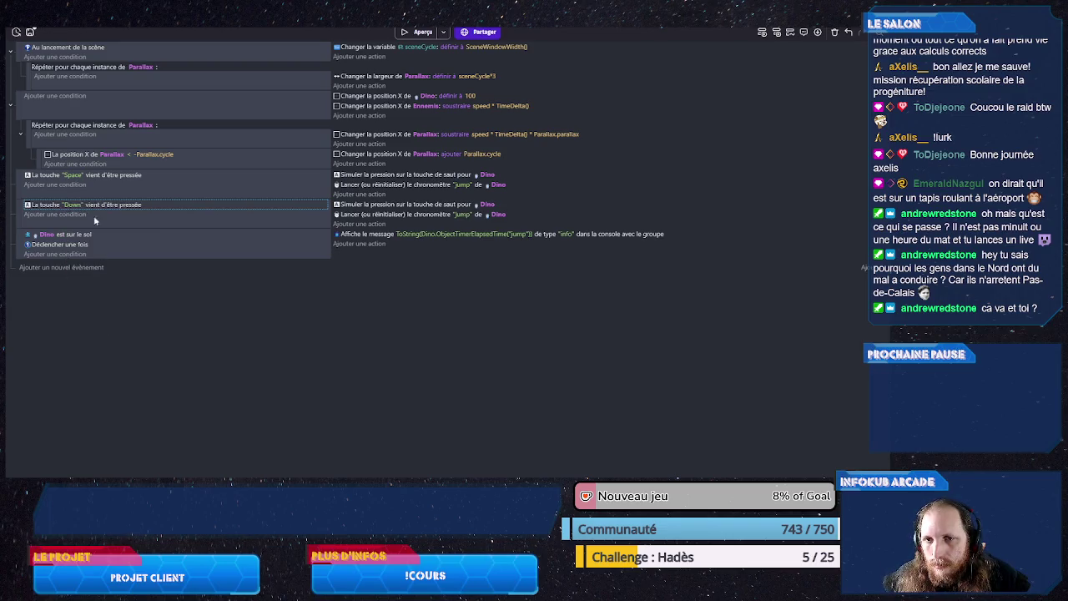
pyautogui.click(71, 176)
pyautogui.write('p')
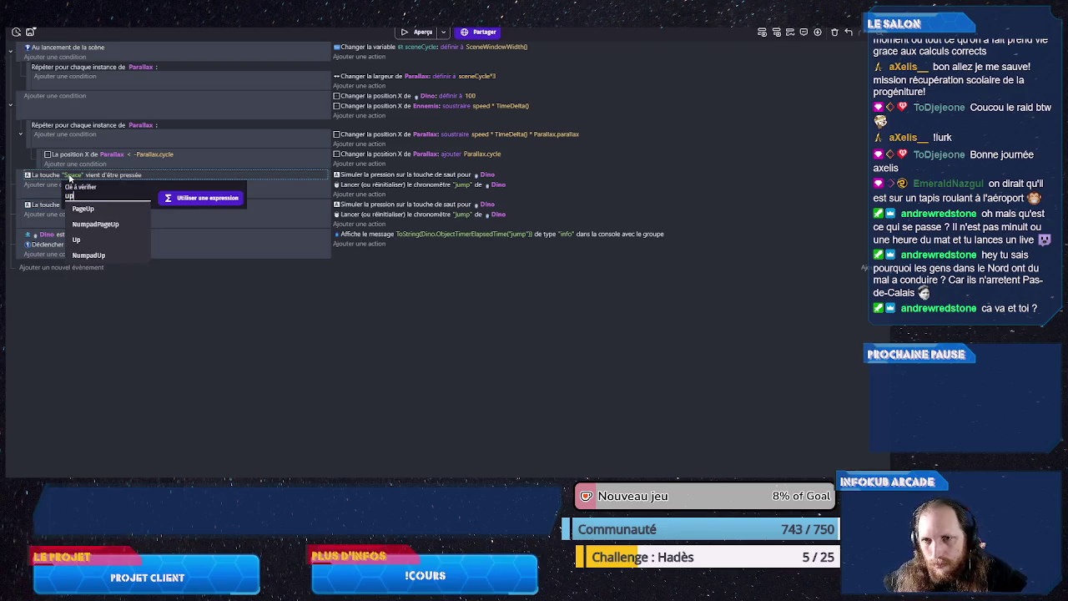
pyautogui.click(84, 239)
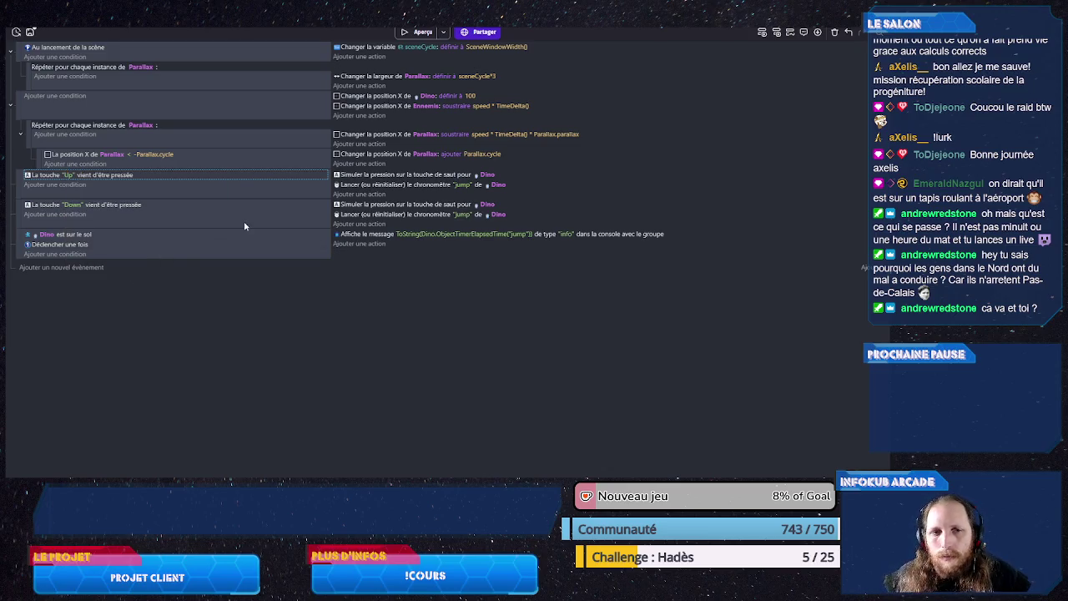
# Step: Remove the jump from the Down event, the timer from the Up event, and the on-ground message event
pyautogui.click(375, 207)
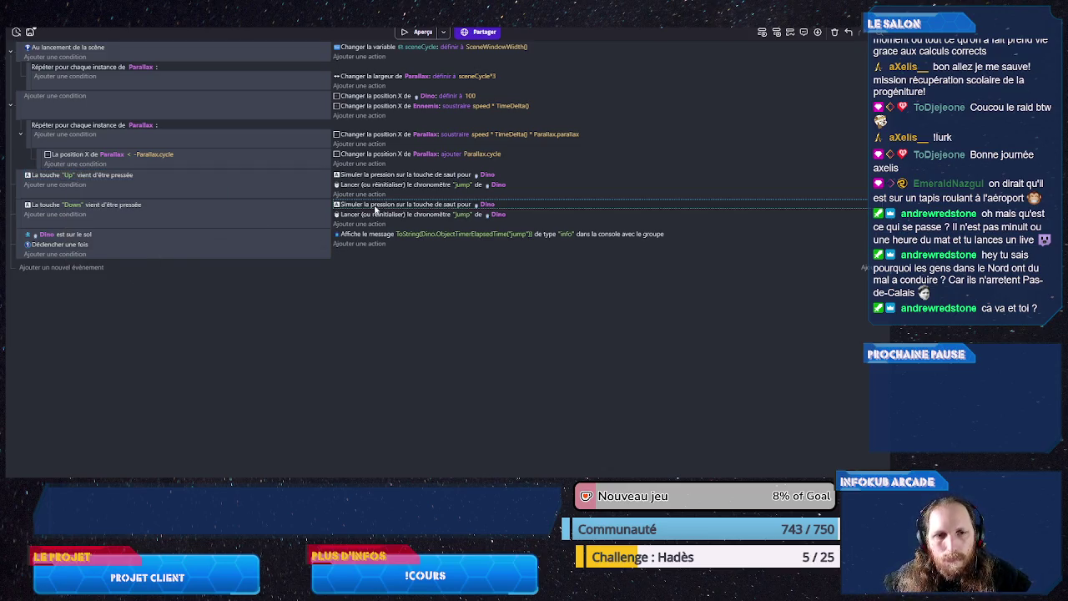
pyautogui.press('Delete')
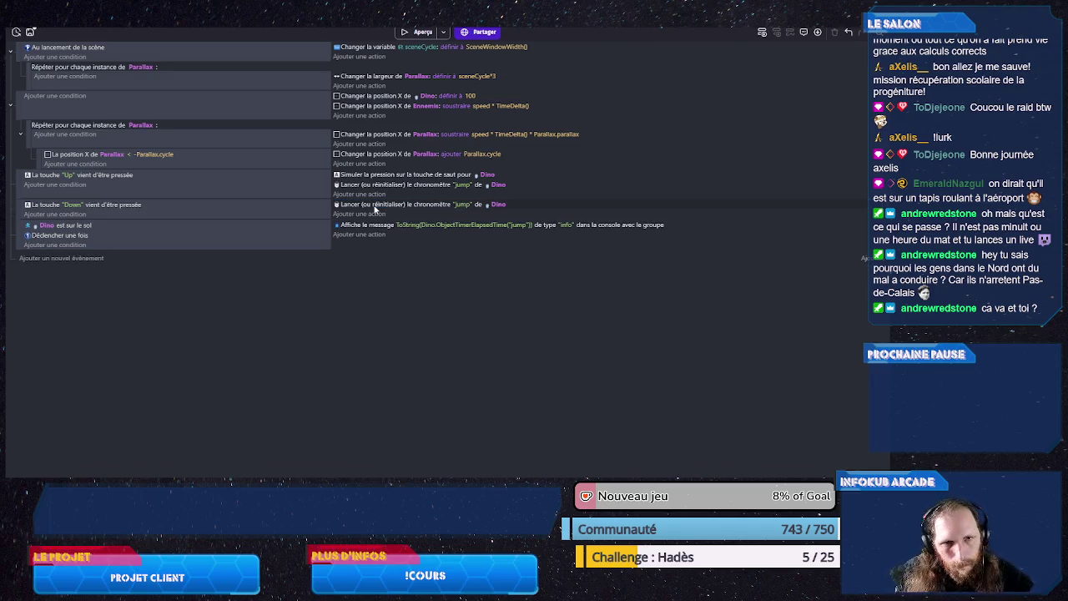
pyautogui.click(387, 187)
pyautogui.press('Delete')
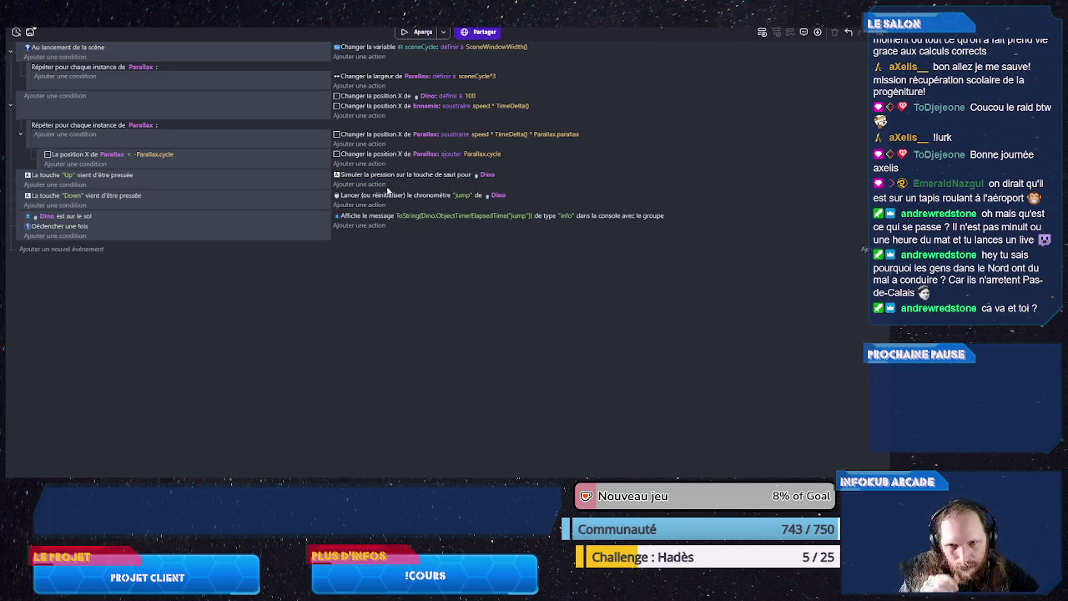
pyautogui.click(256, 235)
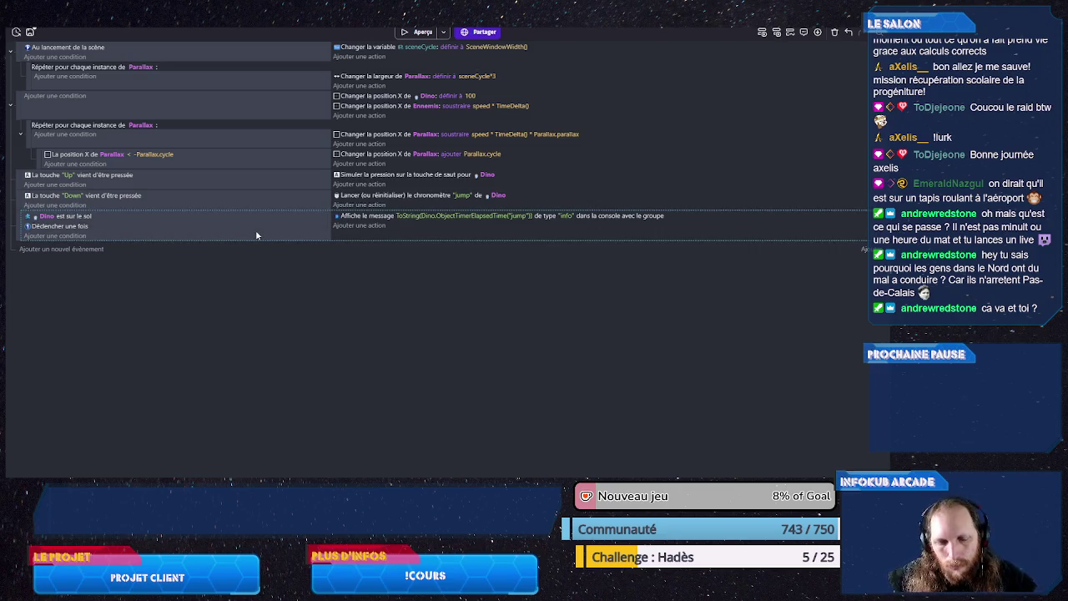
pyautogui.press('Delete')
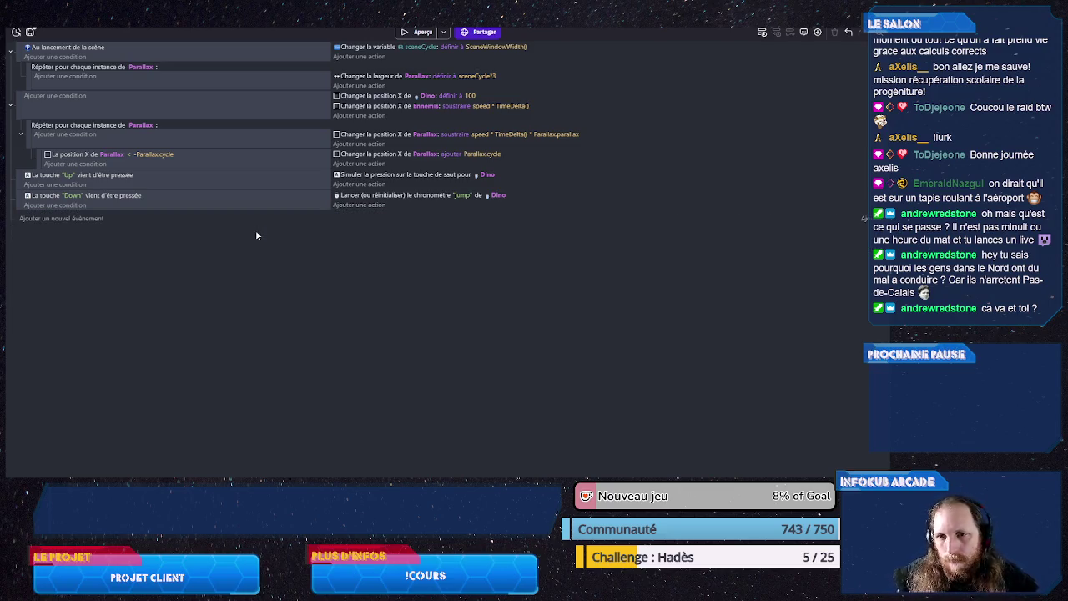
# Step: Add Dino's 'Est sur le sol' condition to the Down-key event
pyautogui.click(60, 205)
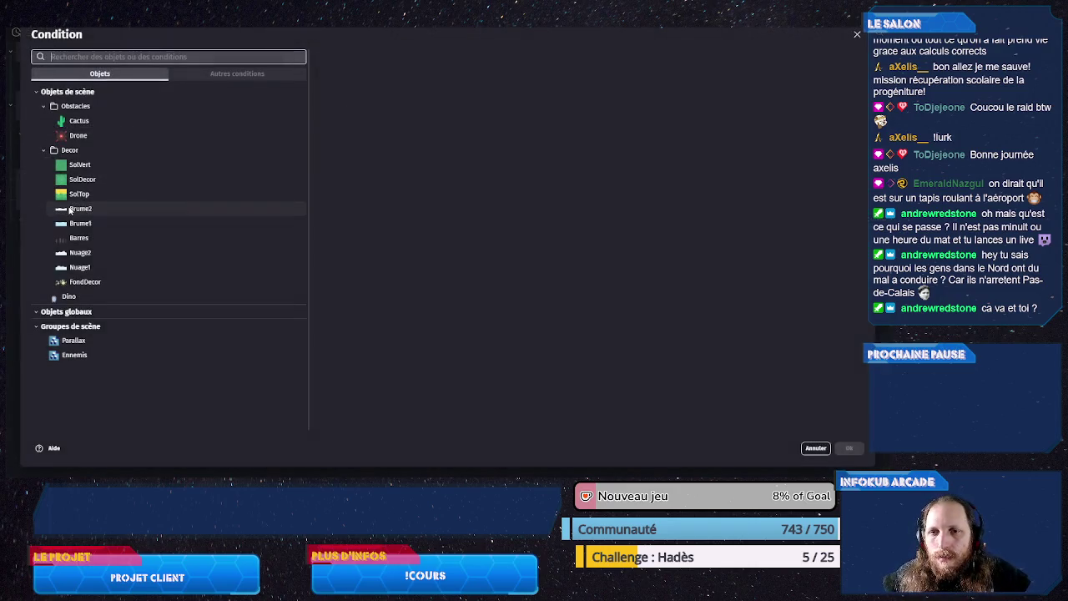
pyautogui.click(79, 296)
pyautogui.write('au')
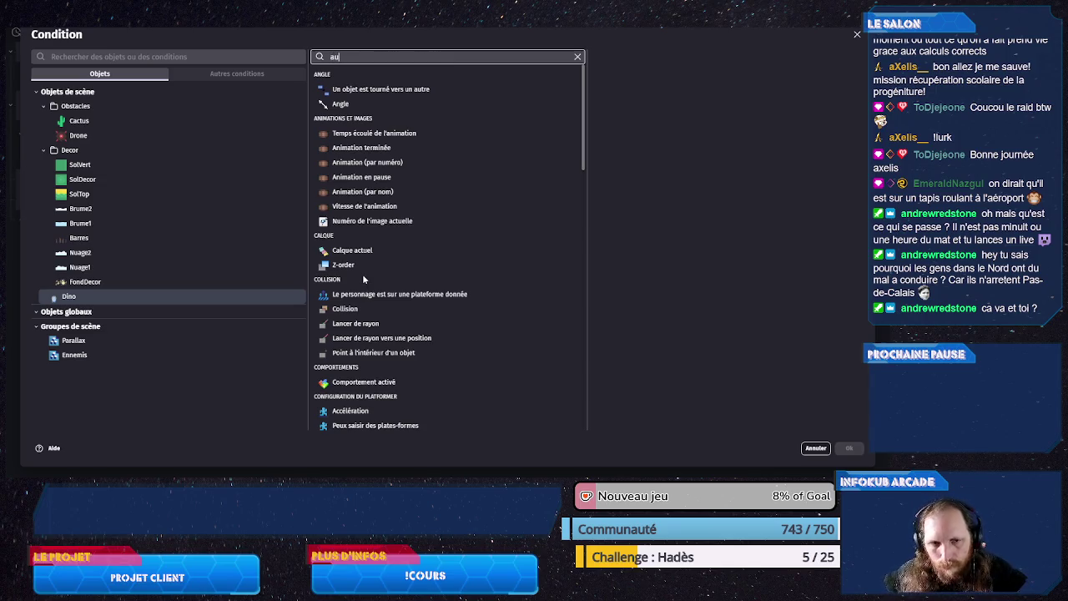
pyautogui.write(' s')
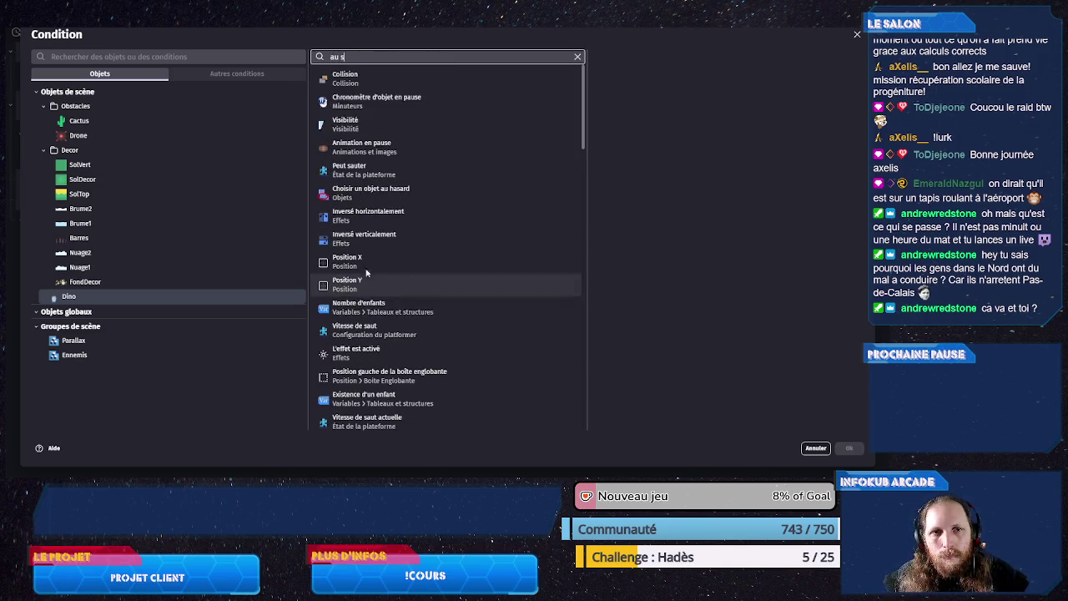
pyautogui.write('o')
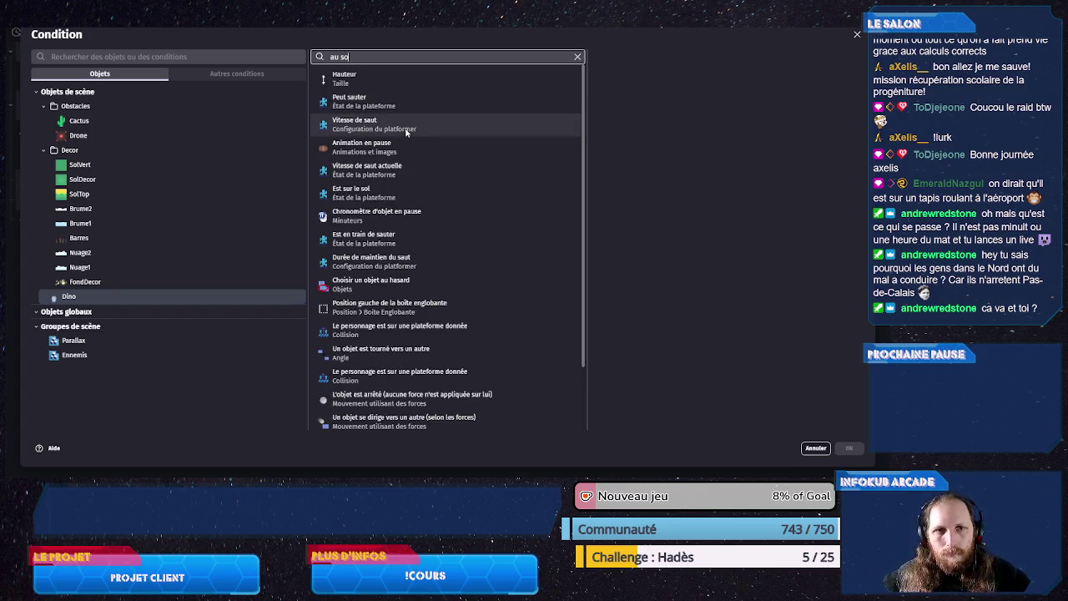
pyautogui.write('l')
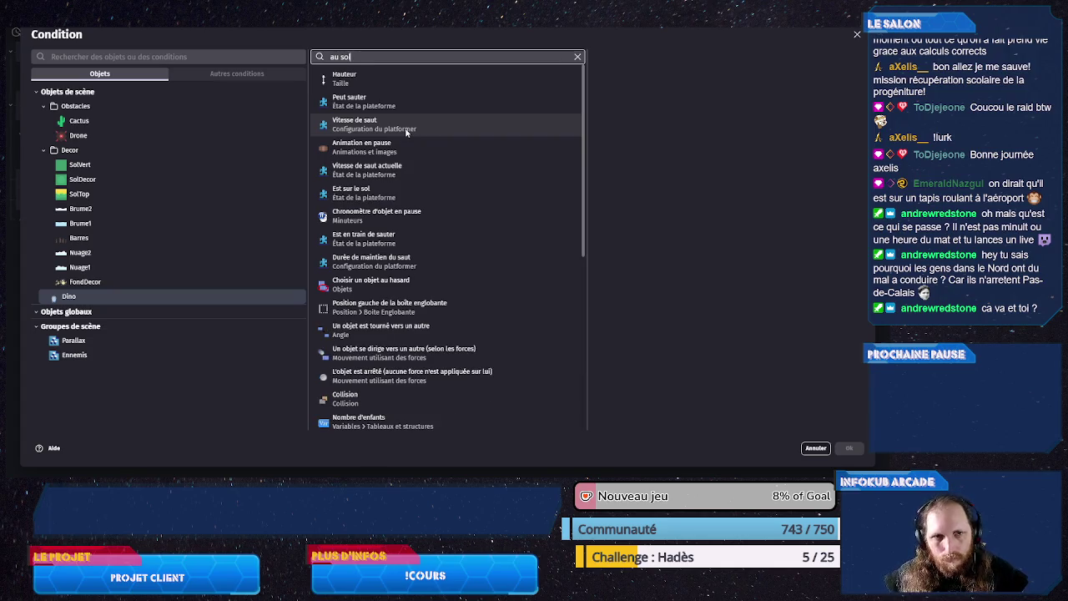
pyautogui.click(398, 193)
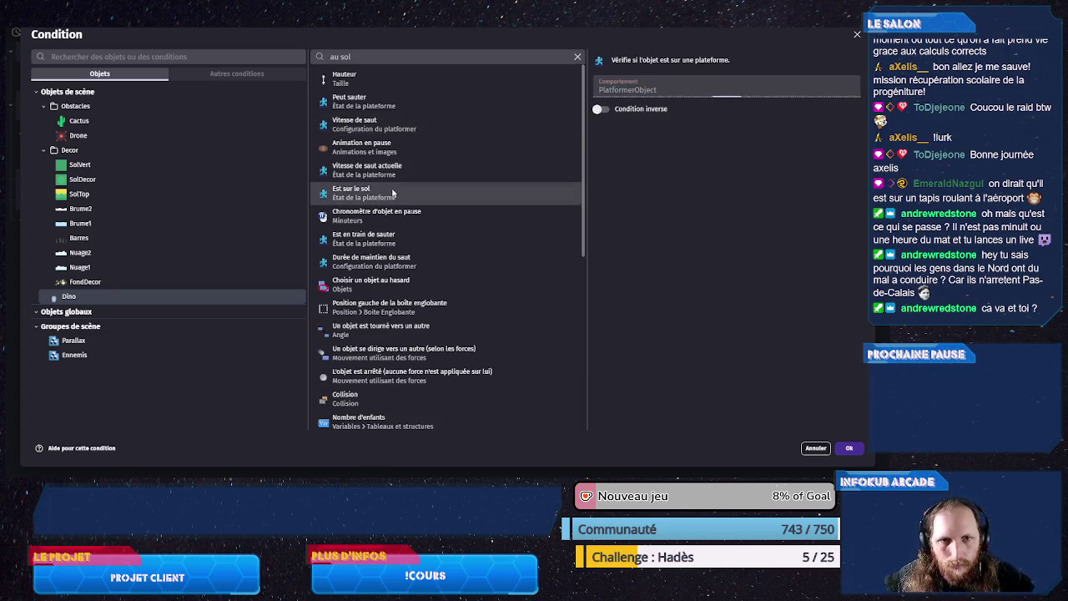
pyautogui.click(848, 448)
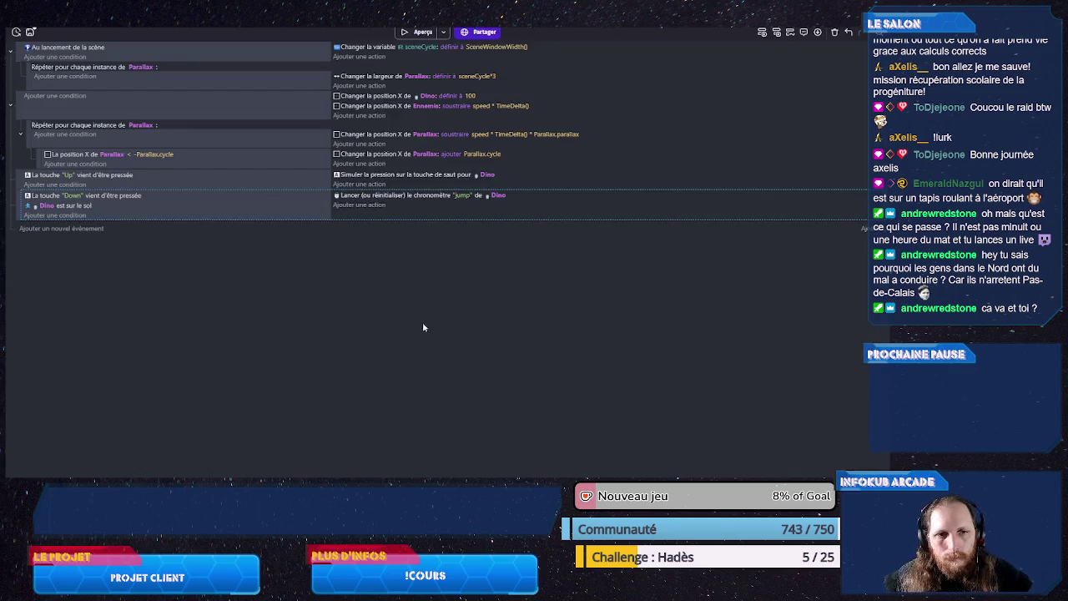
pyautogui.click(360, 195)
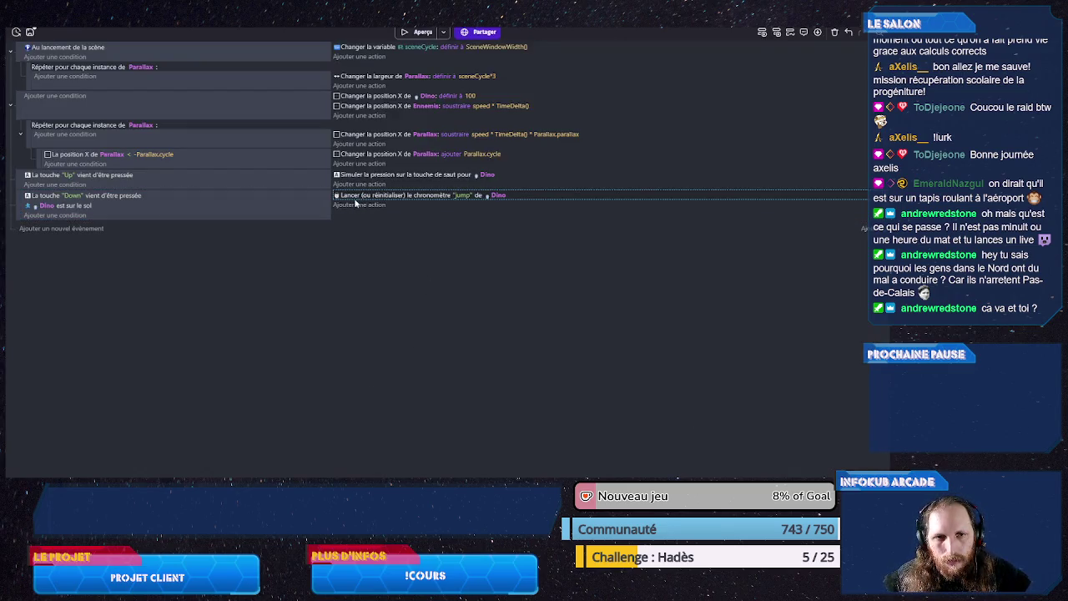
# Step: Start a Dino 'Animation (par nom)' action in the Down event, then switch to Steam
pyautogui.click(351, 205)
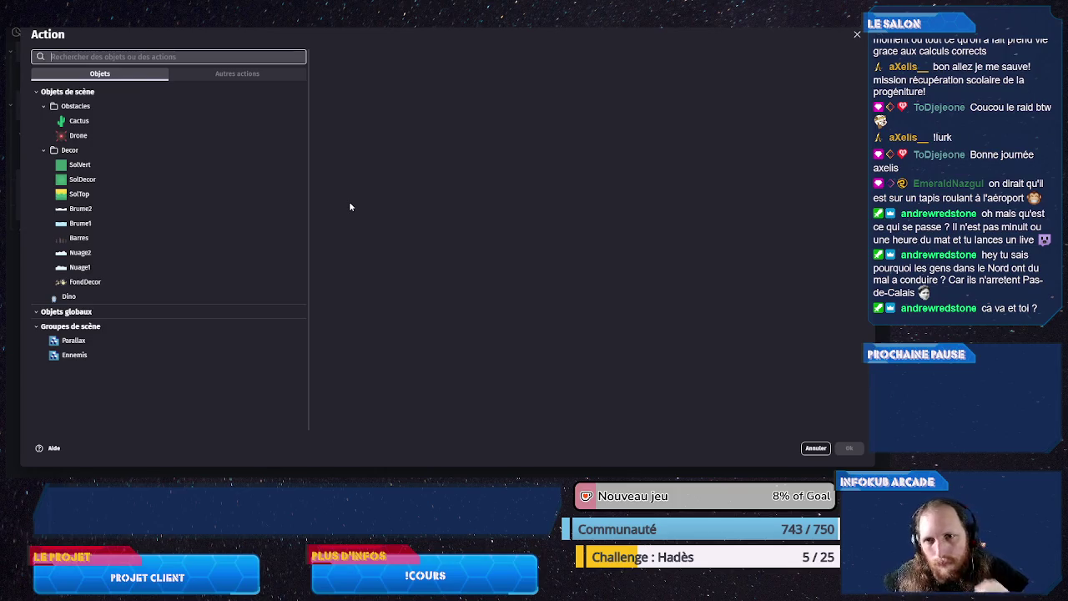
pyautogui.click(91, 297)
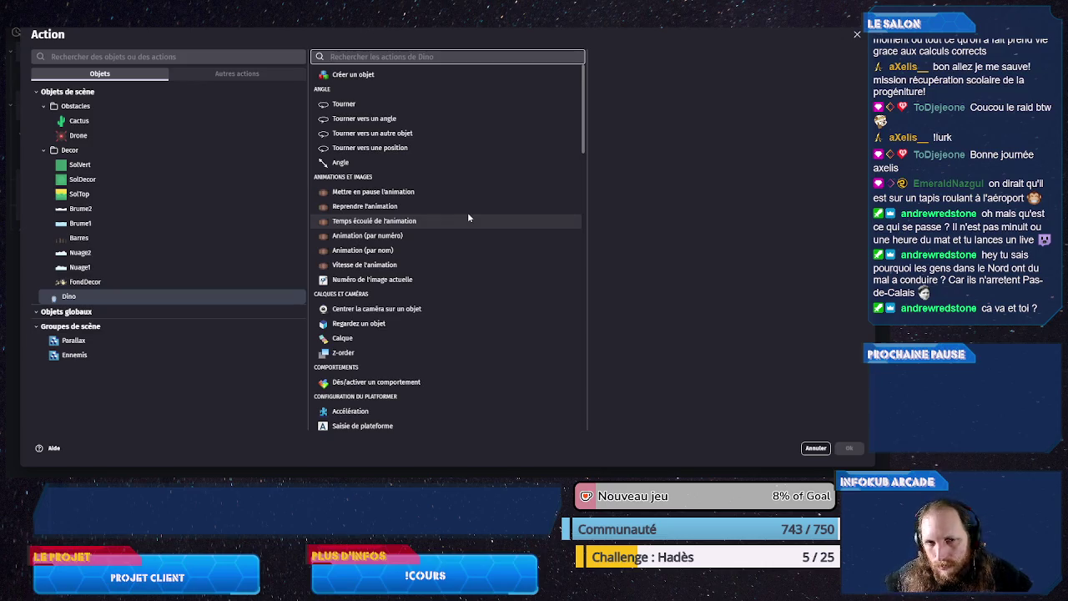
pyautogui.click(433, 250)
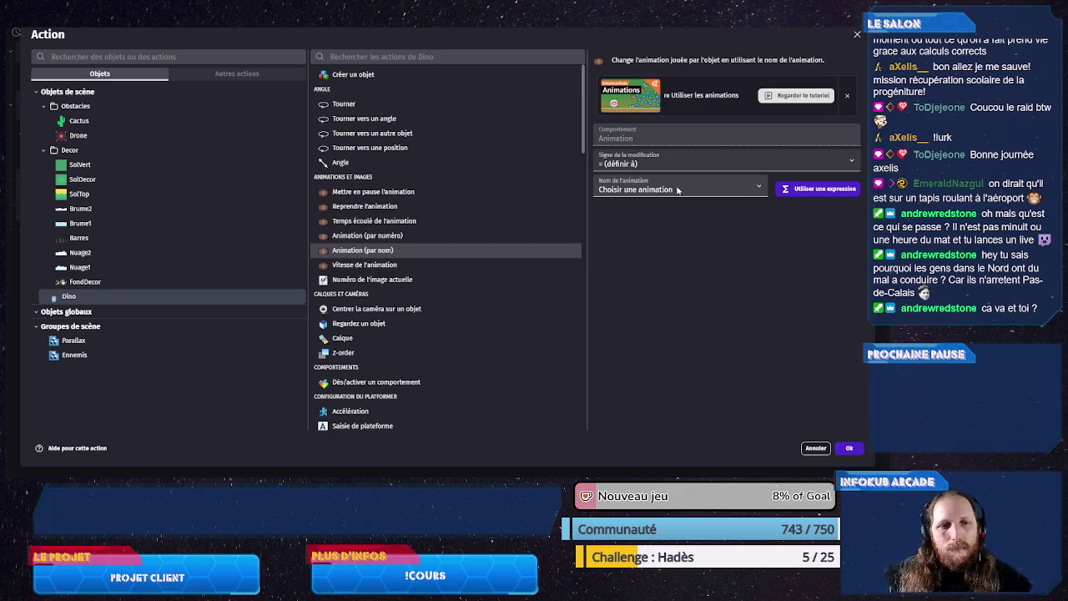
pyautogui.click(677, 189)
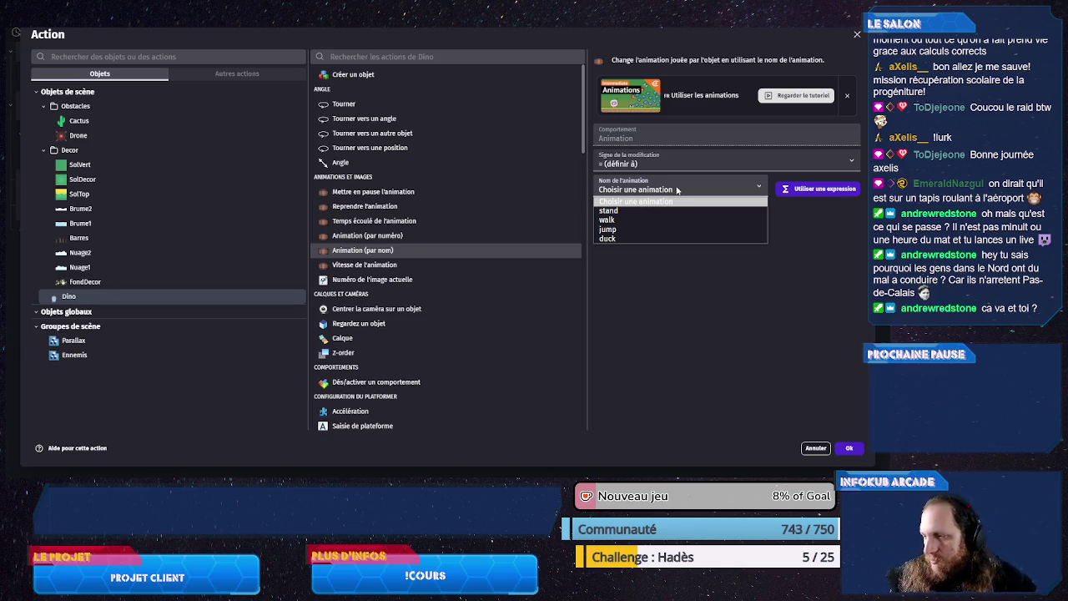
pyautogui.press('Escape')
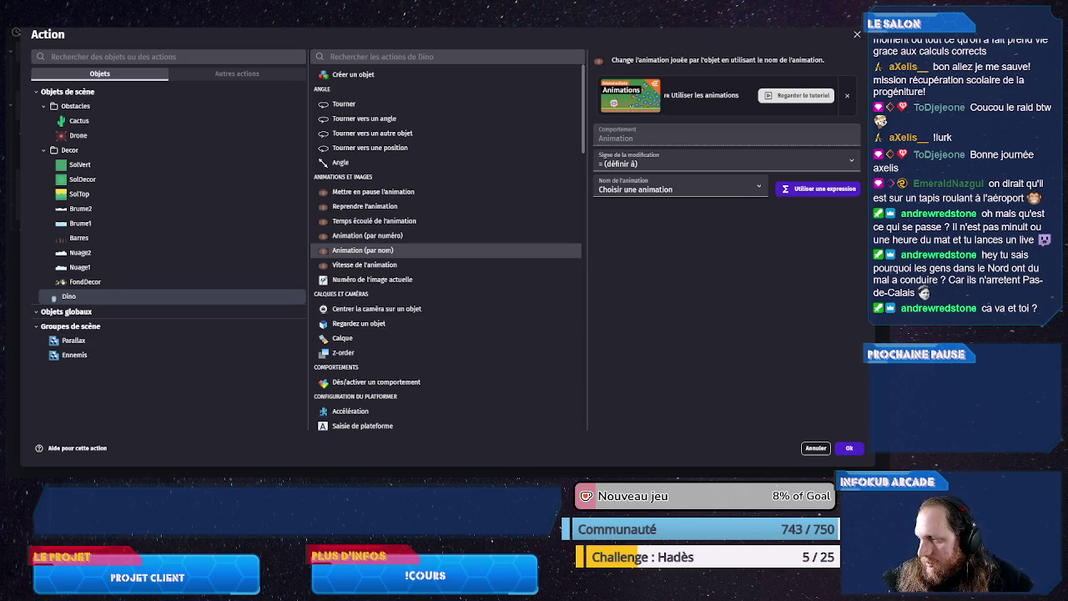
pyautogui.hotkey('alt', 'Tab')
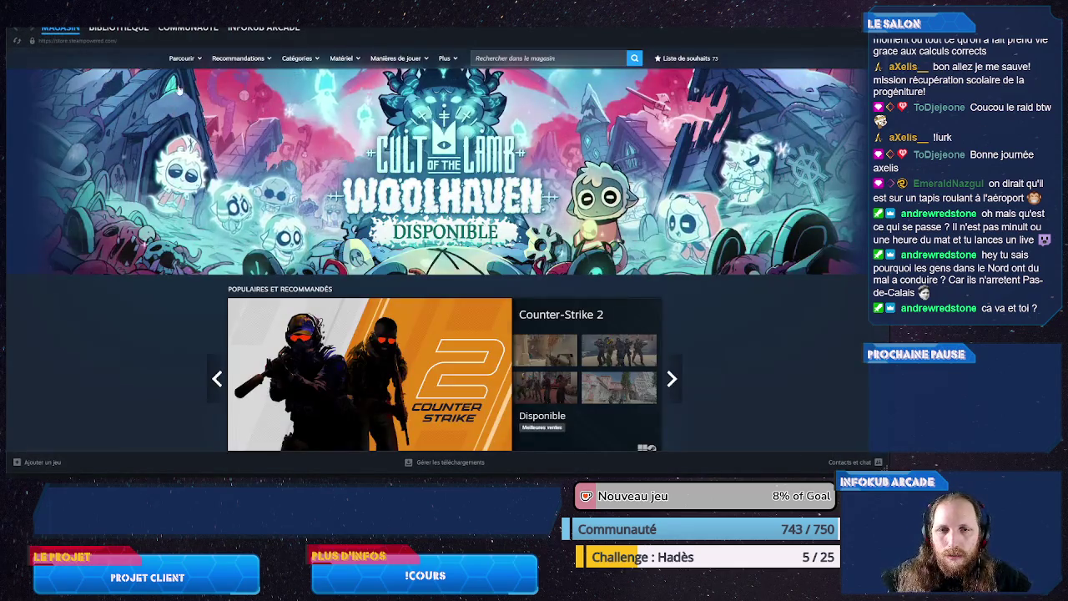
# Step: Glance at the Steam BIBLIOTHÈQUE, then return to GDevelop's animation action dialog
pyautogui.click(142, 34)
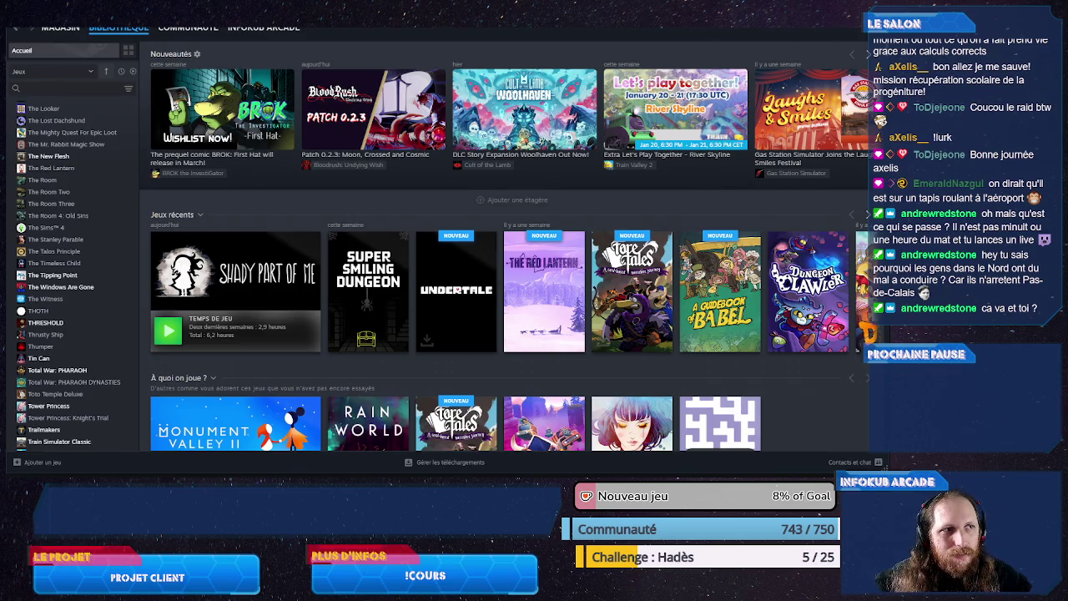
pyautogui.hotkey('alt', 'Tab')
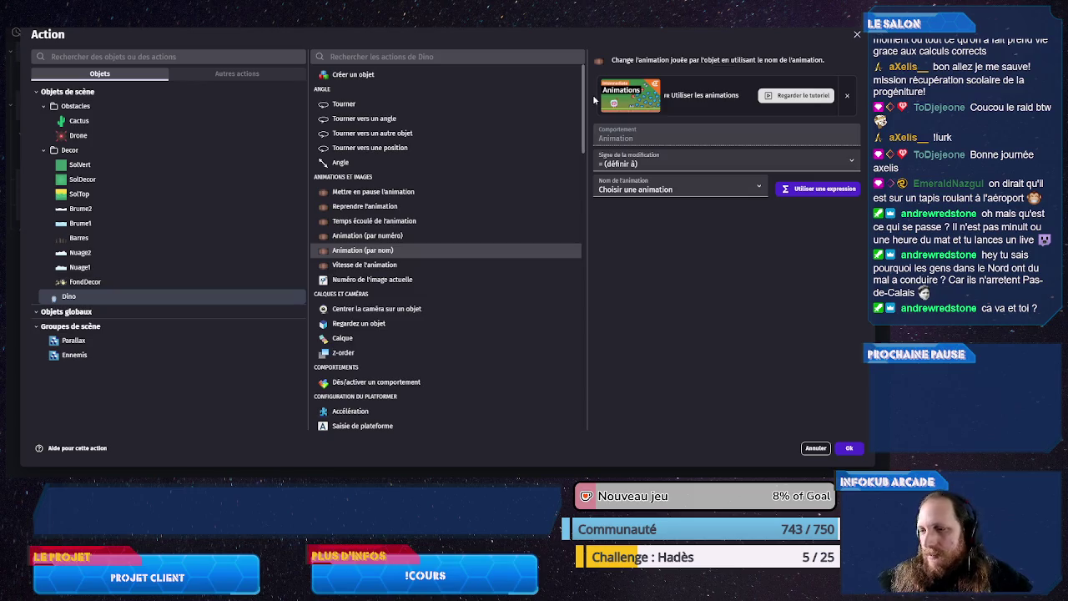
# Step: Set the action's animation name to duck and confirm it
pyautogui.click(667, 191)
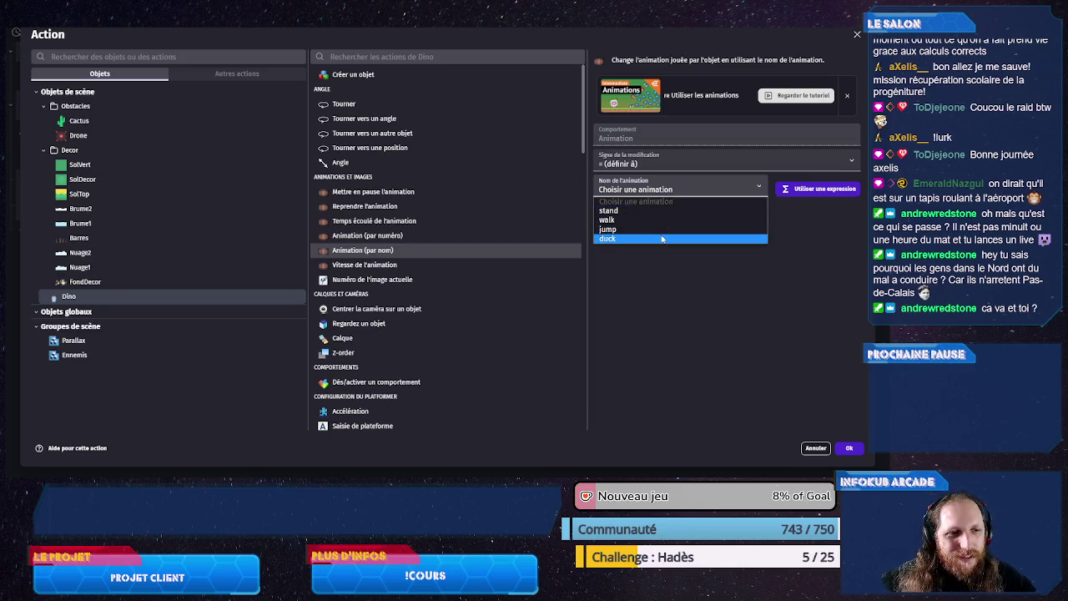
pyautogui.click(697, 239)
pyautogui.click(848, 448)
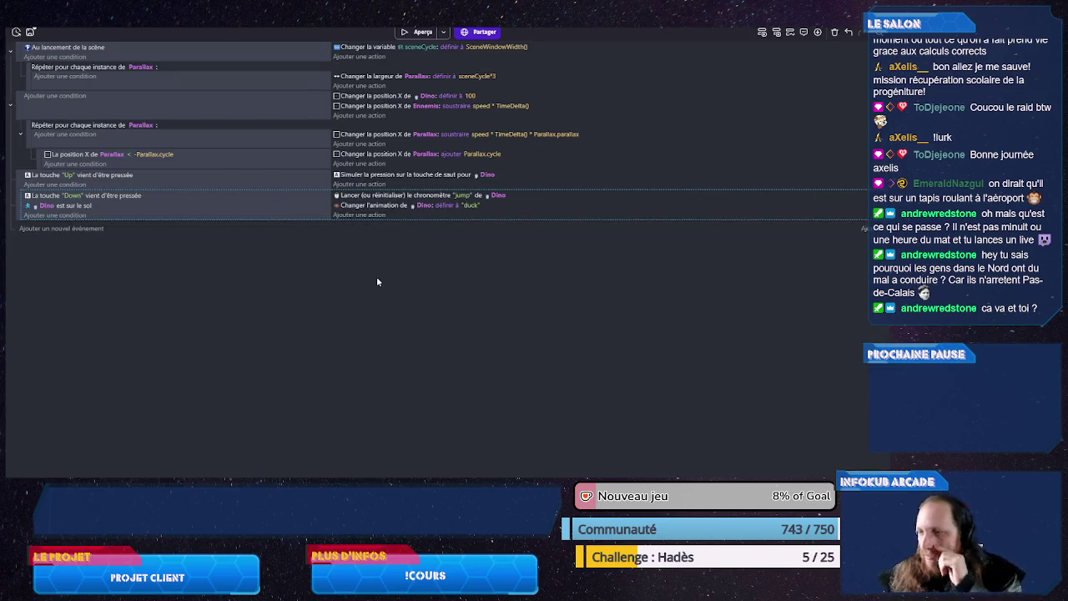
# Step: Preview the game, then set the Dino instance's Animation property to 0 in the scene editor
pyautogui.click(420, 32)
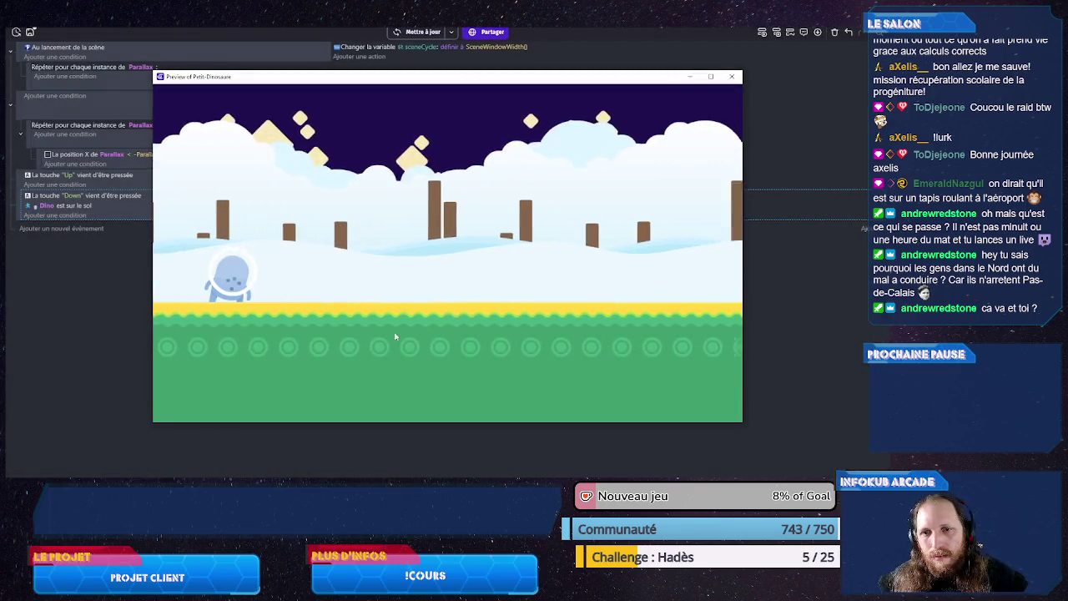
pyautogui.hotkey('alt', 'F4')
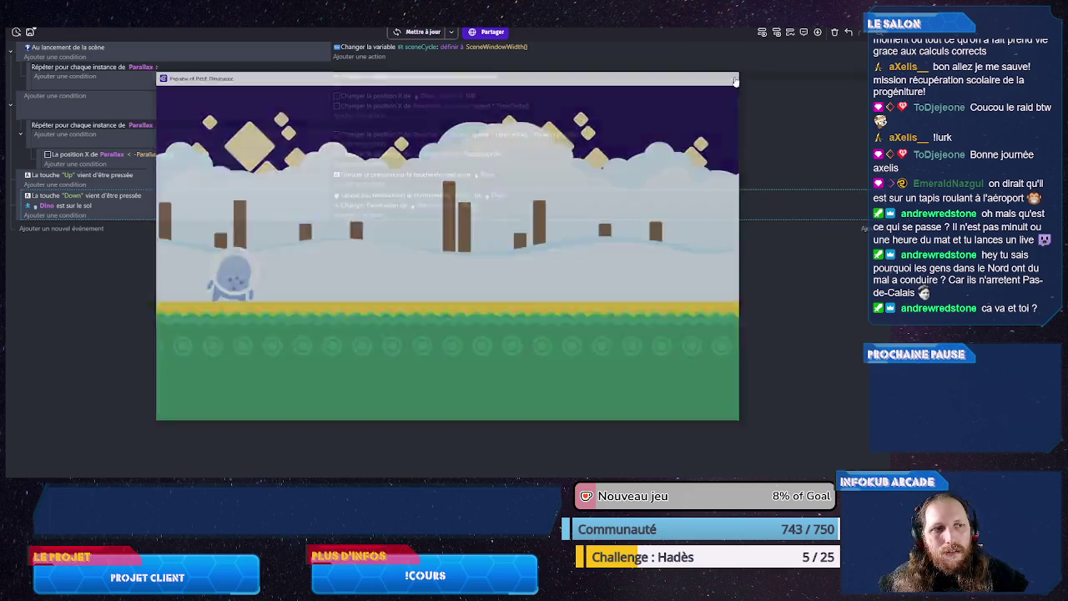
pyautogui.hotkey('ctrl', 'Tab')
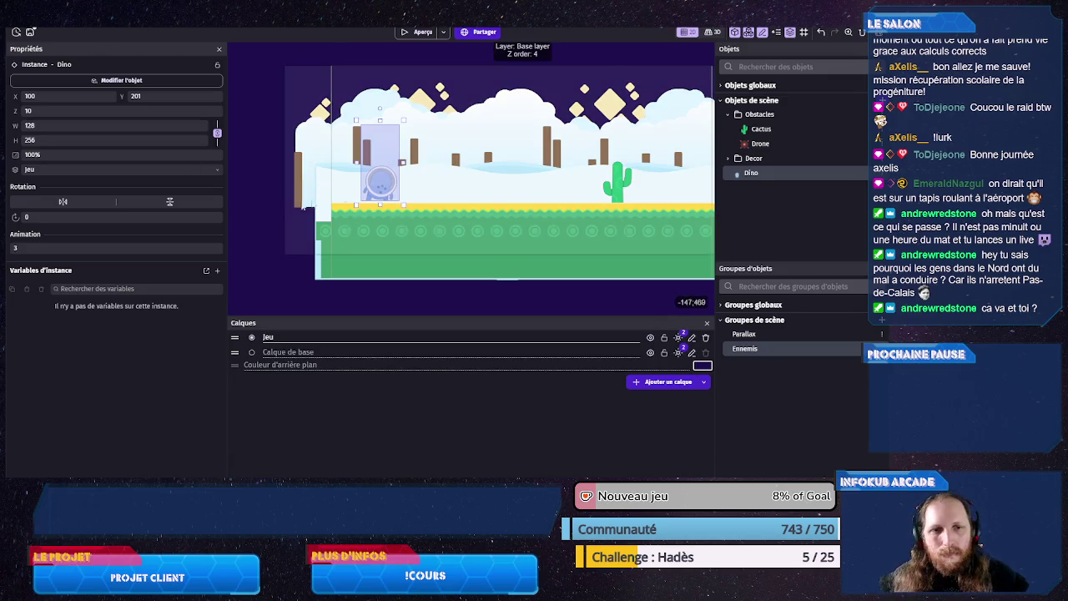
pyautogui.doubleClick(103, 247)
pyautogui.write('0')
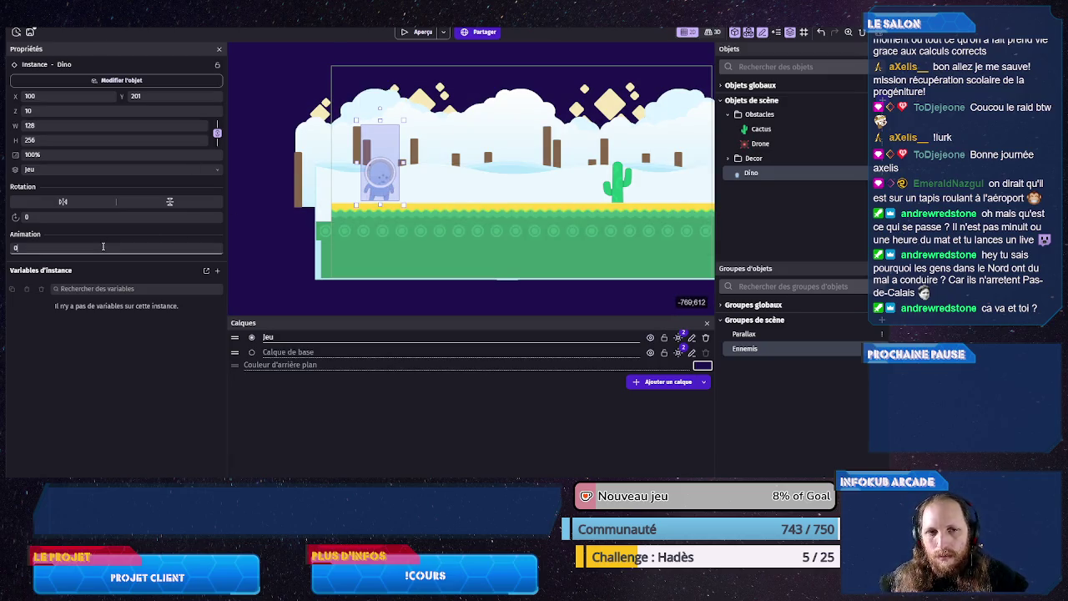
# Step: Preview the game again, jumping twice with space, then close it and return to events
pyautogui.click(426, 34)
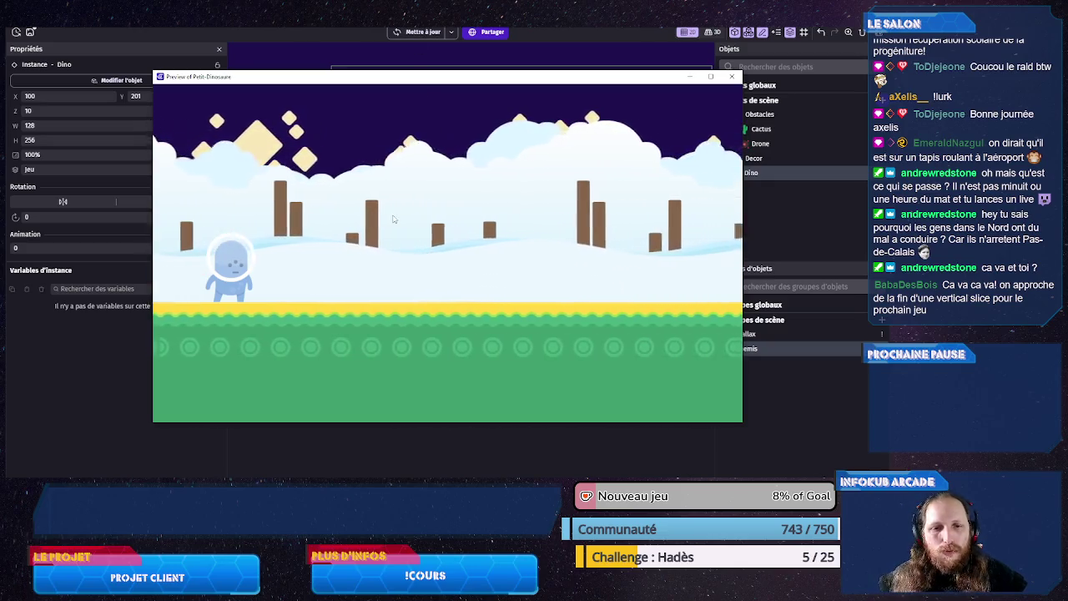
pyautogui.press('space')
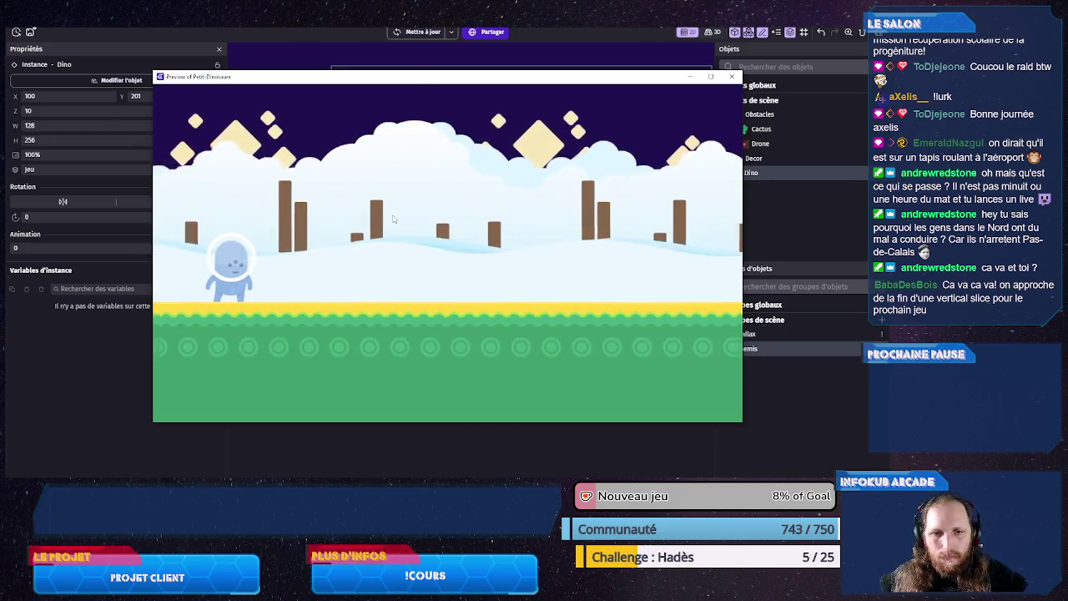
pyautogui.press('space')
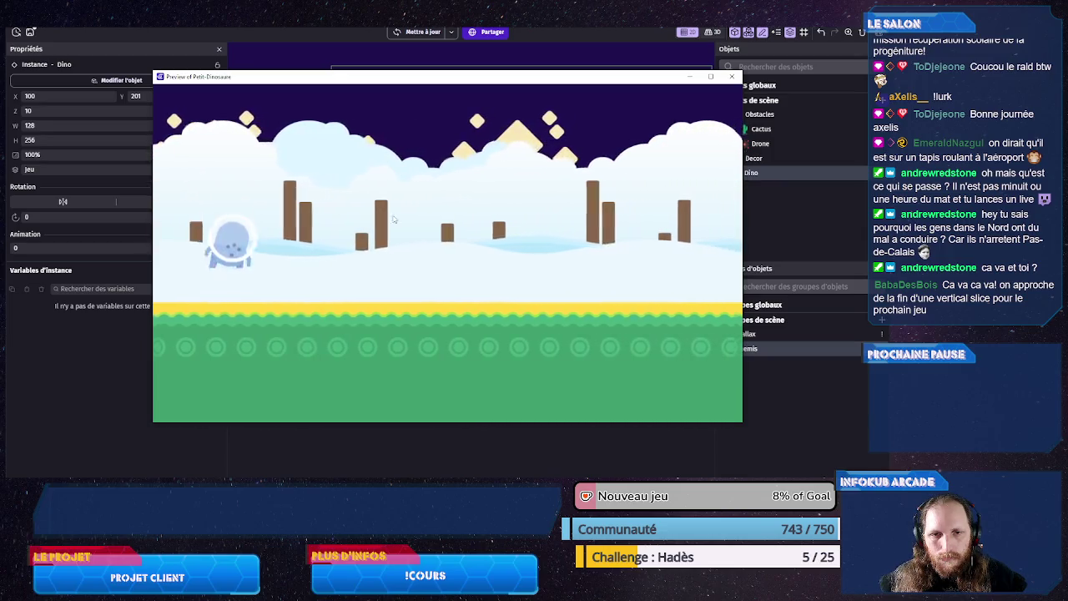
pyautogui.click(731, 77)
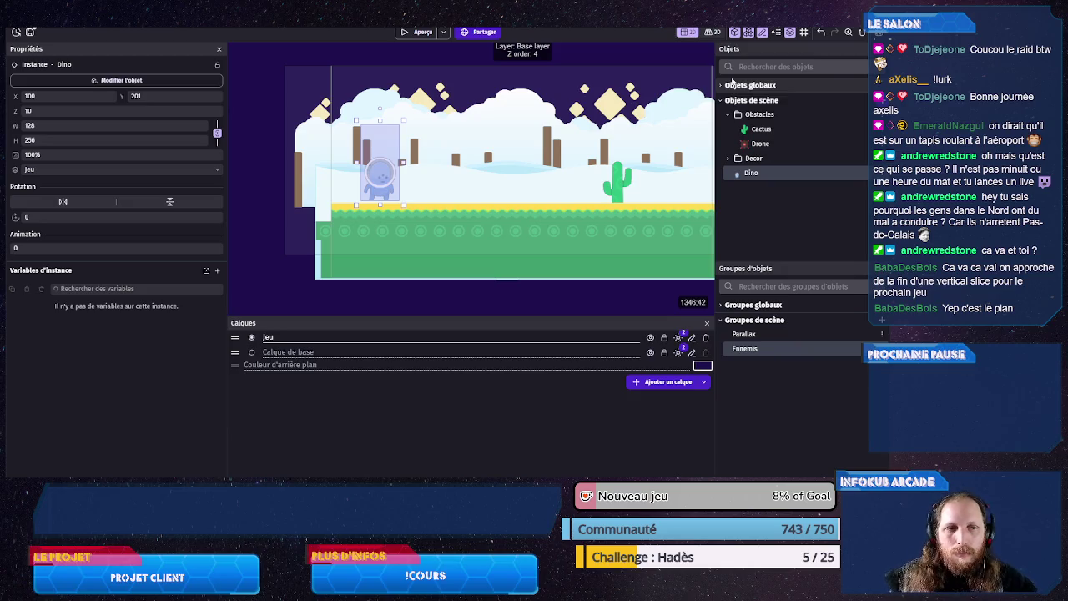
pyautogui.hotkey('ctrl', 'Tab')
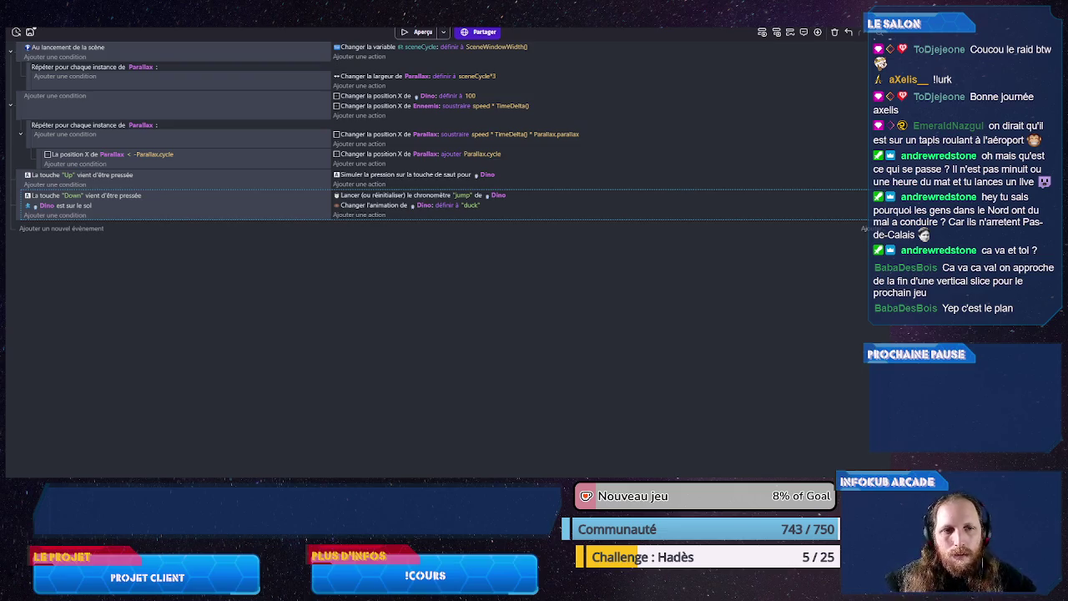
# Step: Rename the Down event's timer from 'jump' to 'duck' and save the project
pyautogui.click(461, 194)
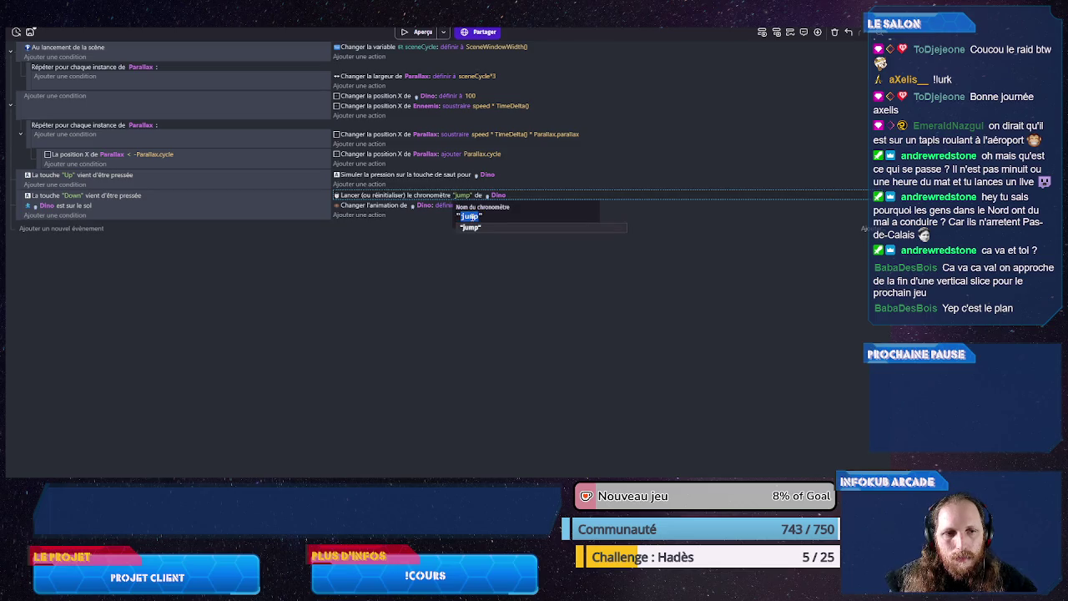
pyautogui.write('duck')
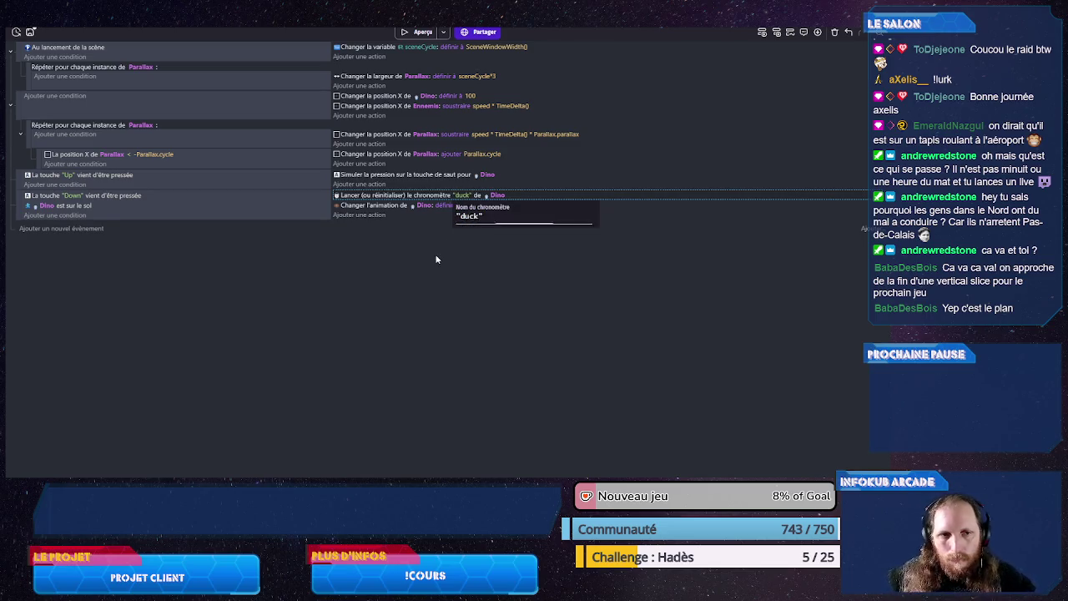
pyautogui.press('Return')
pyautogui.hotkey('ctrl', 's')
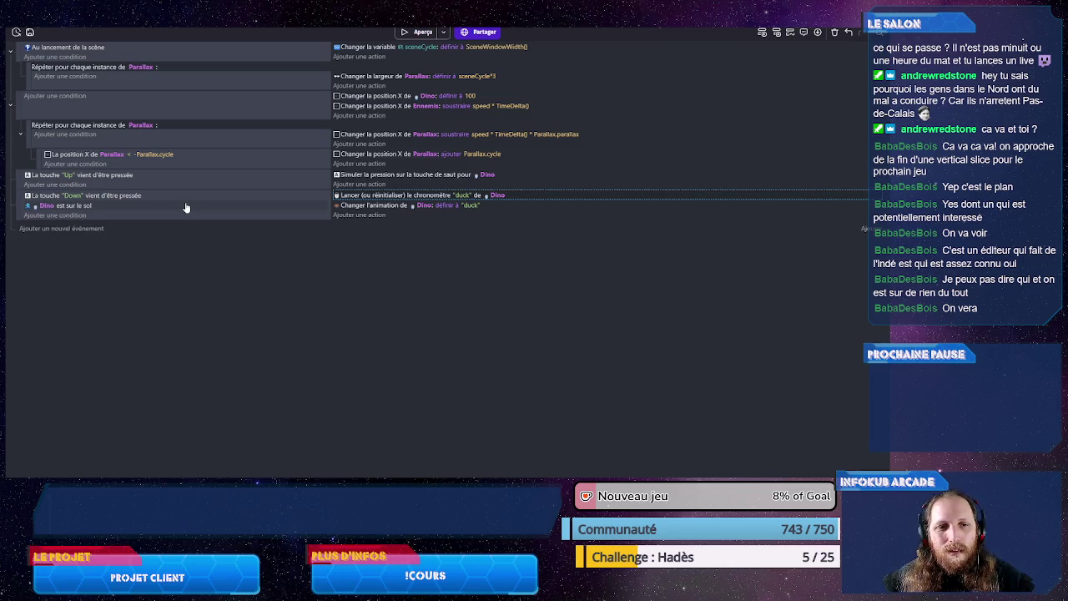
# Step: Add an empty event at the end and begin adding its condition
pyautogui.click(61, 229)
pyautogui.click(74, 226)
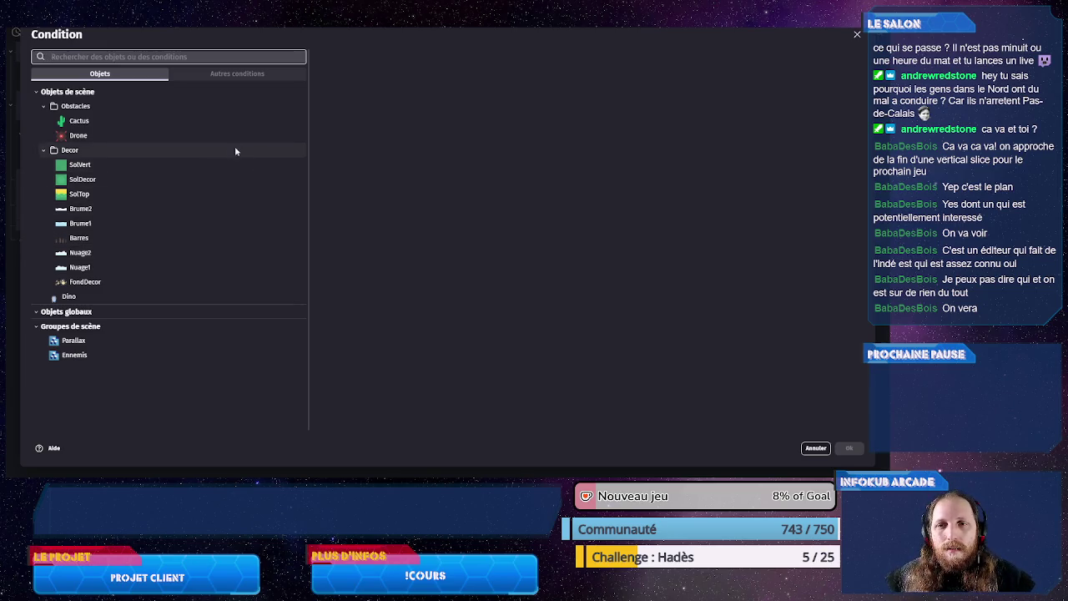
# Step: Add a Dino timer condition: 'duck' timer value ≥ 0.7 seconds
pyautogui.click(159, 296)
pyautogui.write('chro')
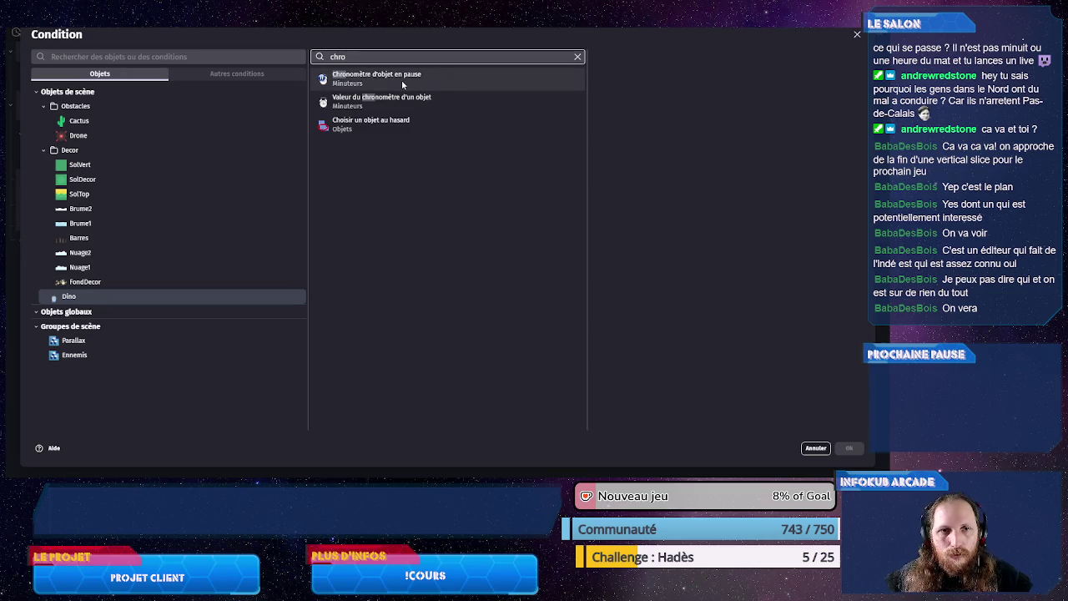
pyautogui.click(386, 98)
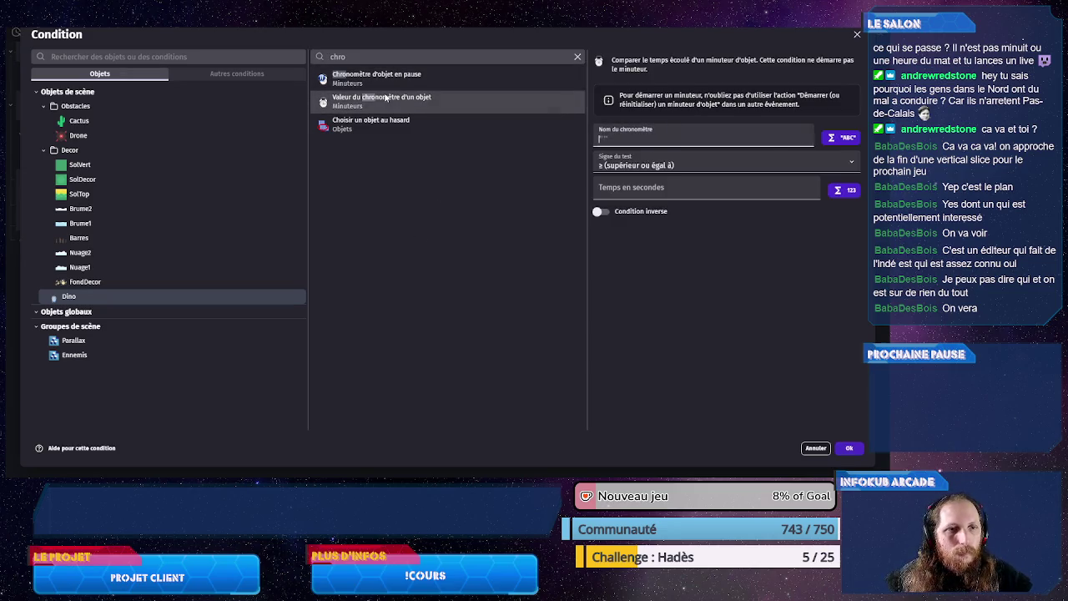
pyautogui.write('duck')
pyautogui.click(632, 148)
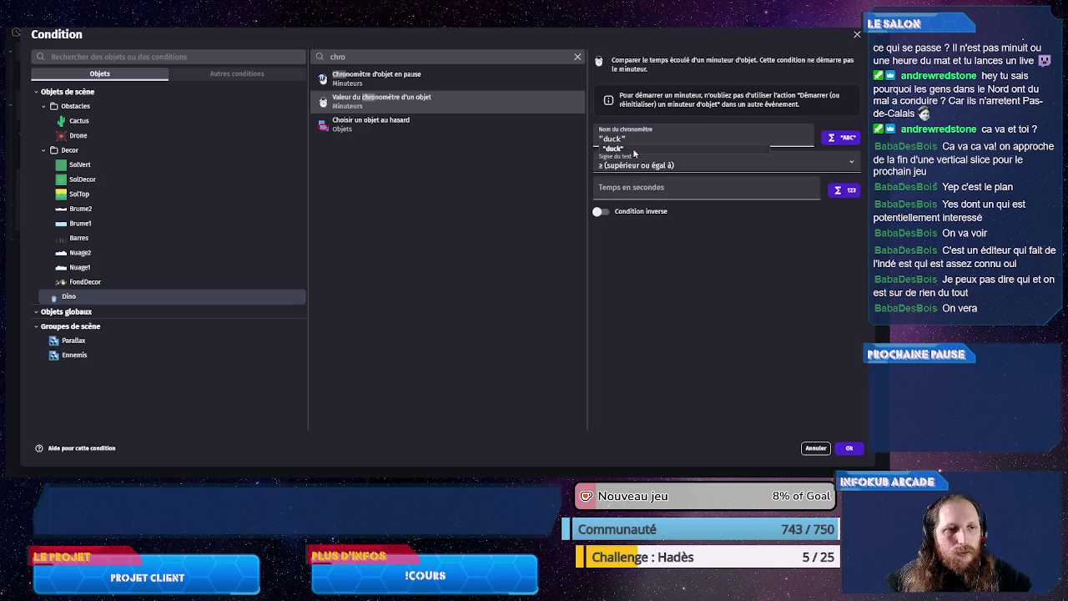
pyautogui.click(631, 193)
pyautogui.write('0.7')
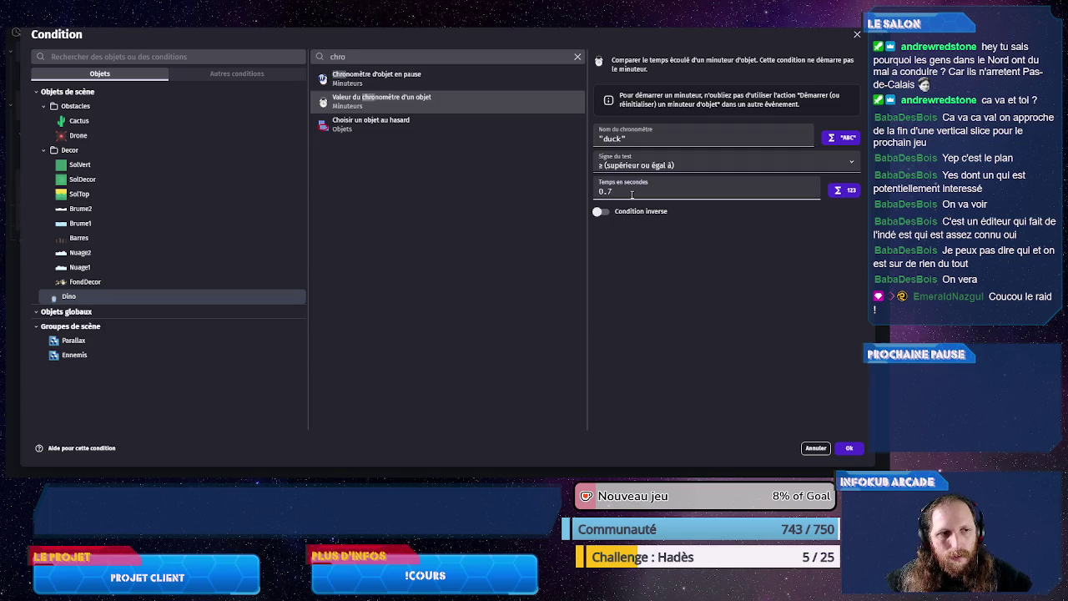
pyautogui.click(848, 447)
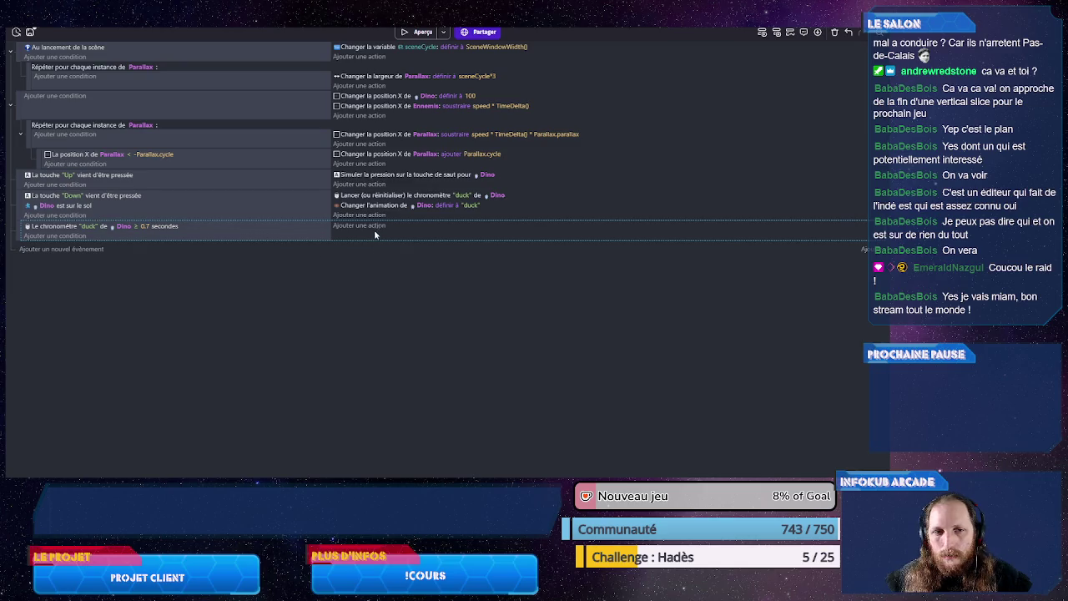
# Step: Copy the duck animation action into the timer event and change it to walk
pyautogui.moveTo(382, 207); pyautogui.dragTo(373, 233)
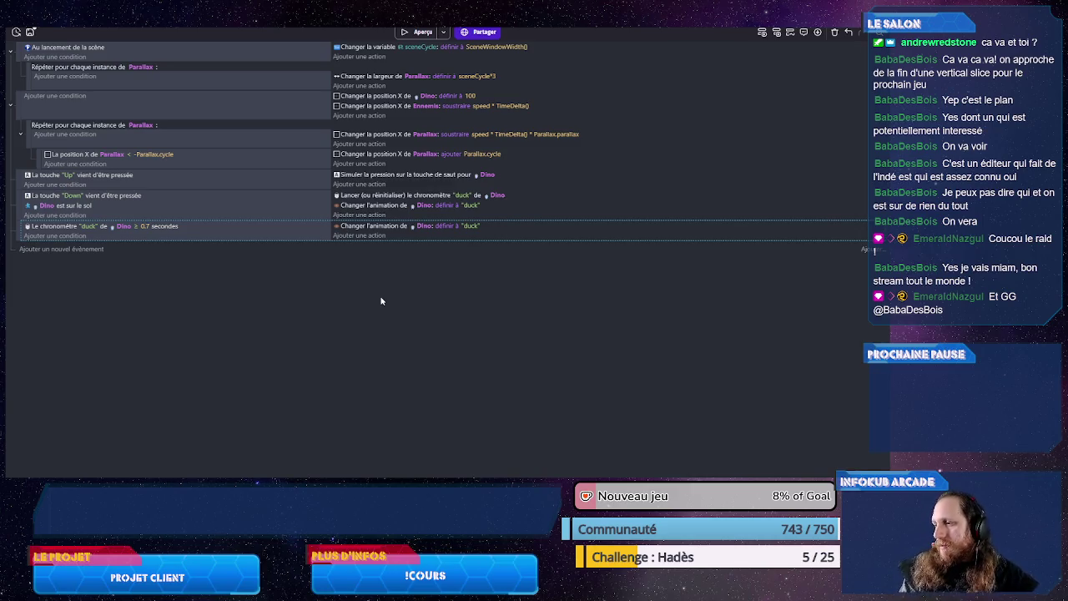
pyautogui.click(471, 225)
pyautogui.click(489, 248)
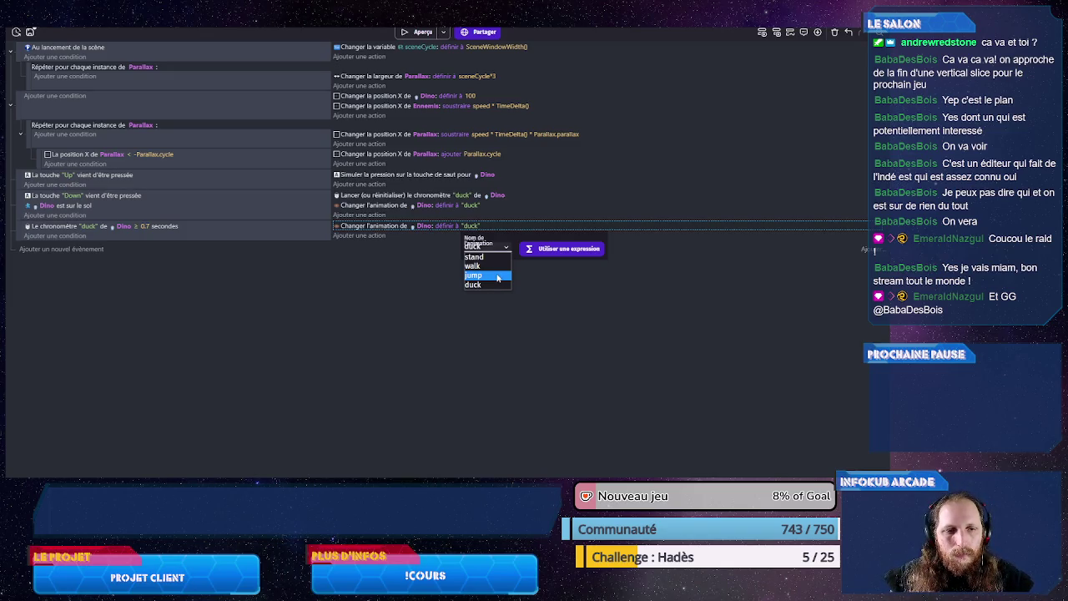
pyautogui.click(477, 266)
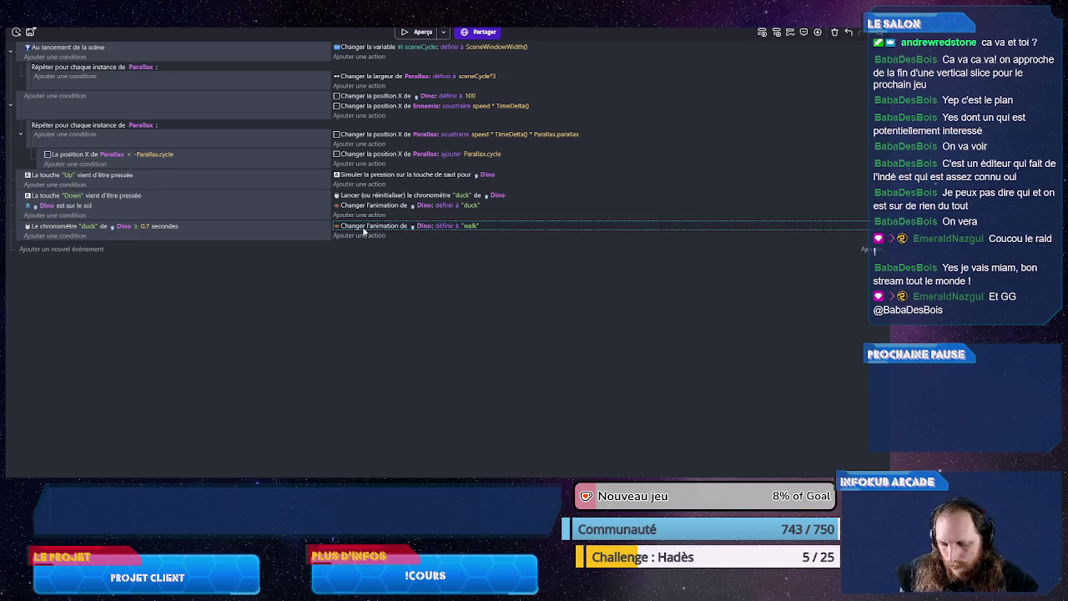
# Step: Paste the walk animation action into the scene-start event and save
pyautogui.click(362, 52)
pyautogui.hotkey('ctrl', 'v')
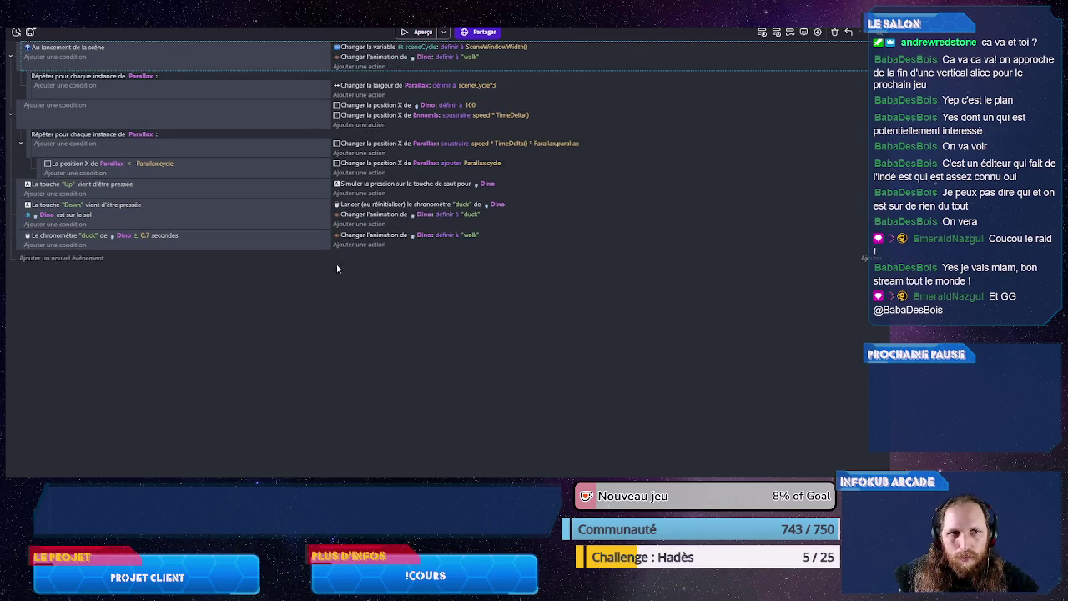
pyautogui.hotkey('ctrl', 's')
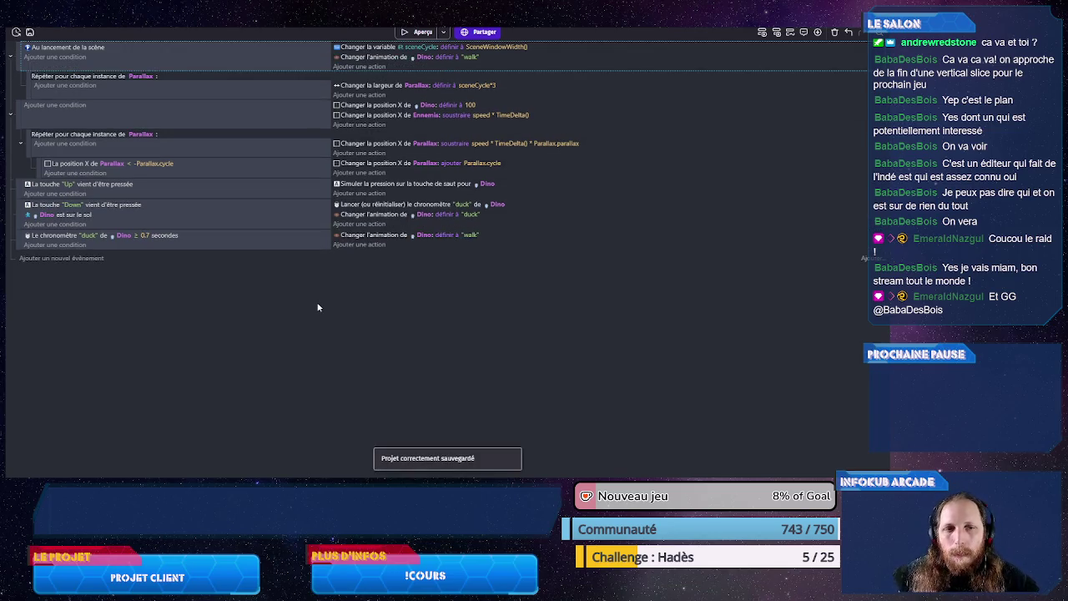
# Step: Paste the animation action into the Up-key event and set it to jump
pyautogui.click(369, 192)
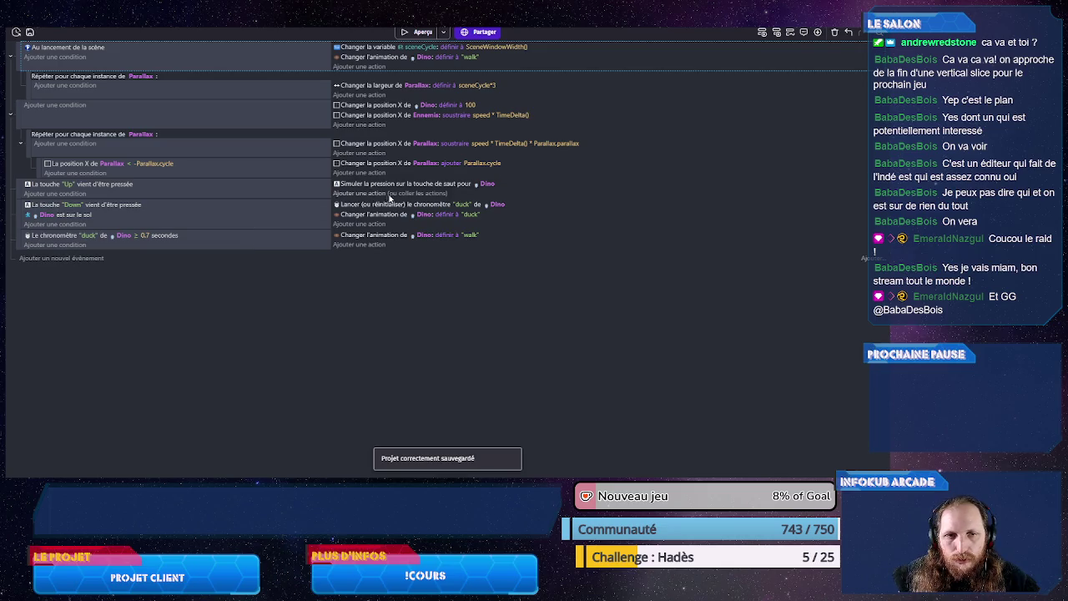
pyautogui.hotkey('ctrl', 'v')
pyautogui.click(468, 193)
pyautogui.click(487, 215)
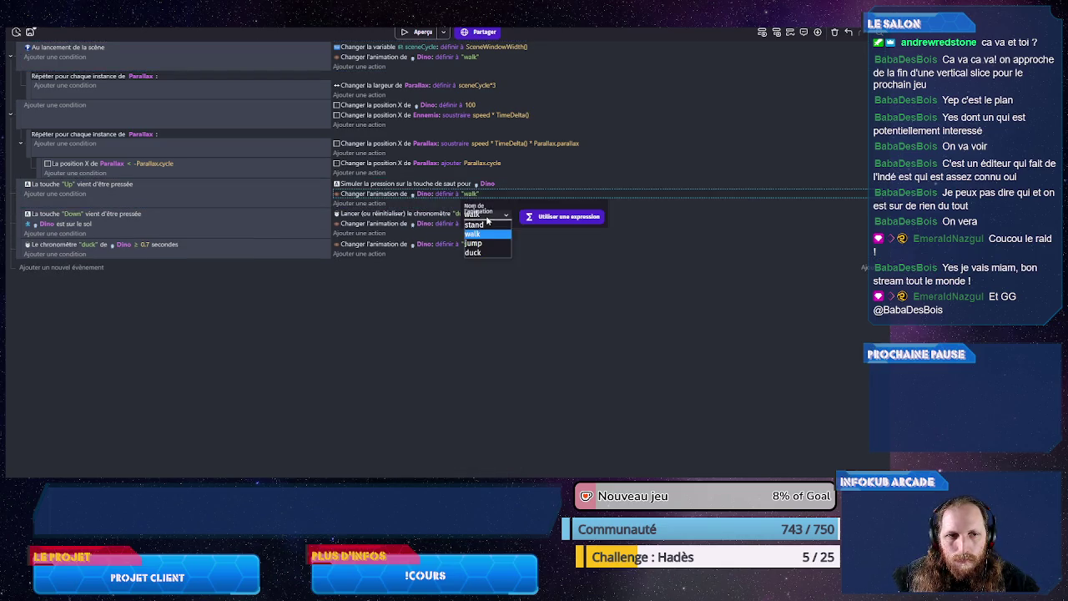
pyautogui.click(477, 243)
pyautogui.click(262, 286)
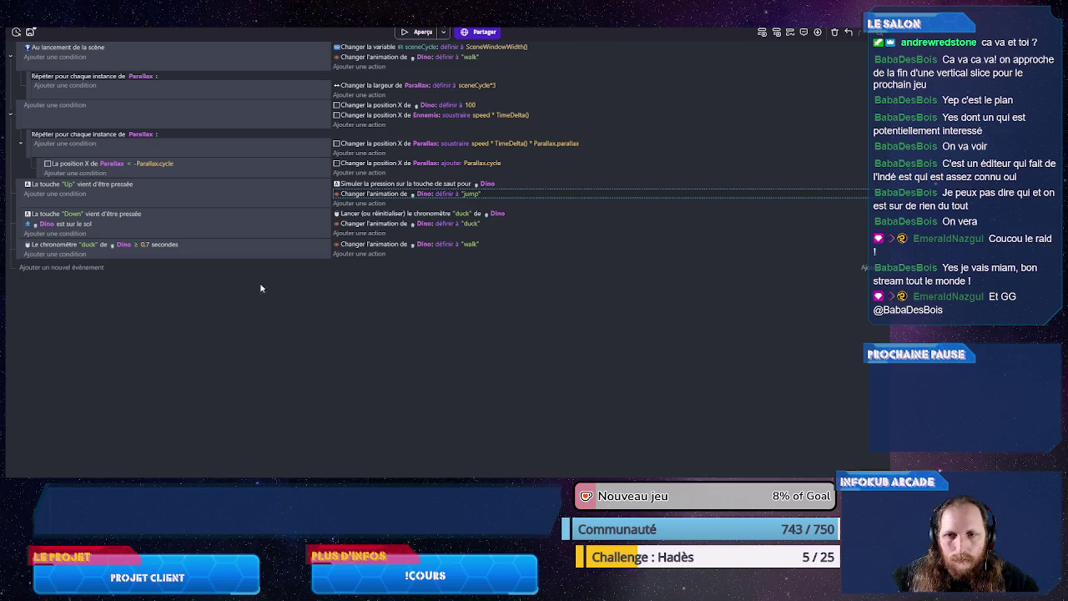
# Step: Add a new event with Dino's on-ground condition and move it higher
pyautogui.click(90, 267)
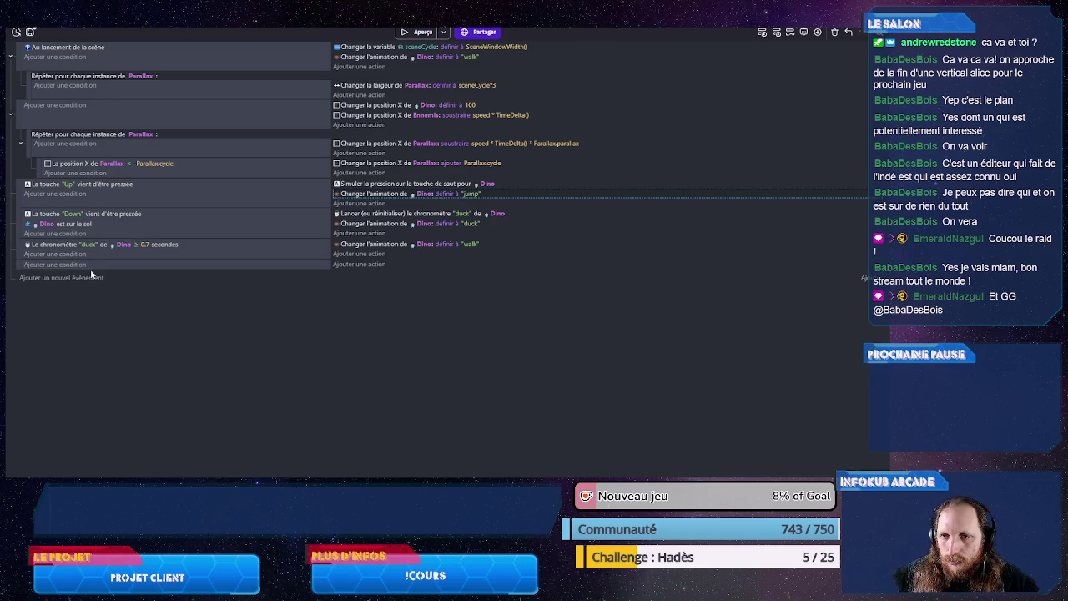
pyautogui.click(52, 224)
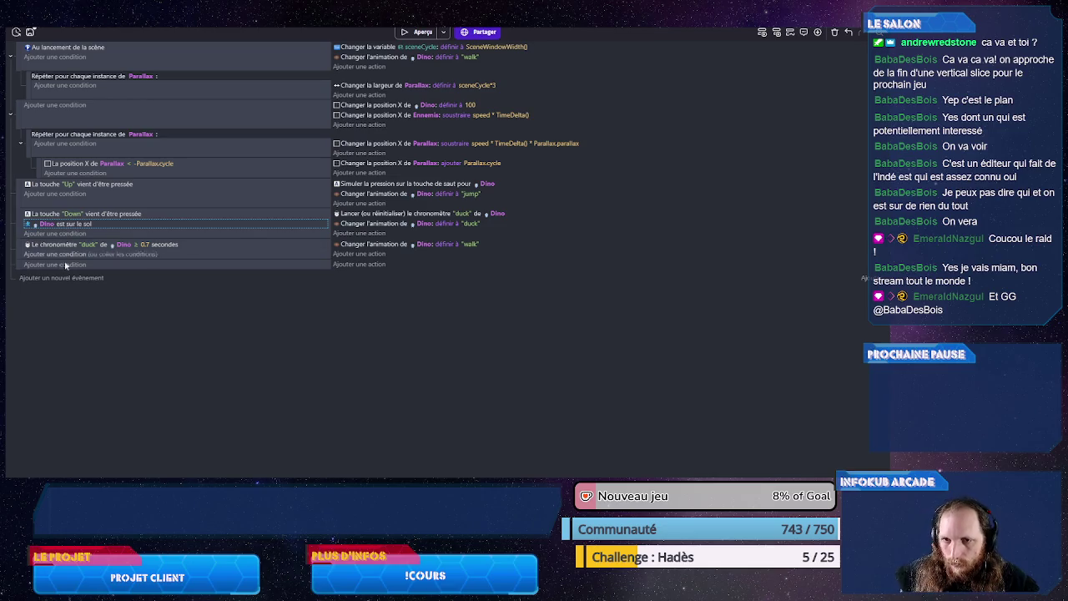
pyautogui.click(98, 267)
pyautogui.moveTo(17, 263); pyautogui.dragTo(25, 218)
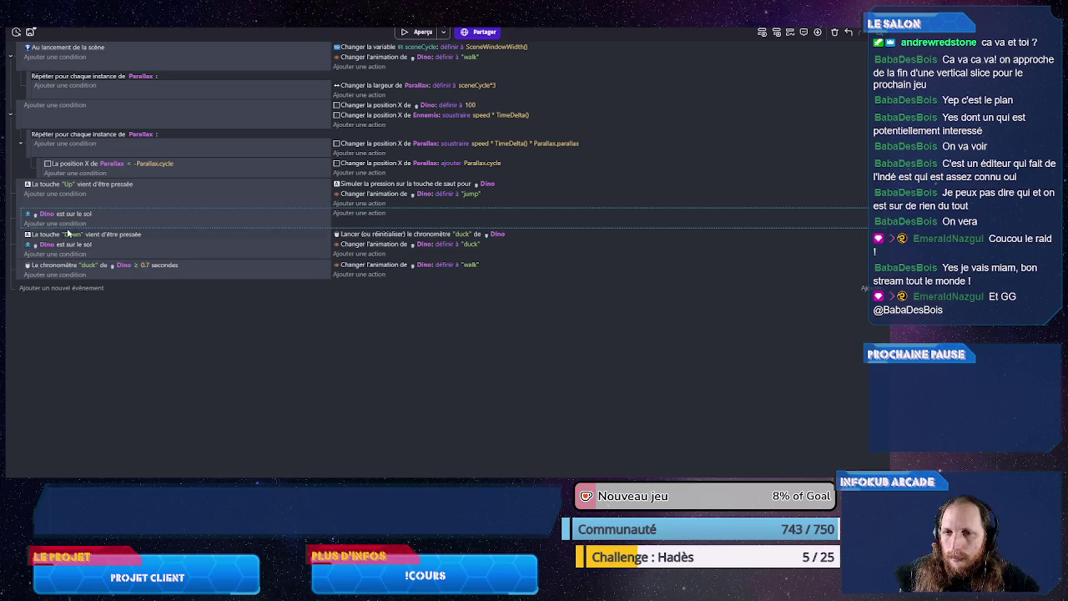
# Step: Add a Dino 'Animation (par nom)' ≠ walk condition to the on-ground event
pyautogui.click(67, 224)
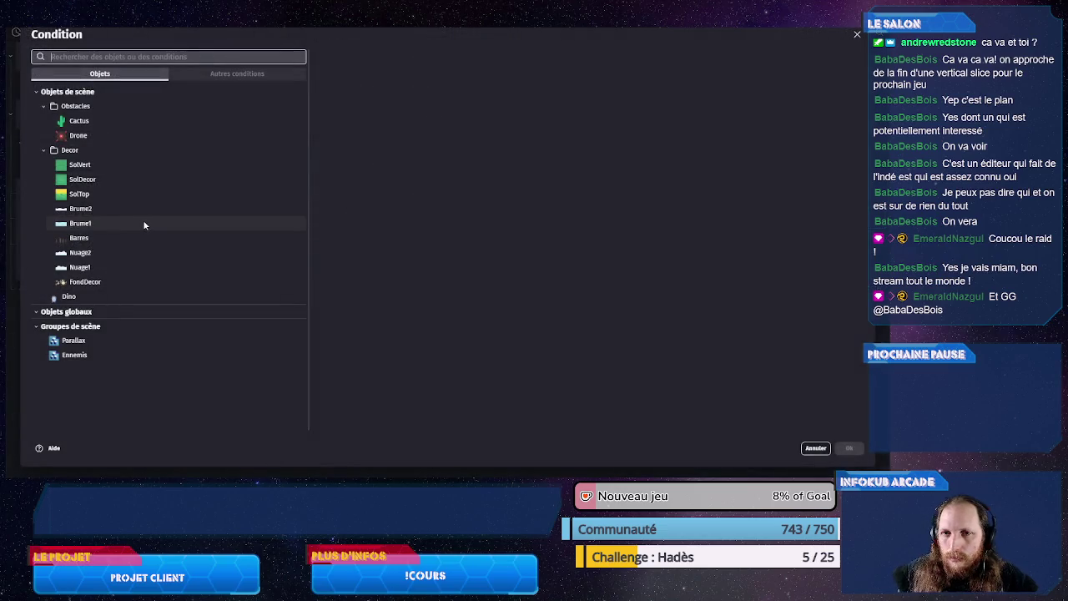
pyautogui.click(100, 299)
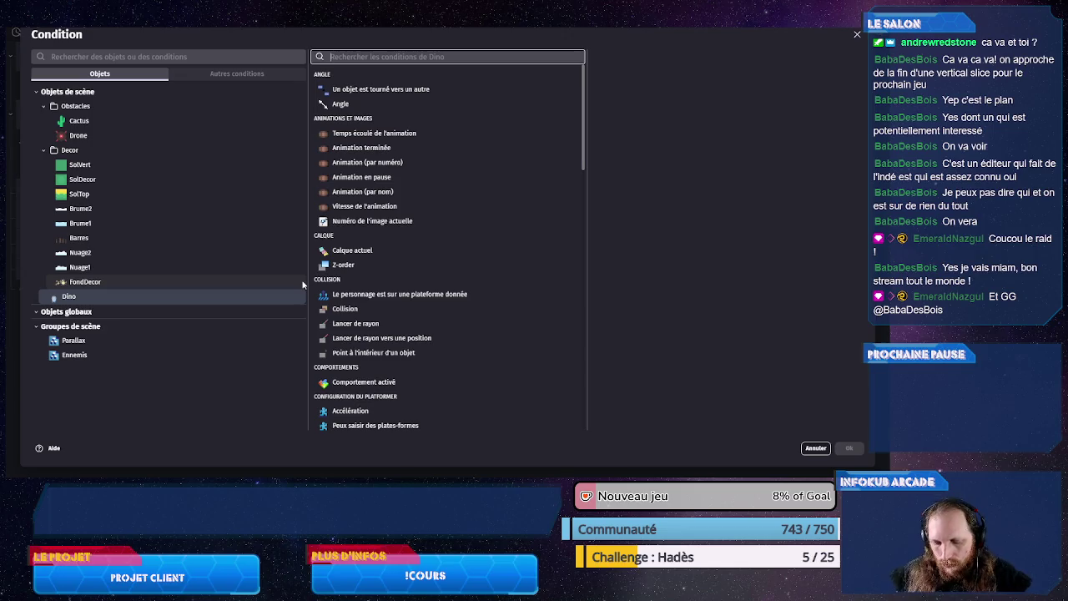
pyautogui.write('an')
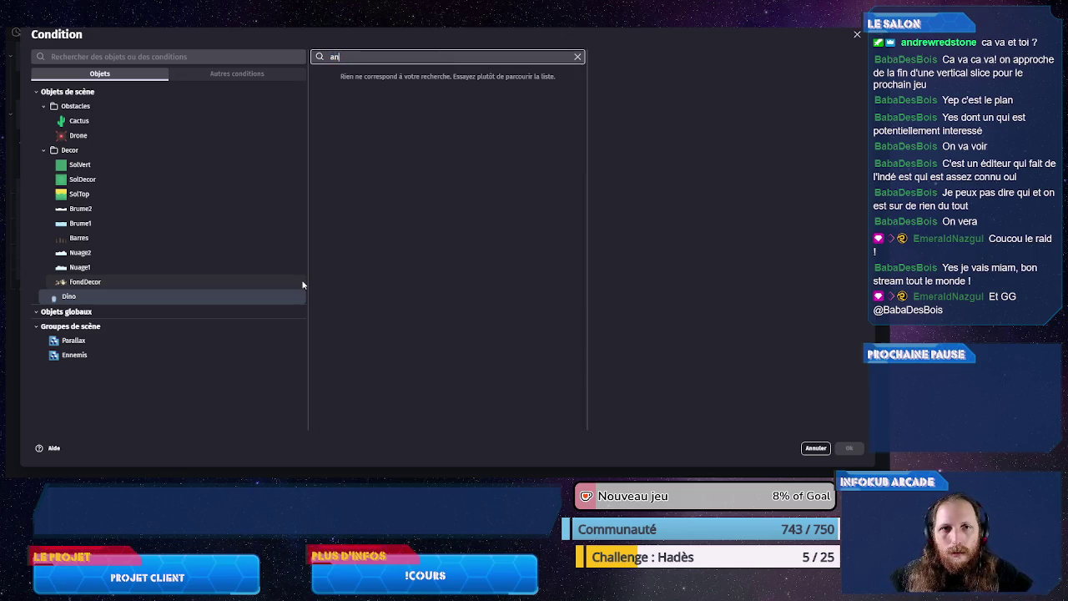
pyautogui.write('im')
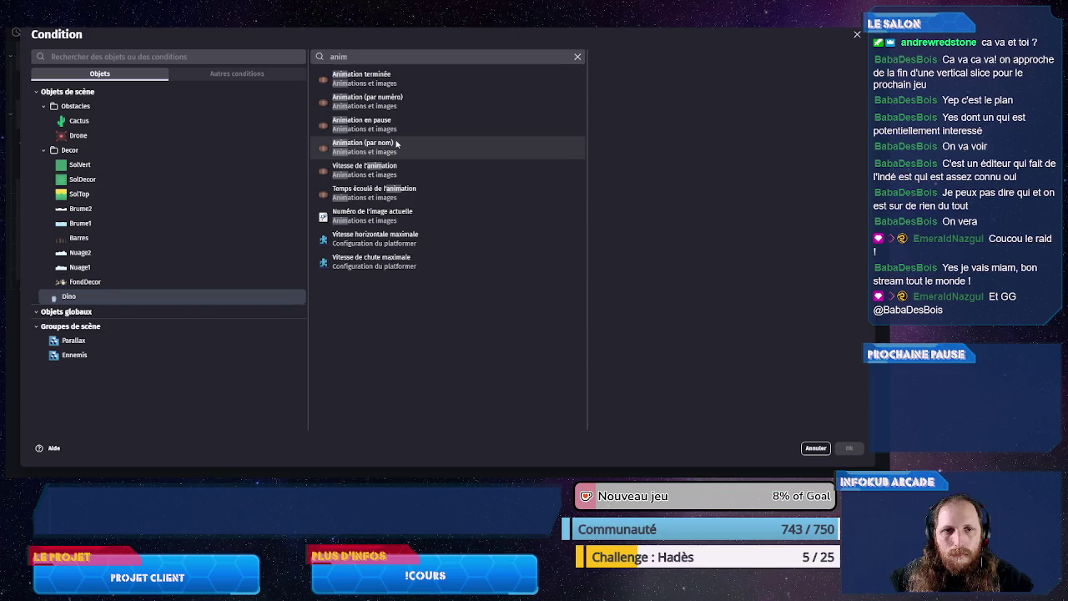
pyautogui.click(397, 144)
pyautogui.click(635, 163)
pyautogui.click(621, 173)
pyautogui.click(632, 191)
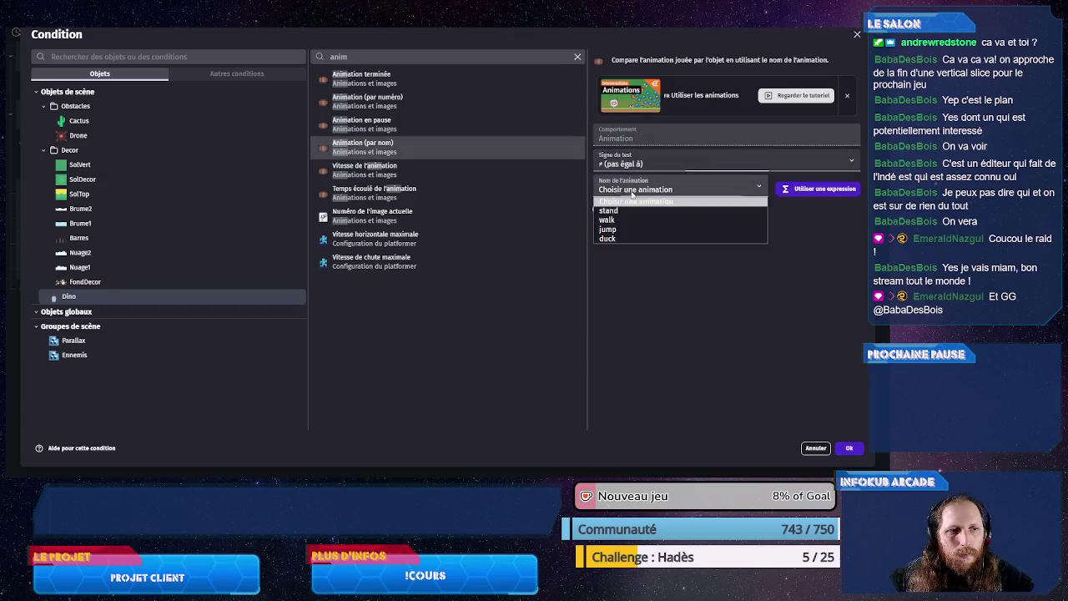
pyautogui.click(617, 219)
pyautogui.click(848, 448)
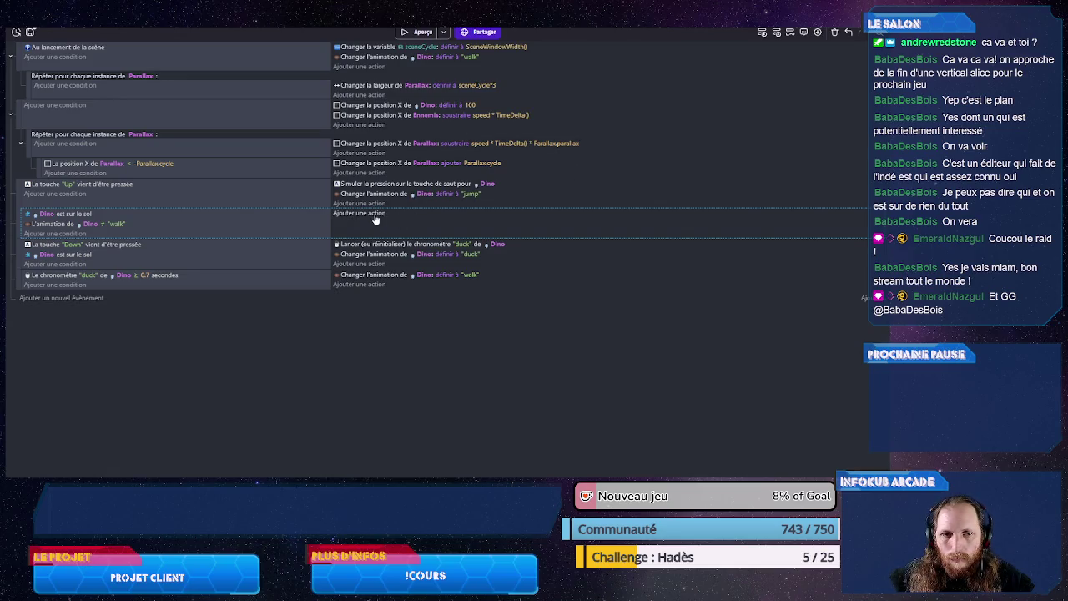
# Step: Paste the set-animation-to-walk action into the on-ground event and save
pyautogui.click(375, 61)
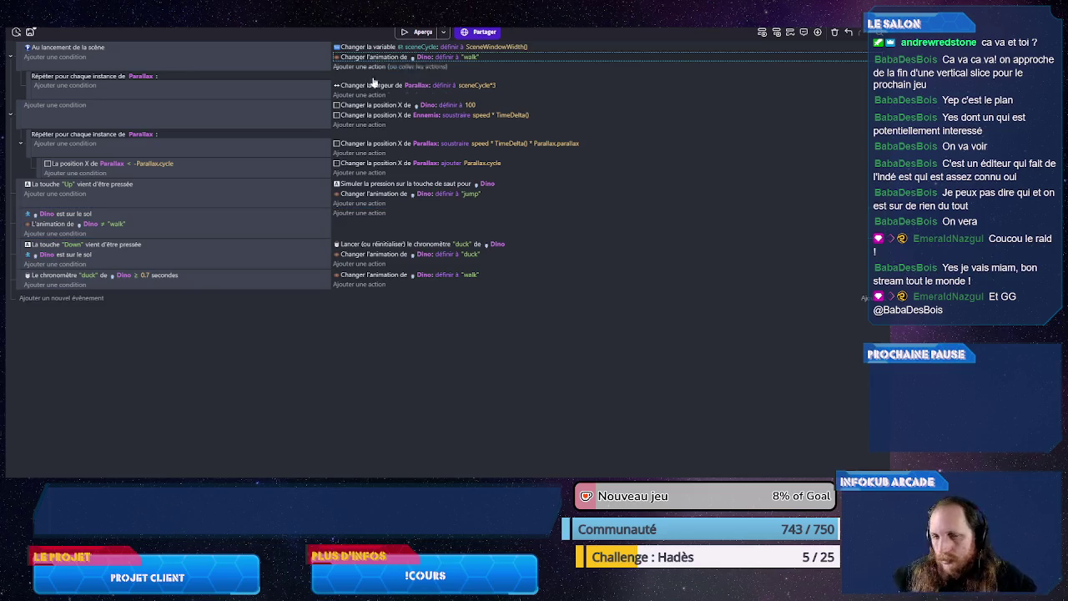
pyautogui.click(396, 215)
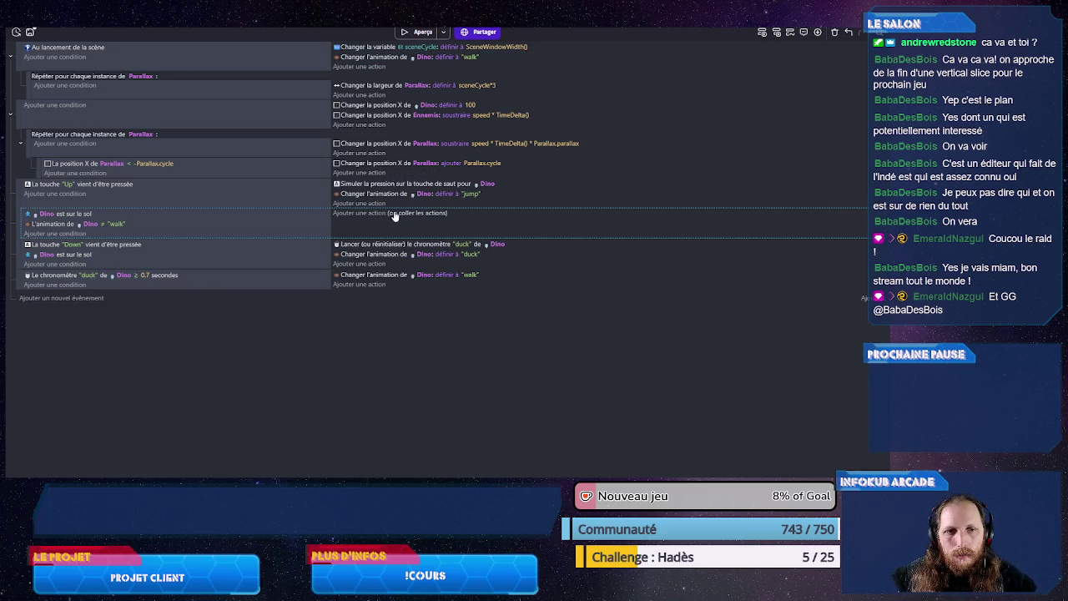
pyautogui.hotkey('ctrl', 'v')
pyautogui.hotkey('ctrl', 's')
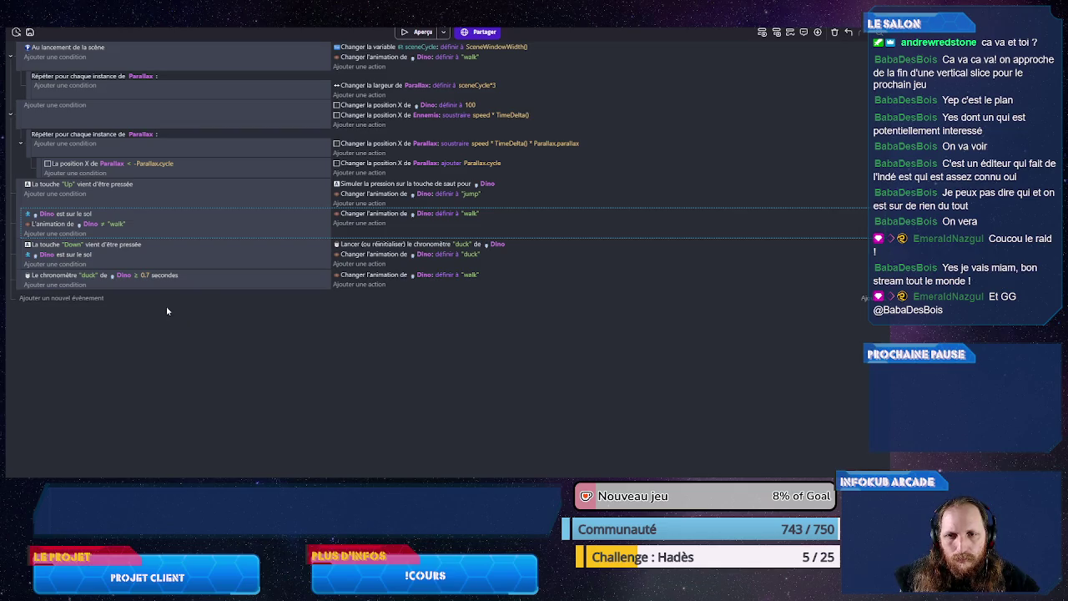
# Step: Duplicate the not-walk condition as animation ≠ duck and save
pyautogui.click(69, 225)
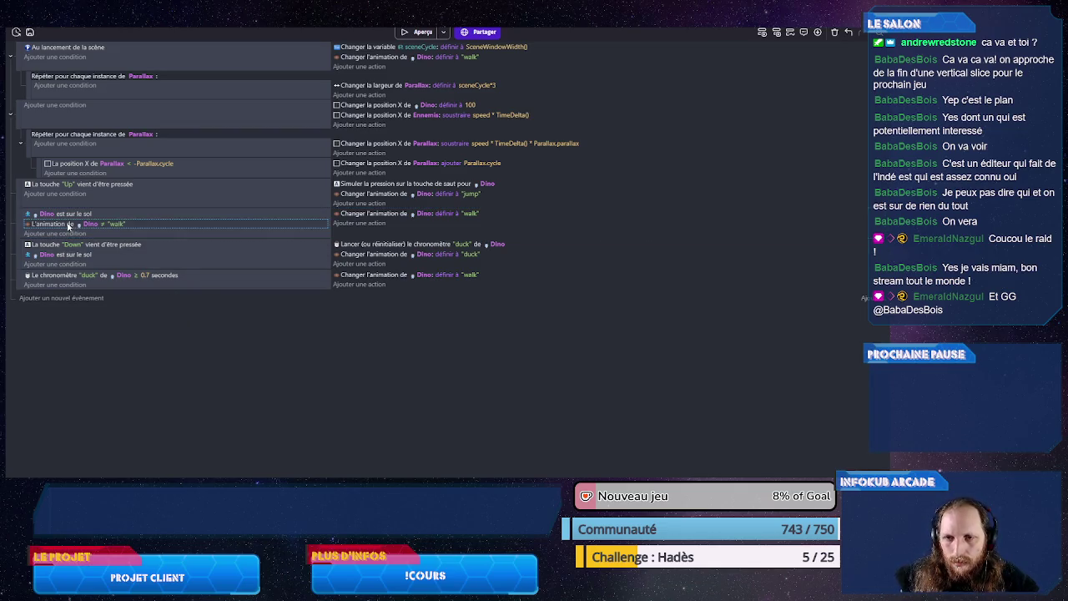
pyautogui.hotkey('ctrl', 'c')
pyautogui.hotkey('ctrl', 'v')
pyautogui.click(114, 233)
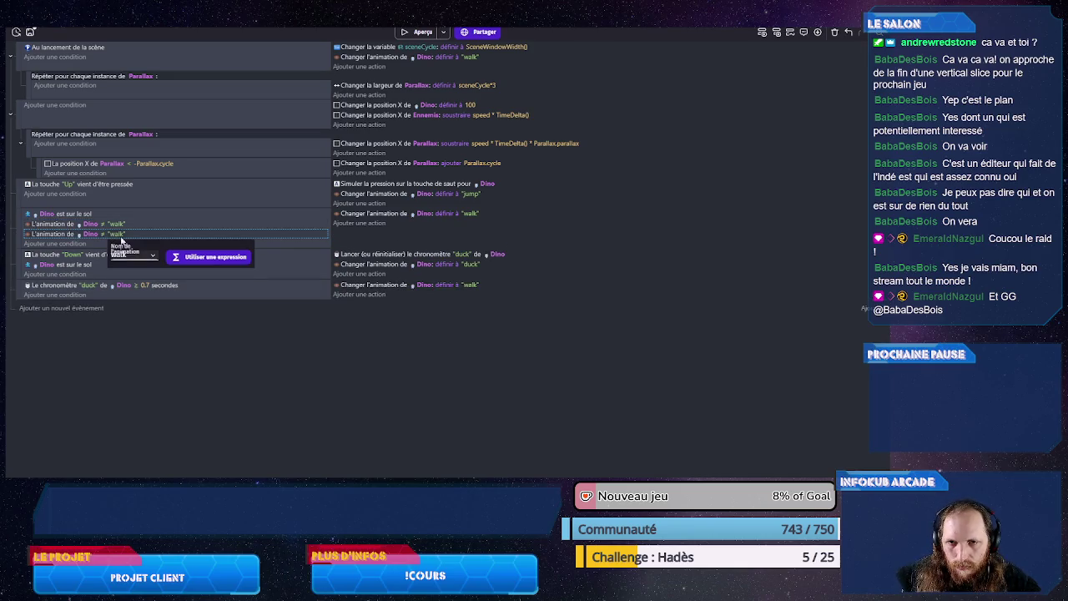
pyautogui.click(143, 261)
pyautogui.click(141, 285)
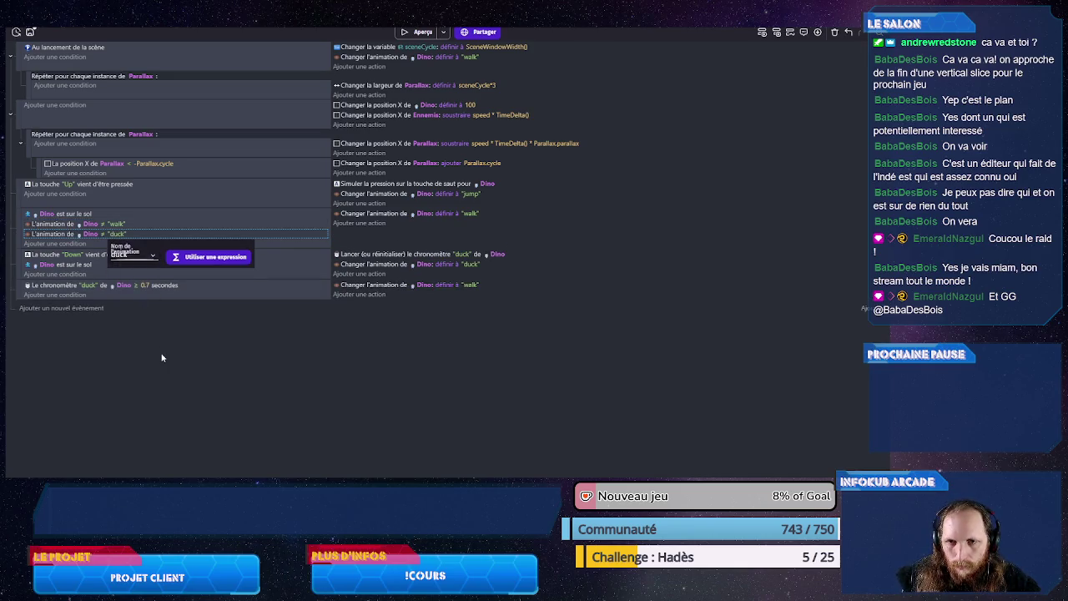
pyautogui.click(162, 355)
pyautogui.hotkey('ctrl', 's')
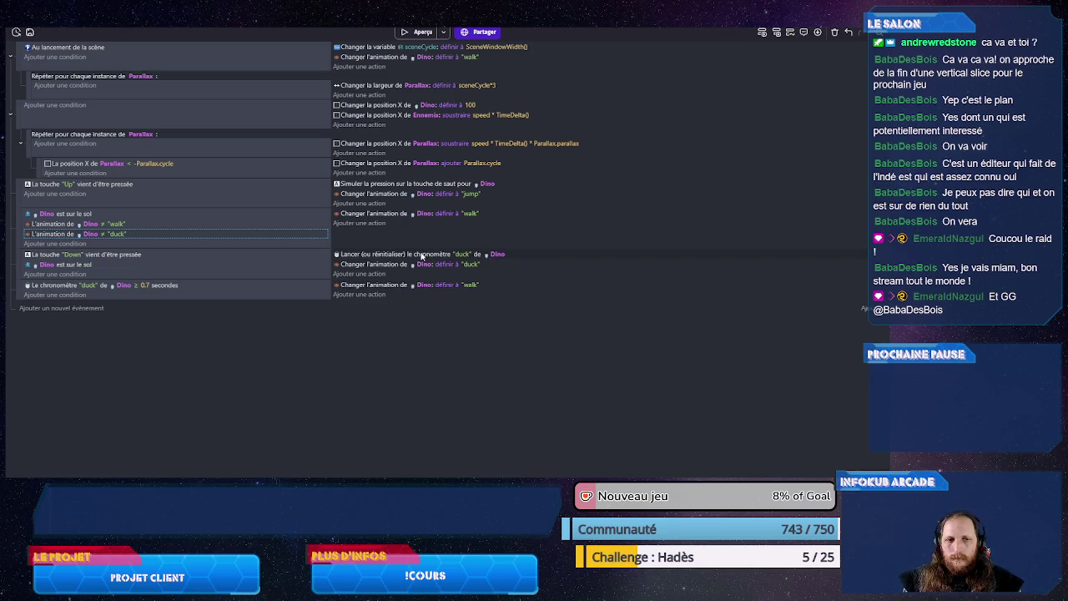
# Step: Paste the ≠ duck animation condition into the Down-key event, save, and preview the game
pyautogui.click(96, 279)
pyautogui.hotkey('ctrl', 'v')
pyautogui.click(114, 275)
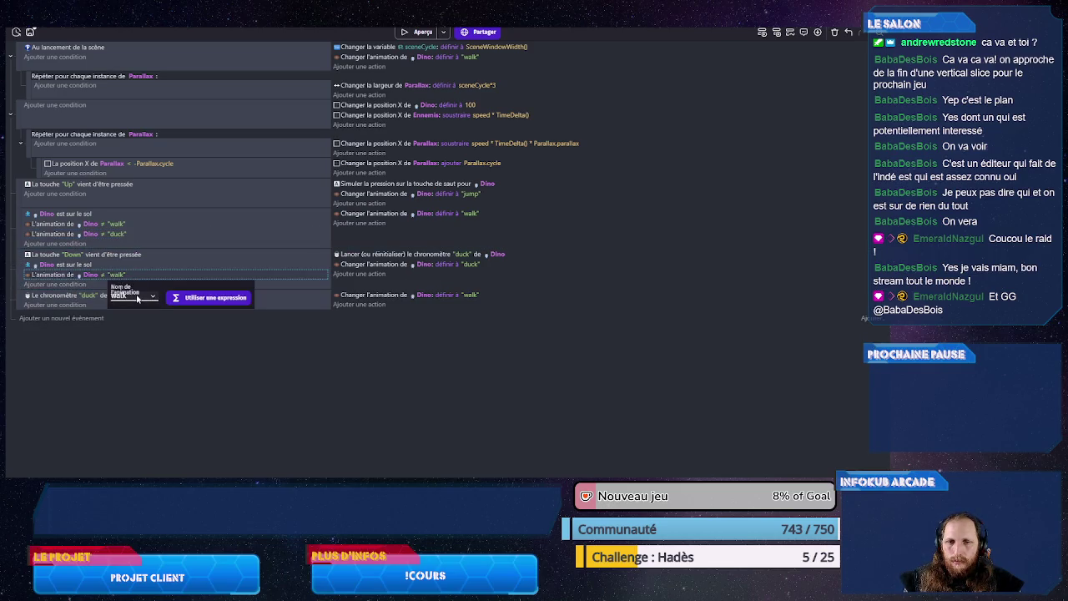
pyautogui.click(138, 297)
pyautogui.click(131, 334)
pyautogui.click(136, 333)
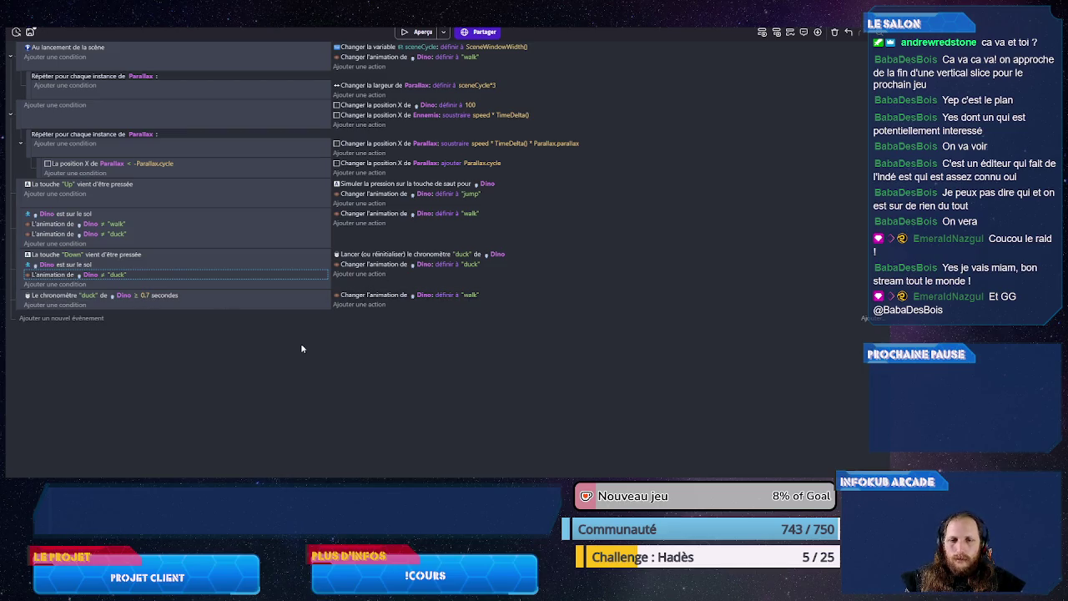
pyautogui.hotkey('ctrl', 's')
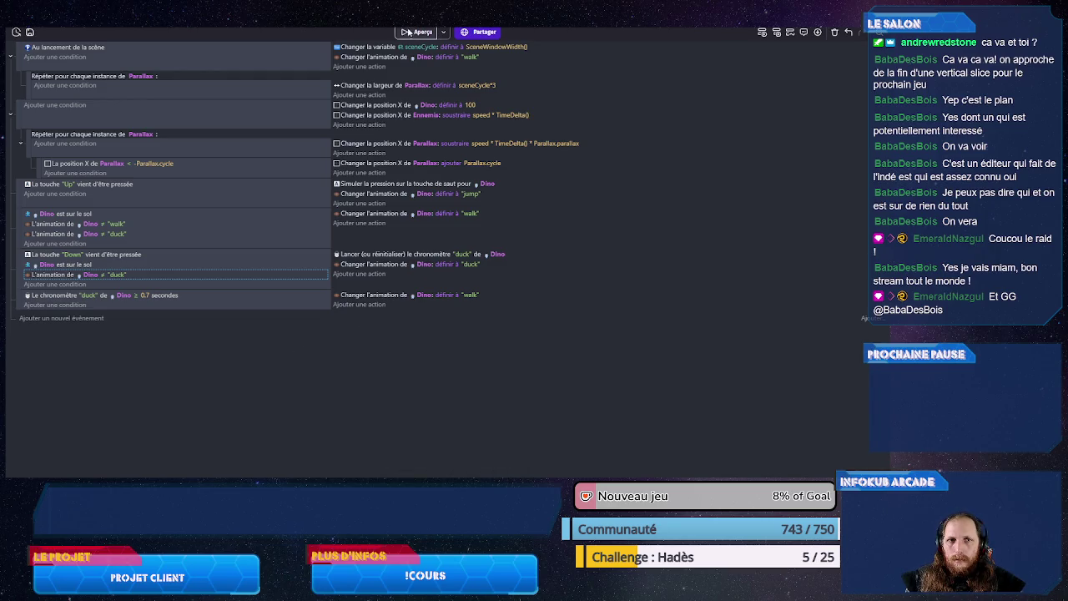
pyautogui.click(417, 32)
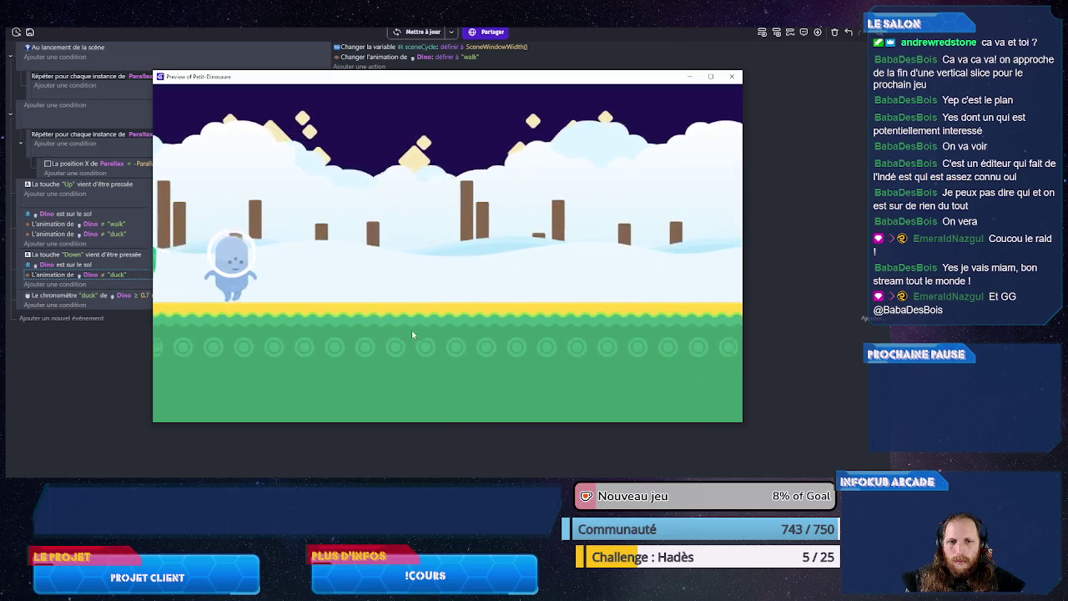
pyautogui.press('Up')
pyautogui.press('Up')
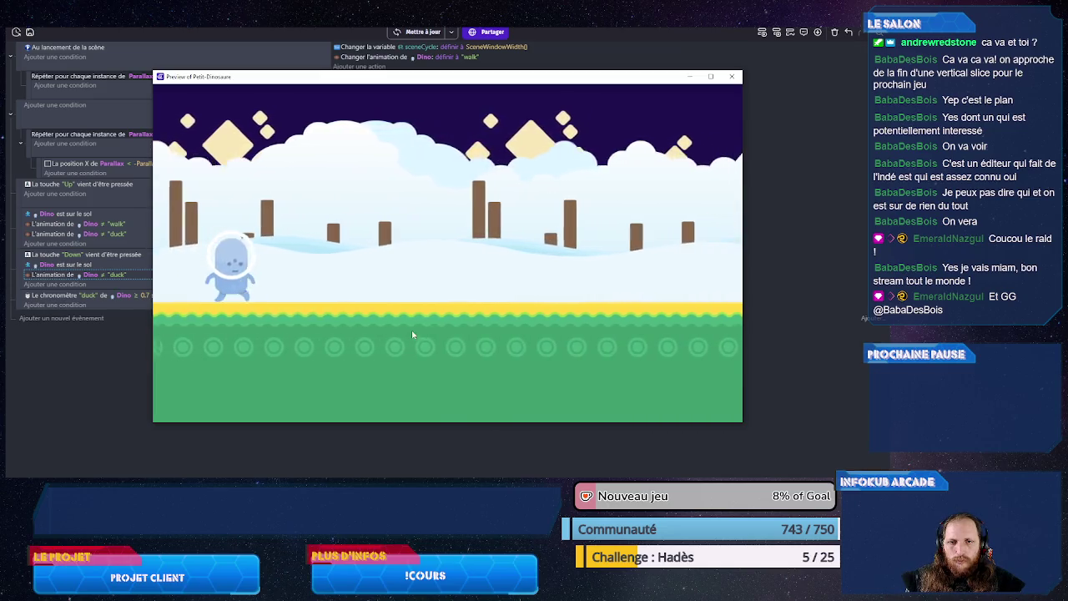
pyautogui.press('Down')
pyautogui.press('Up')
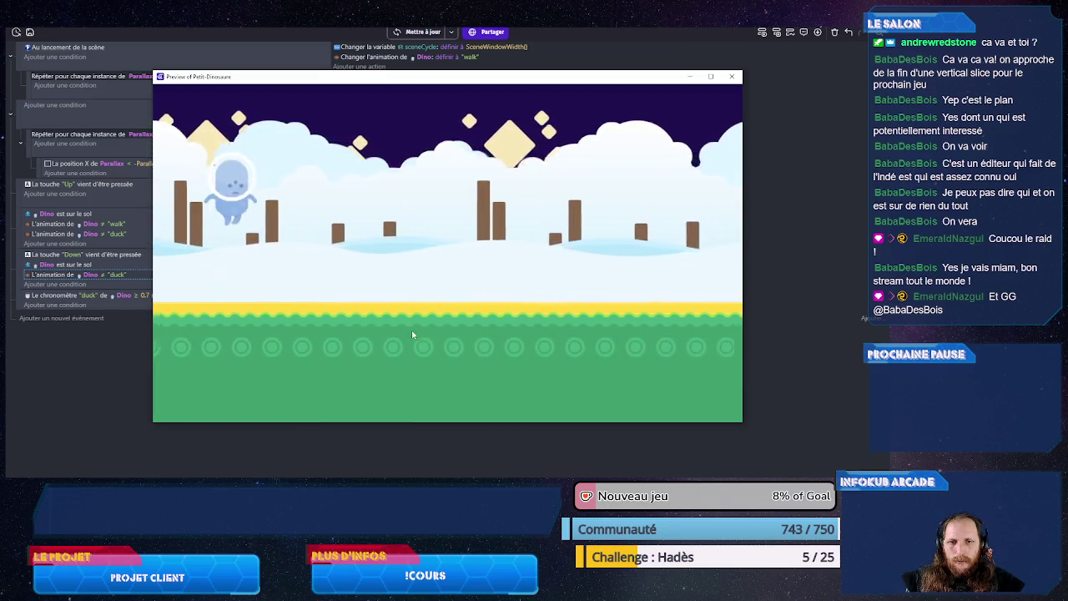
pyautogui.press('Down')
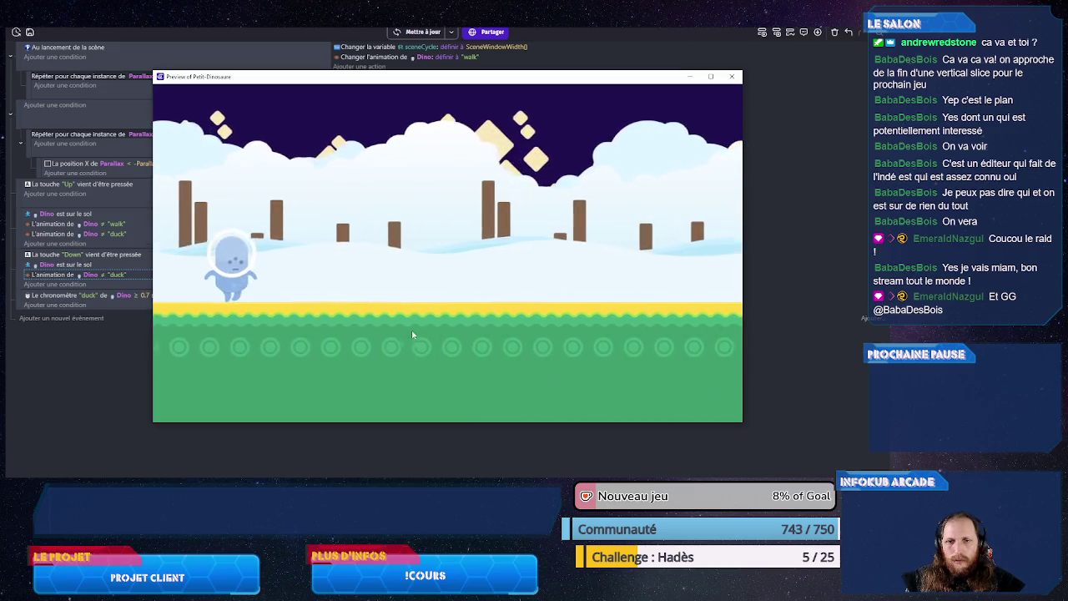
pyautogui.click(731, 76)
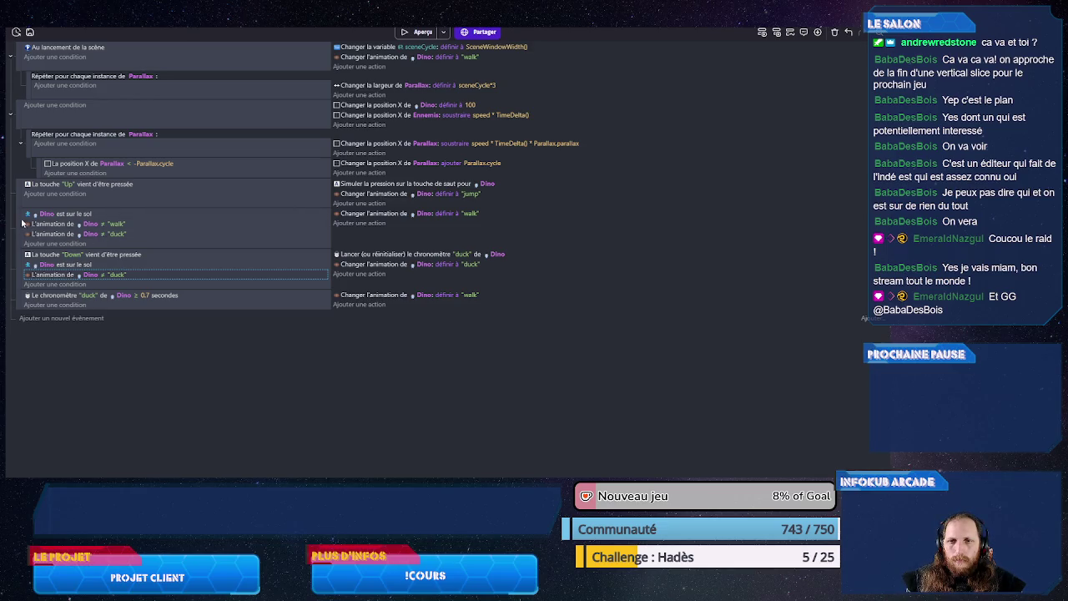
# Step: Move the 'Dino est sur le sol' event above the 'La touche Up' event and save
pyautogui.moveTo(18, 218); pyautogui.dragTo(24, 198)
pyautogui.moveTo(21, 192); pyautogui.dragTo(22, 194)
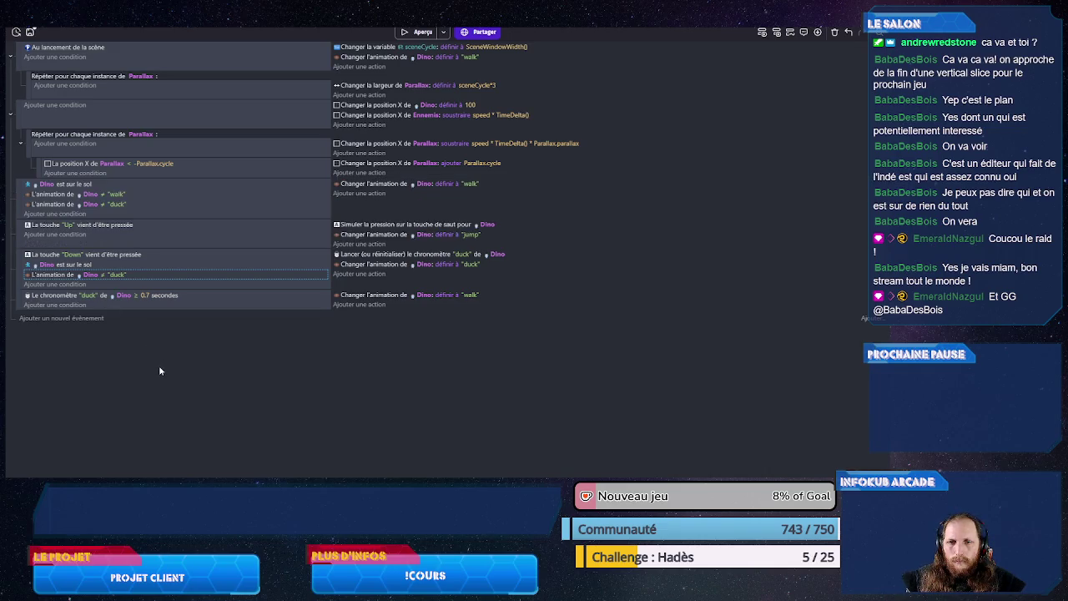
pyautogui.hotkey('ctrl', 's')
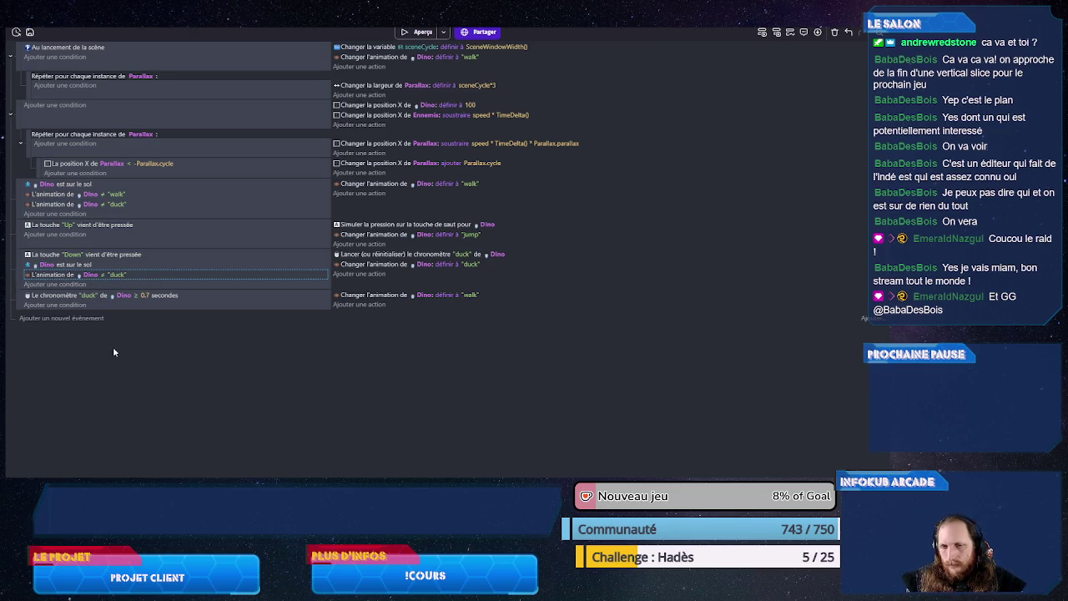
# Step: Add a Dino animation = "duck" condition to the duck-timer event, then search actions for 'supprimerdino'
pyautogui.click(101, 305)
pyautogui.hotkey('ctrl', 'v')
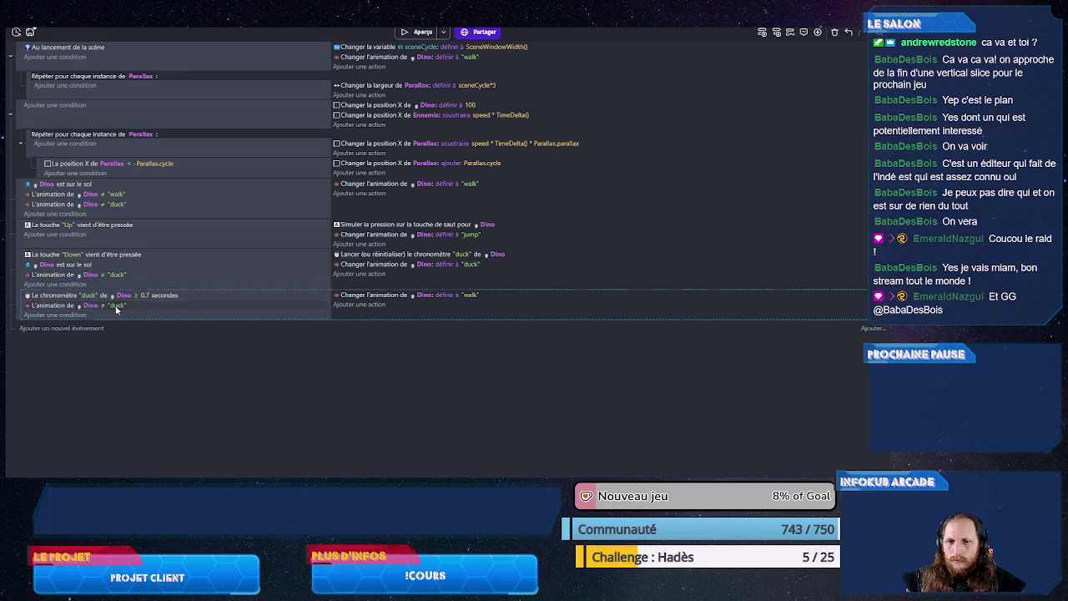
pyautogui.click(115, 306)
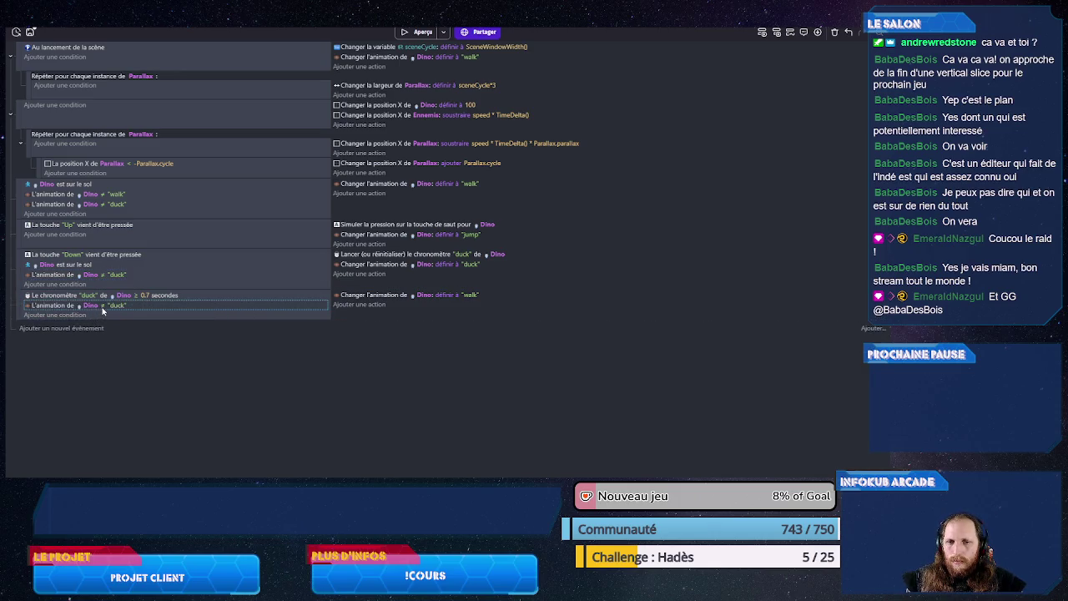
pyautogui.hotkey('shift', 'Tab')
pyautogui.press('space')
pyautogui.press('Up')
pyautogui.press('Return')
pyautogui.press('Return')
pyautogui.click(351, 305)
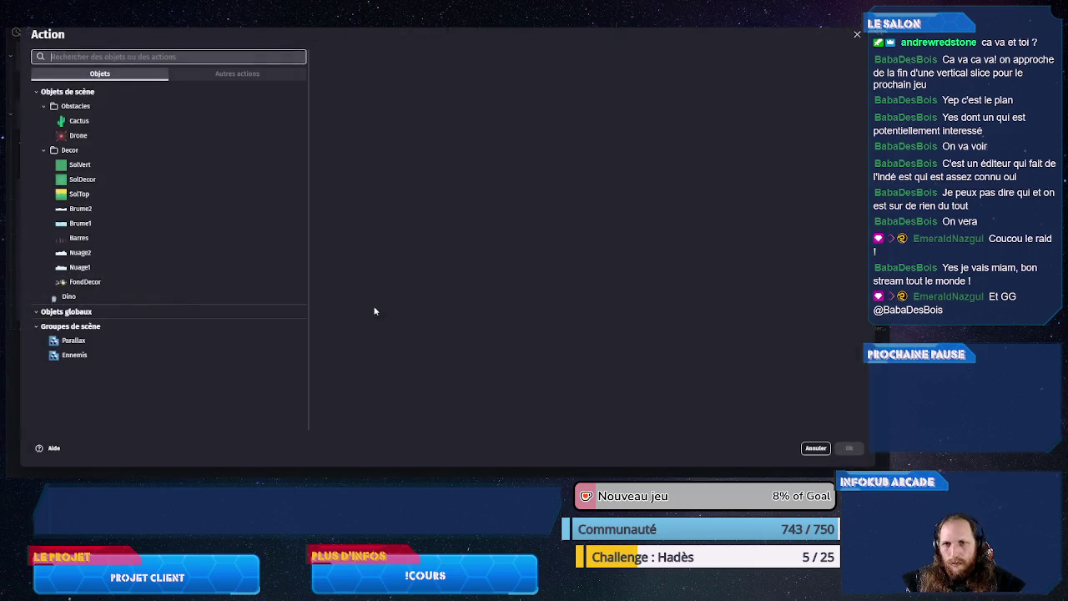
pyautogui.write('supp')
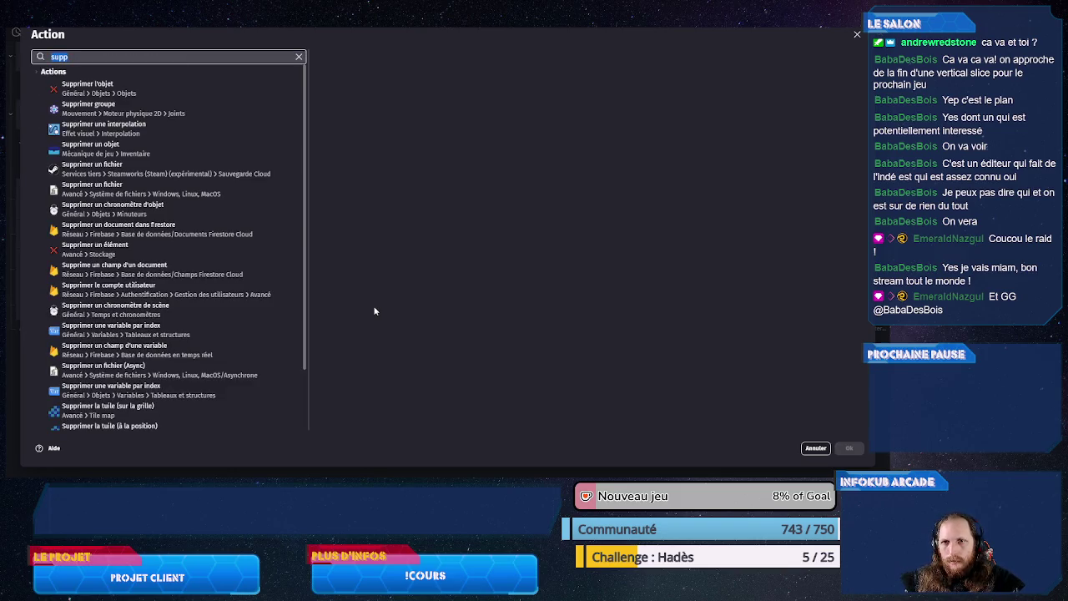
pyautogui.write('rimerdino')
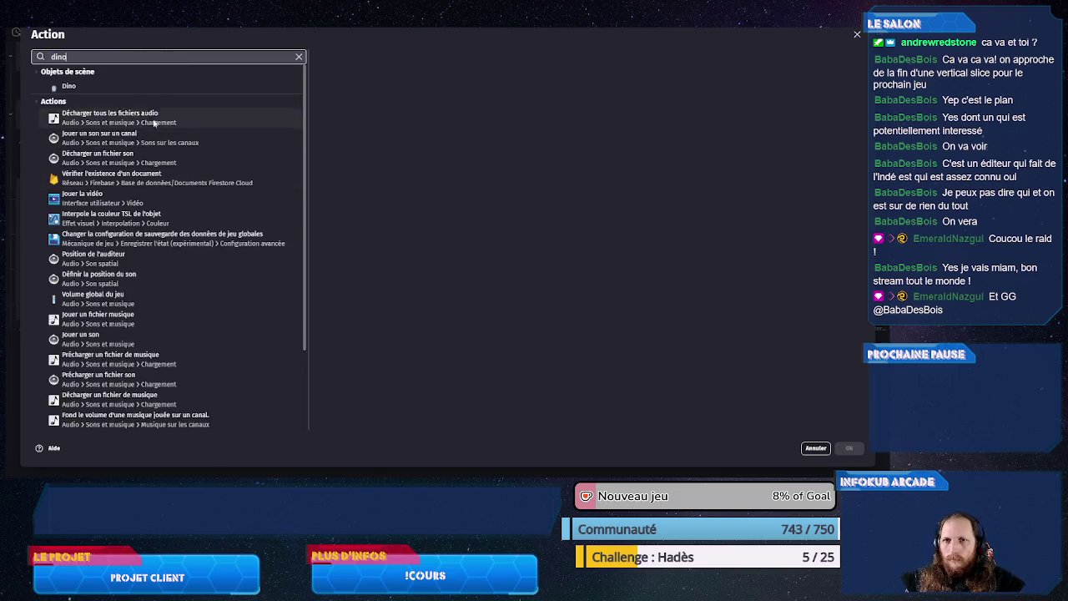
# Step: Add a 'Supprimer un chronomètre d'objet' action on Dino for the "duck" timer
pyautogui.click(167, 87)
pyautogui.write('sup')
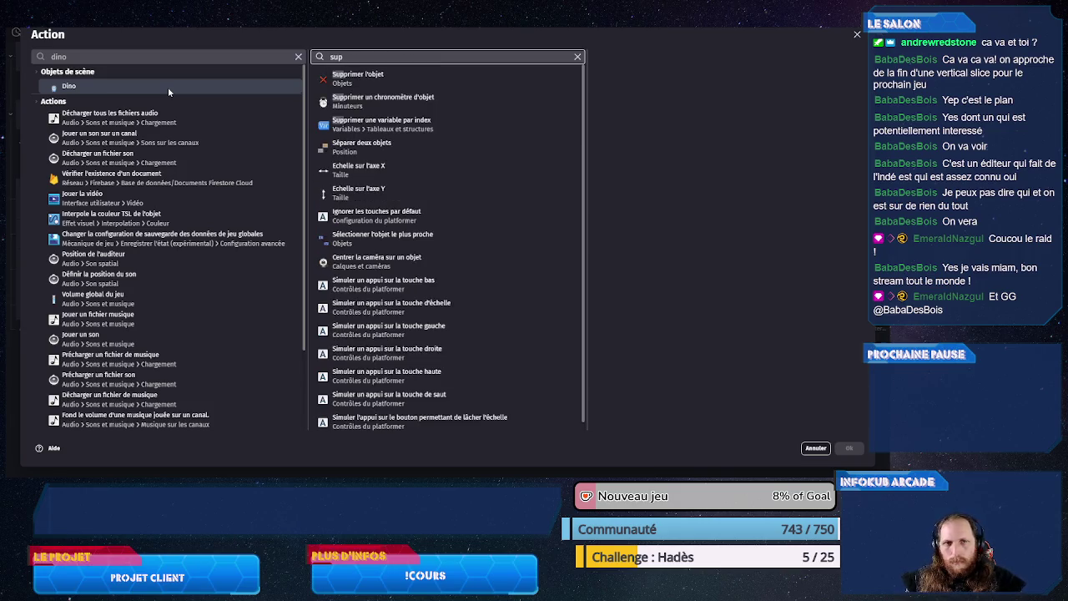
pyautogui.click(391, 106)
pyautogui.write('"duck"')
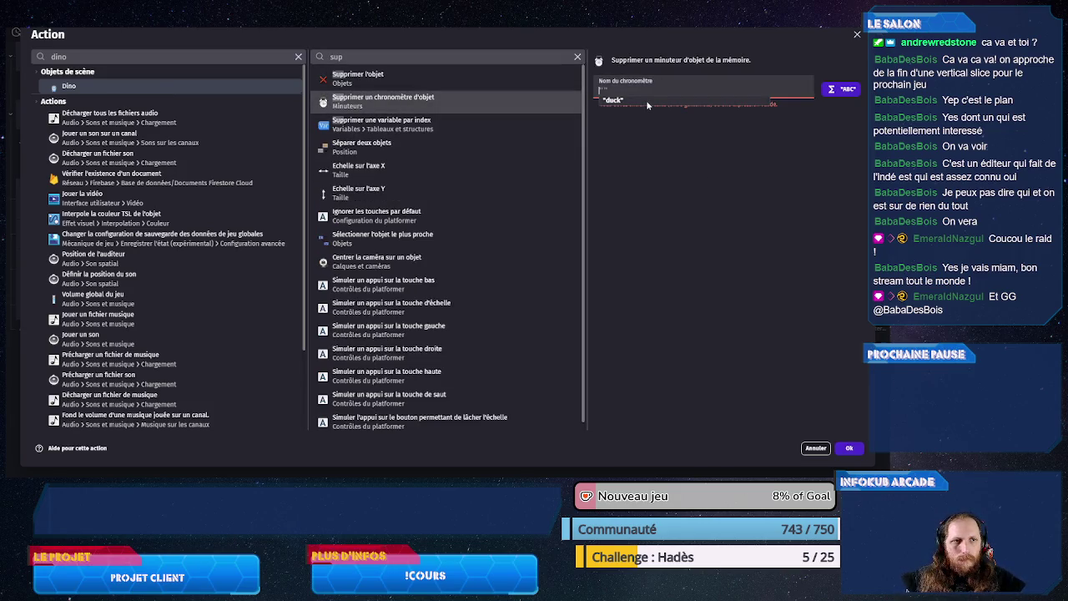
pyautogui.click(849, 448)
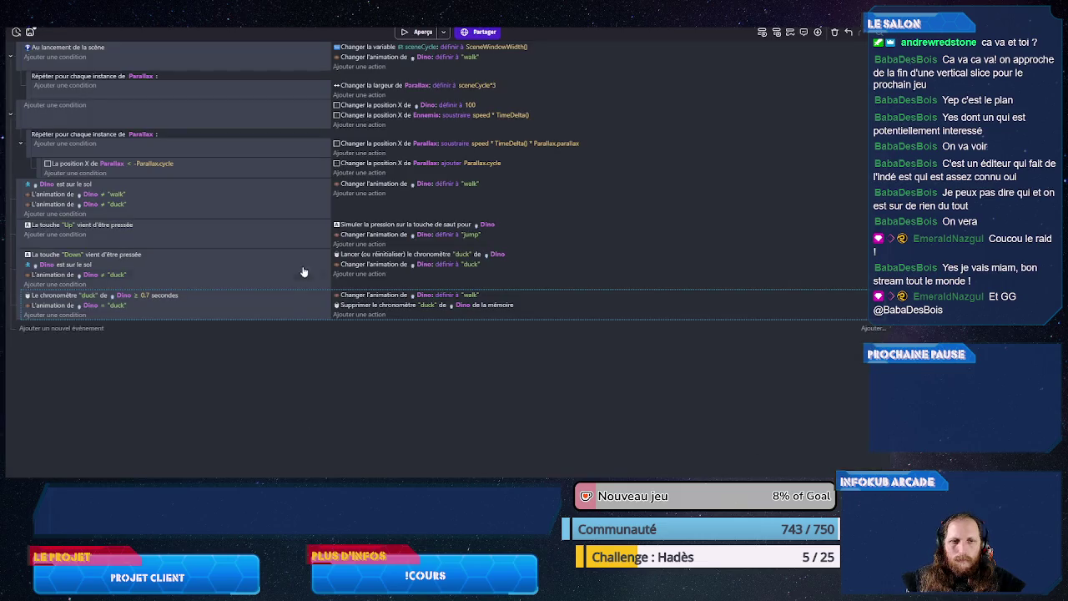
pyautogui.click(443, 32)
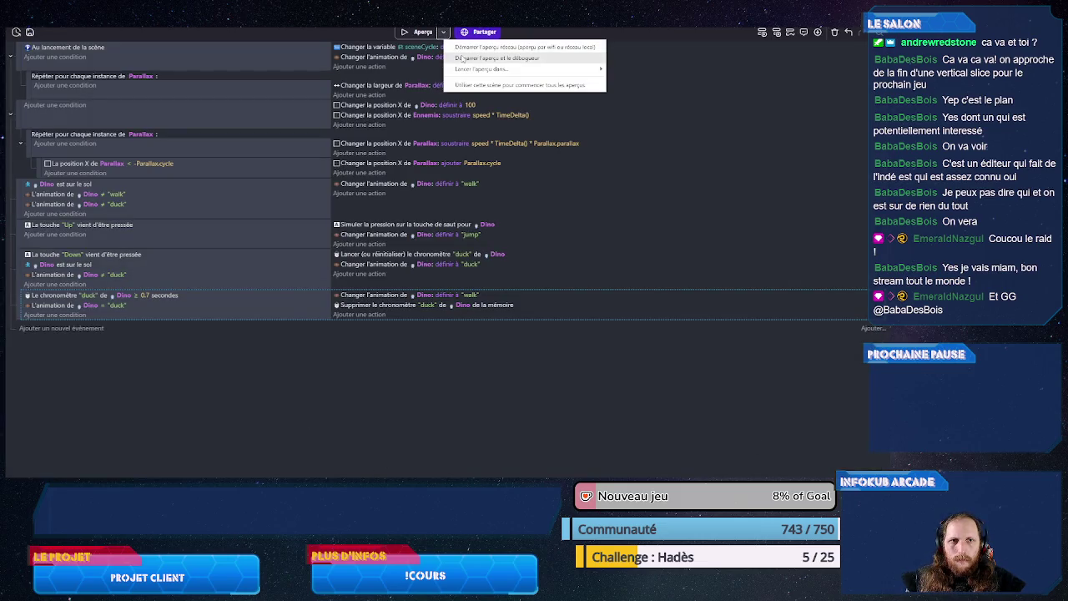
pyautogui.click(464, 59)
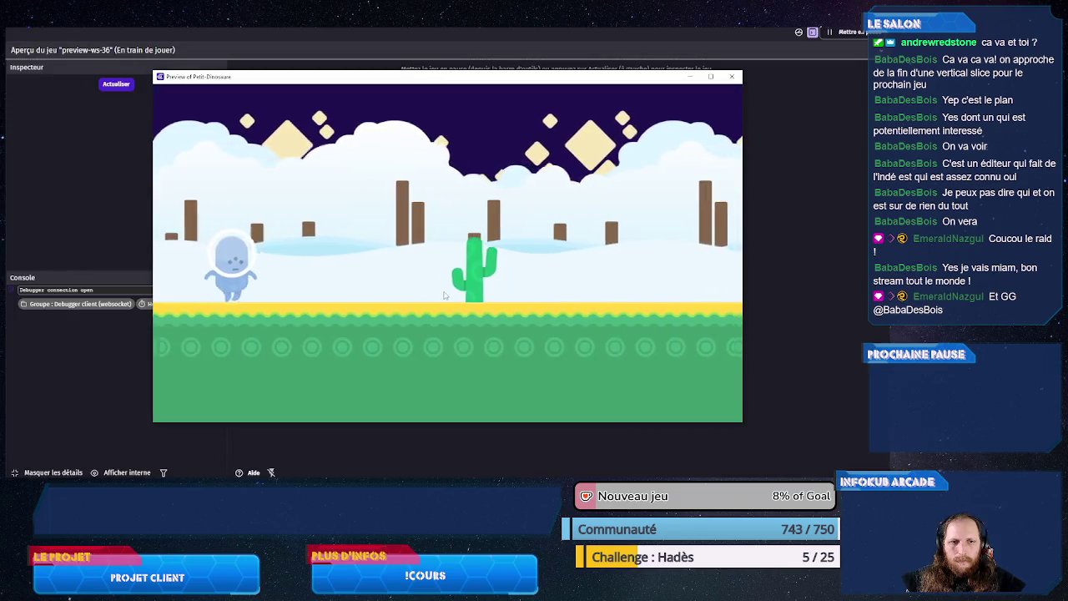
pyautogui.press('space')
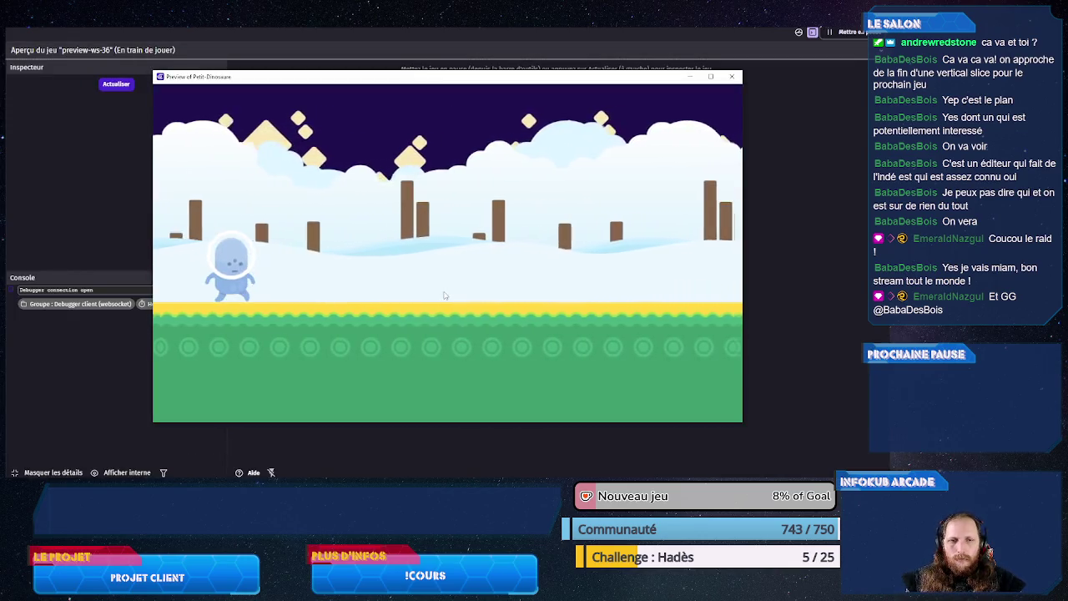
pyautogui.press('space')
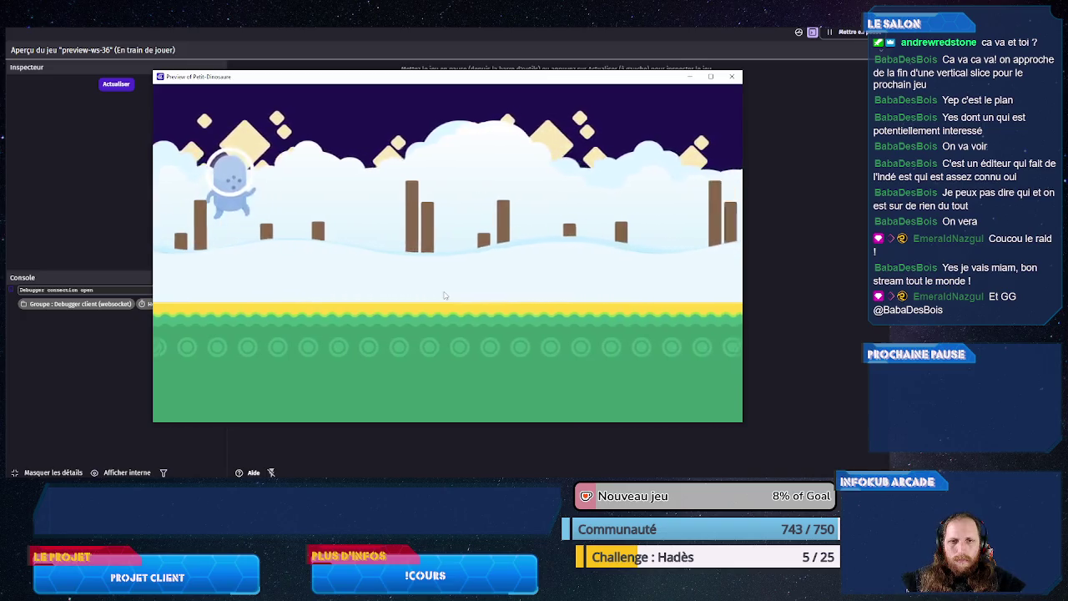
pyautogui.press('space')
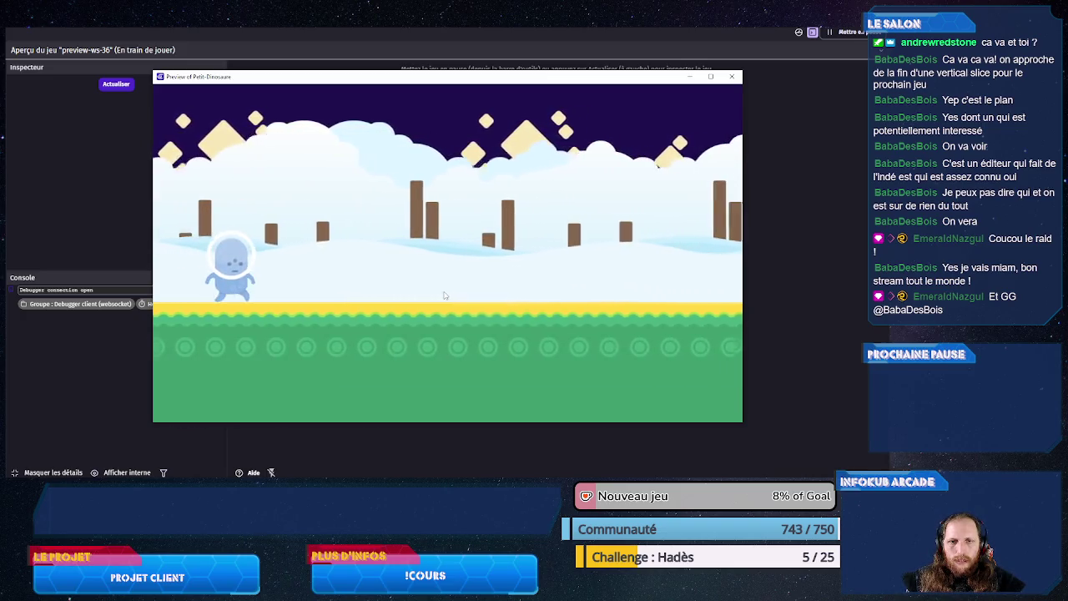
pyautogui.press('space')
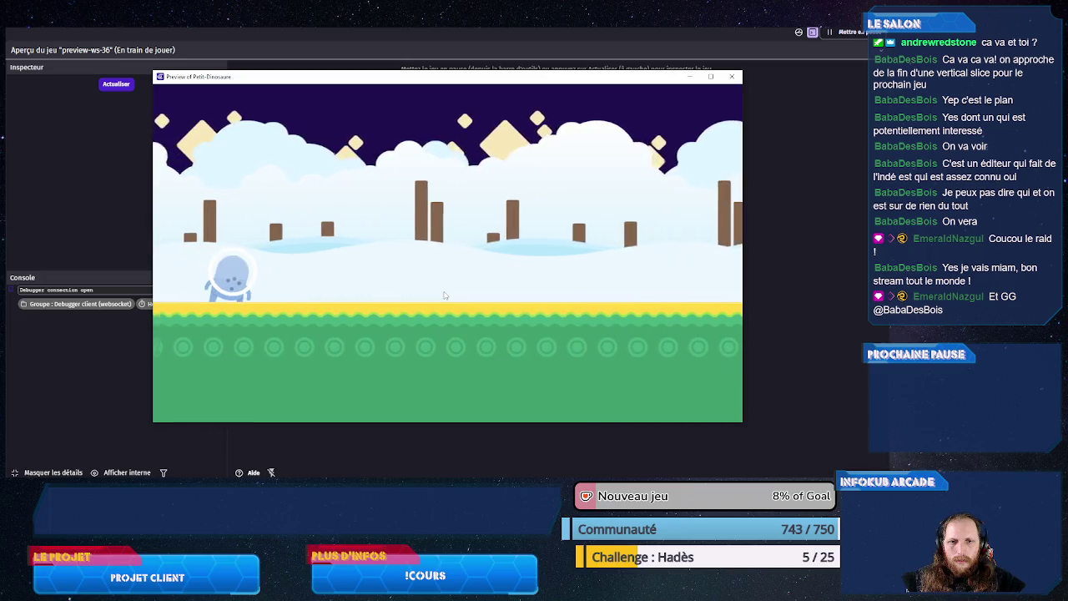
pyautogui.press('space')
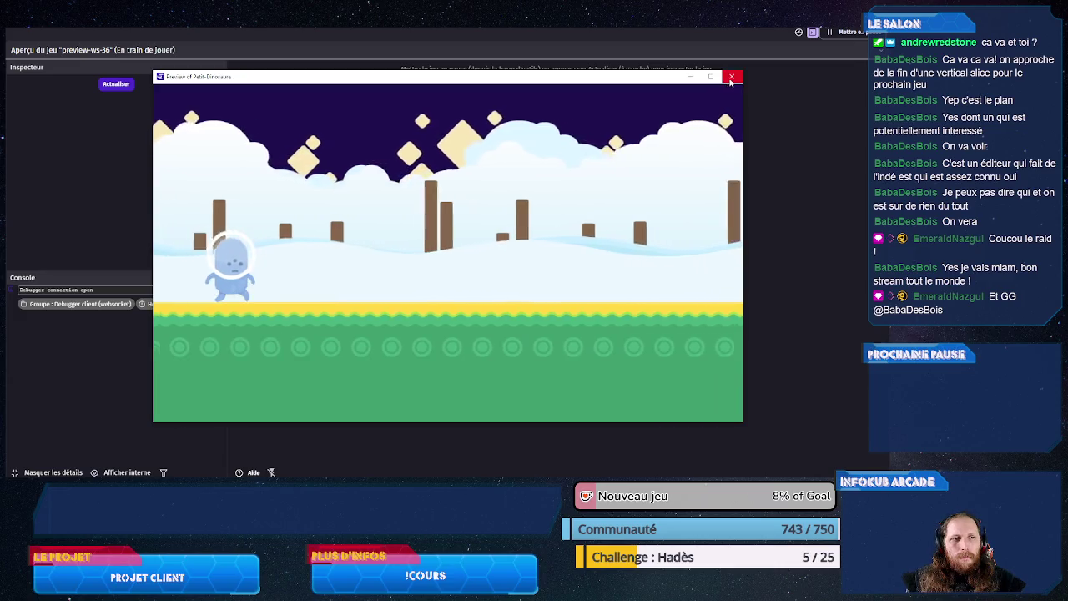
pyautogui.click(732, 76)
pyautogui.hotkey('ctrl', 'w')
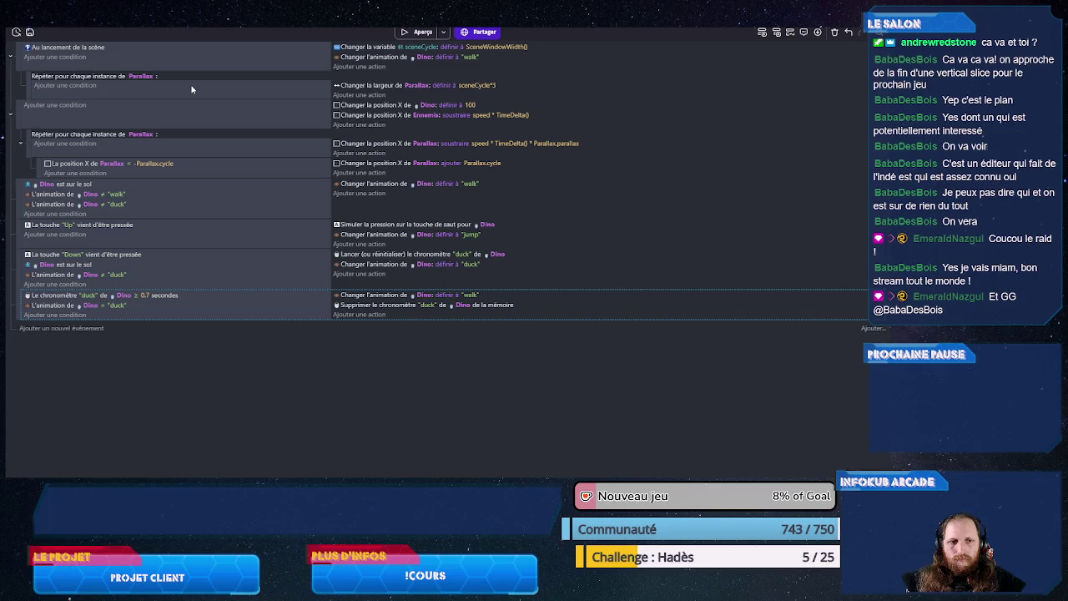
pyautogui.click(418, 32)
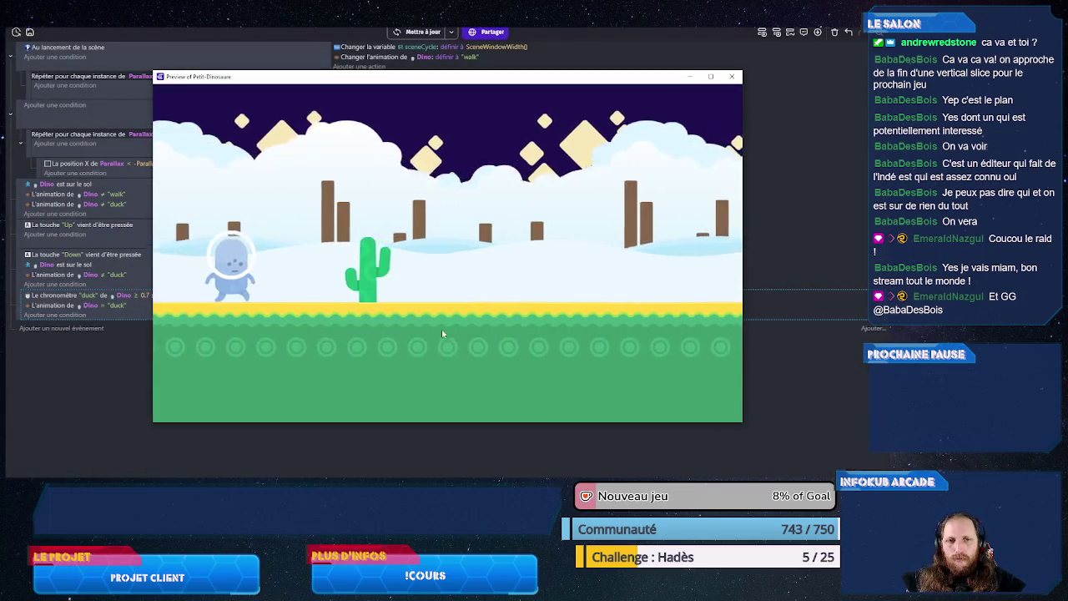
pyautogui.press('Up')
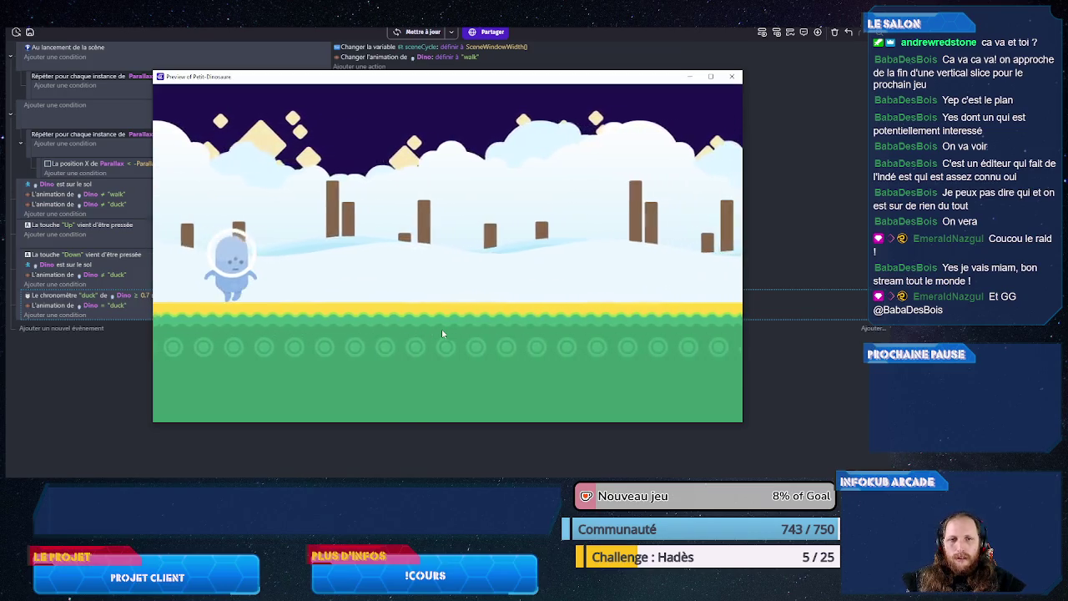
pyautogui.press('Up')
pyautogui.press('Up')
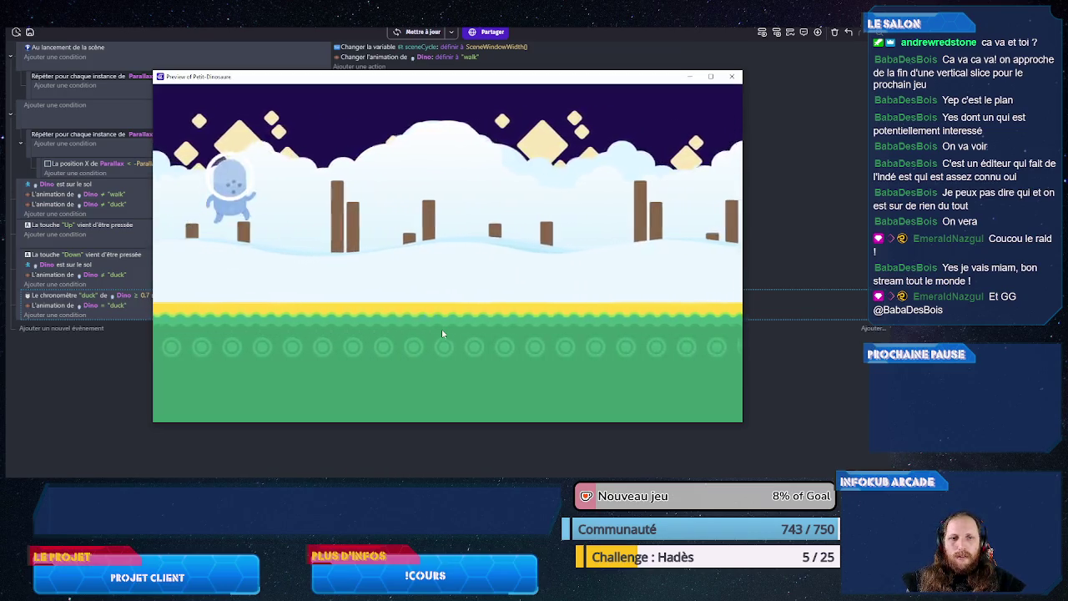
pyautogui.press('Down')
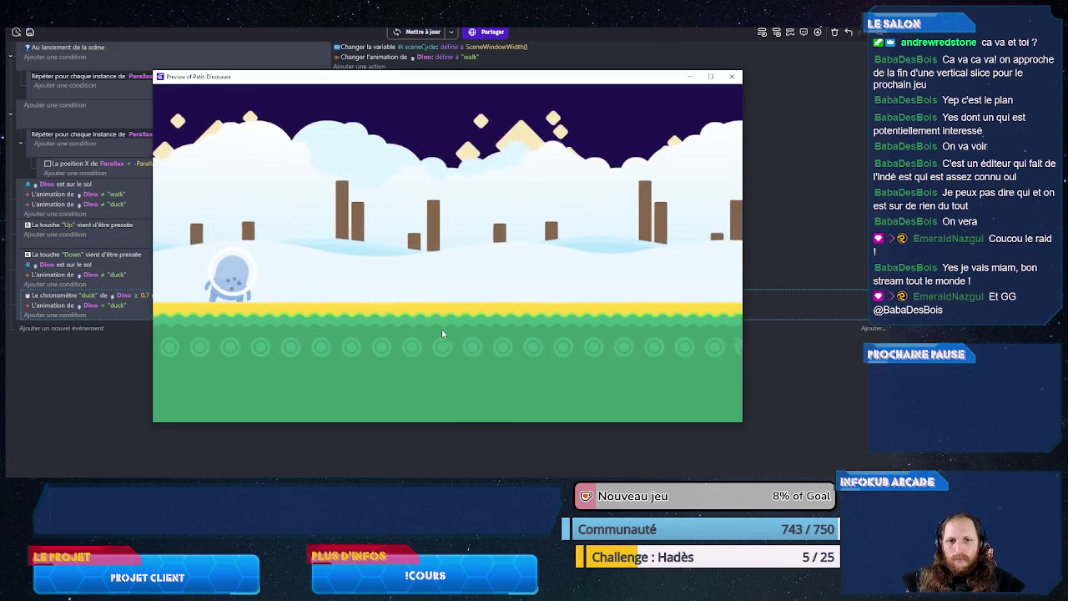
pyautogui.press('Up')
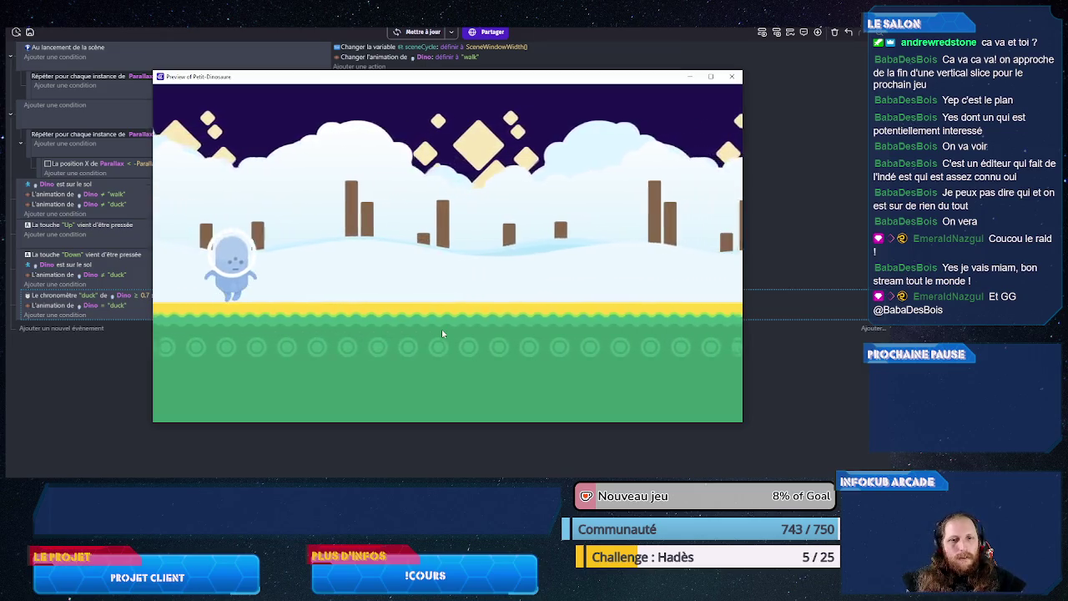
pyautogui.click(732, 76)
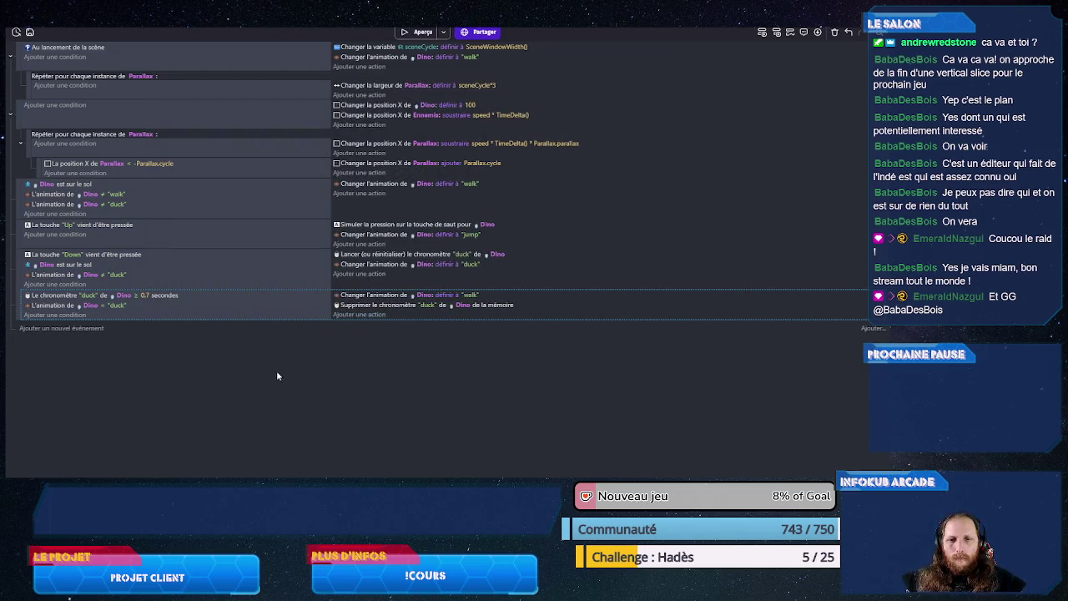
# Step: Save the project with Ctrl+S and return to the dino runner scene editor
pyautogui.hotkey('ctrl', 's')
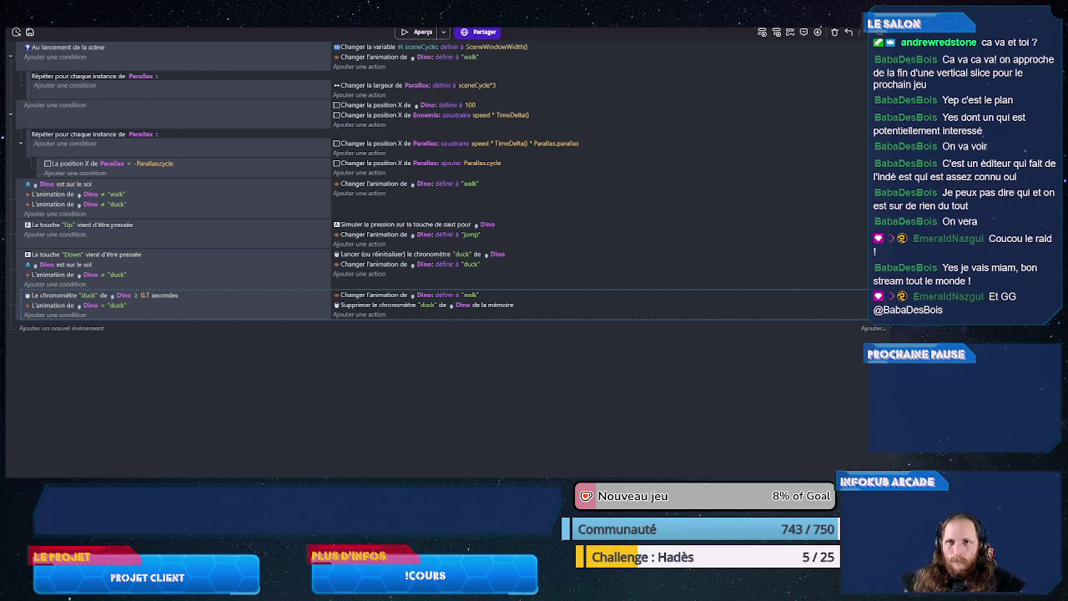
pyautogui.hotkey('ctrl', 'Tab')
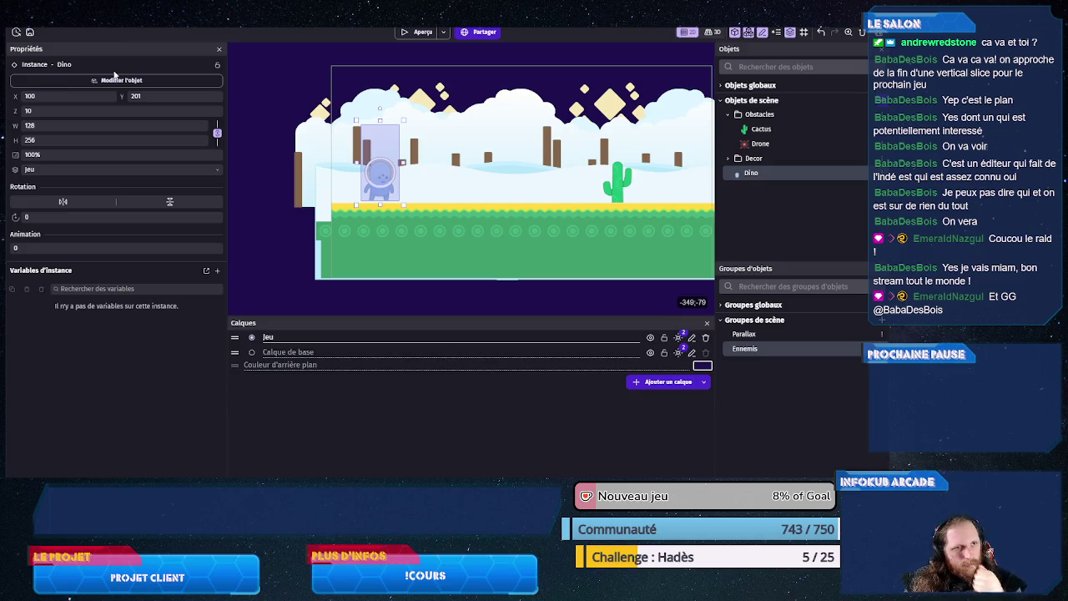
# Step: Delete the Cactus instance from the level, save, and go back to the events sheet
pyautogui.scroll(-3, 496, 206)
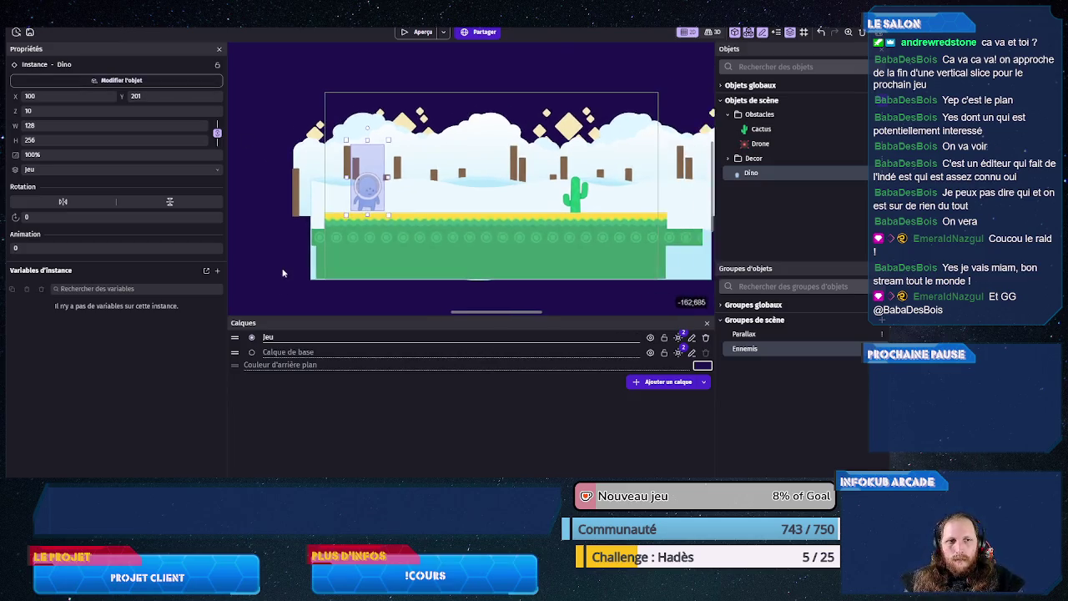
pyautogui.click(531, 209)
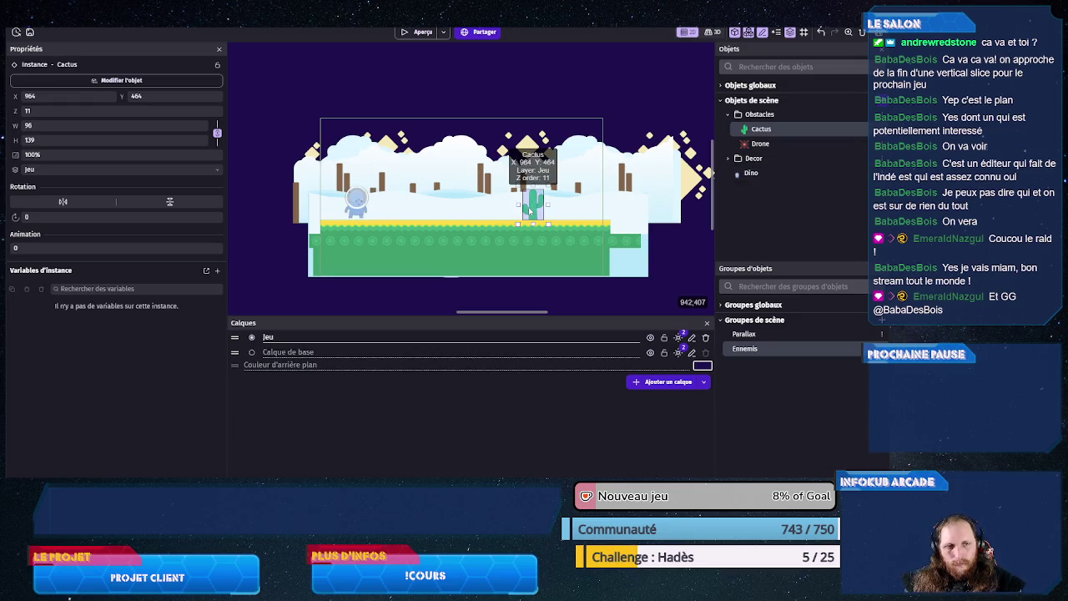
pyautogui.press('Delete')
pyautogui.hotkey('ctrl', 's')
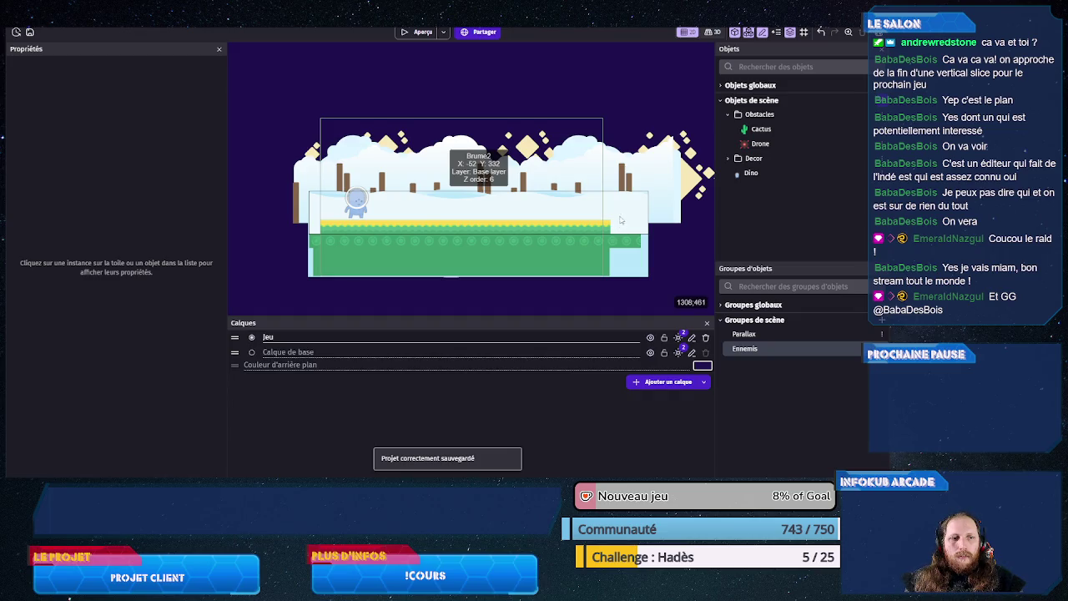
pyautogui.moveTo(622, 224); pyautogui.dragTo(505, 240)
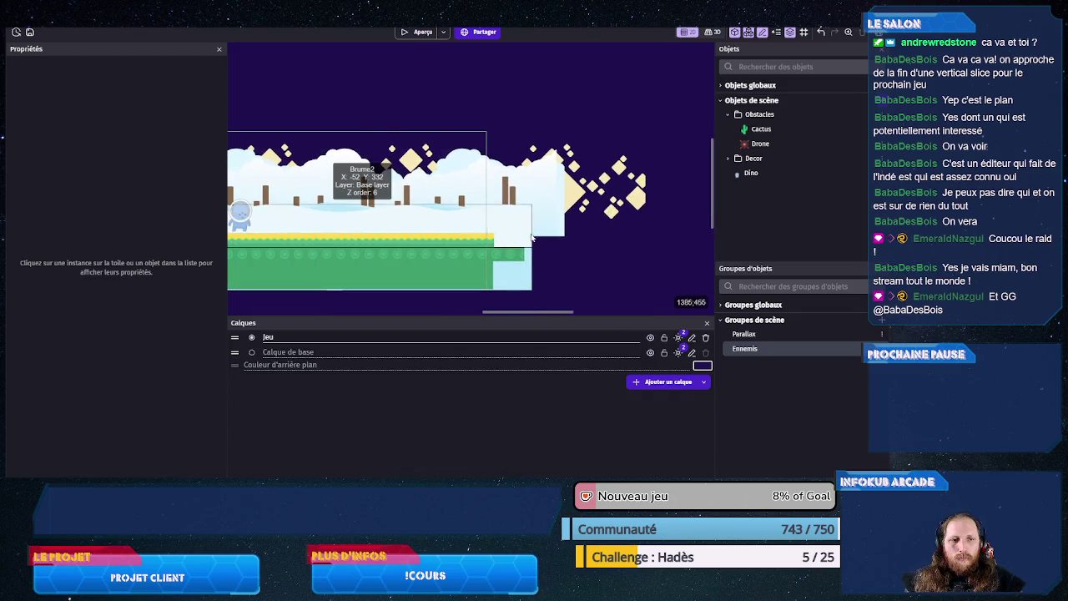
pyautogui.scroll(-1, 620, 242)
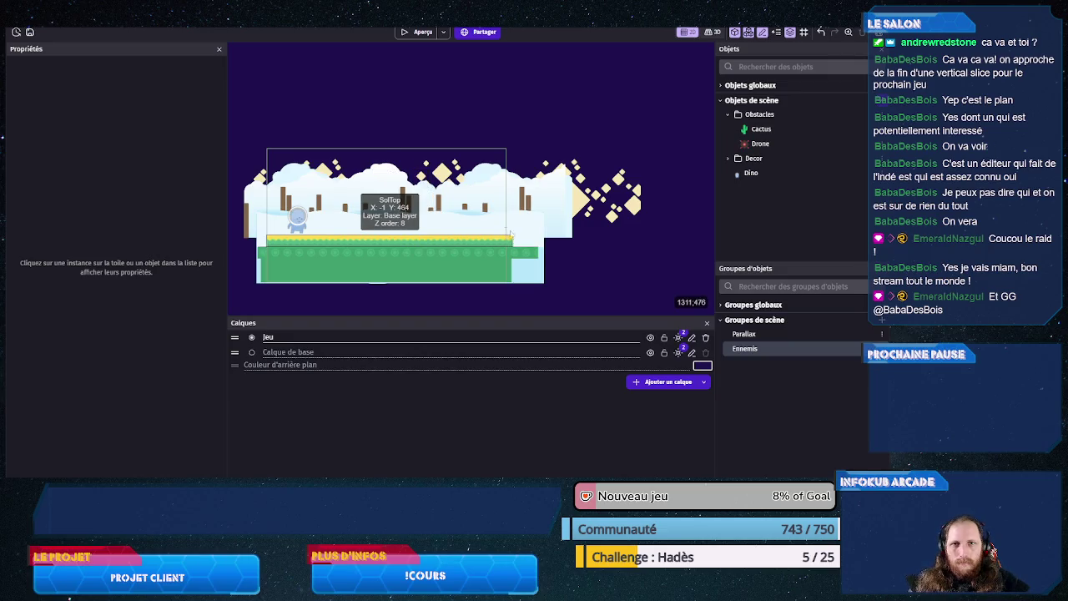
pyautogui.hotkey('ctrl', 'Tab')
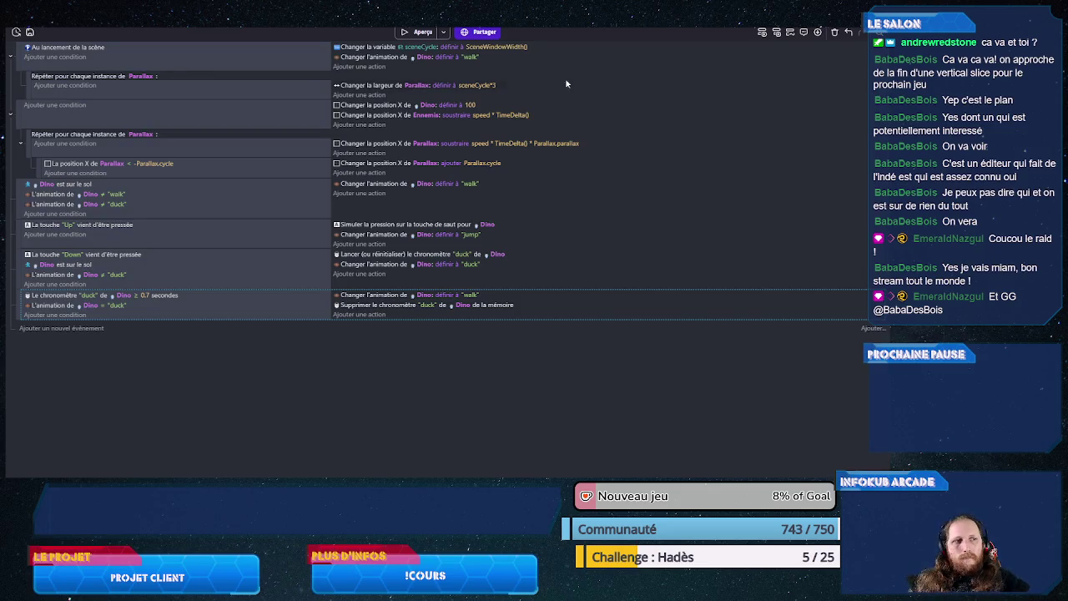
# Step: Bring up the Ajouter submenu for the 'Au lancement de la scène' event
pyautogui.hotkey('ctrl', 'Tab')
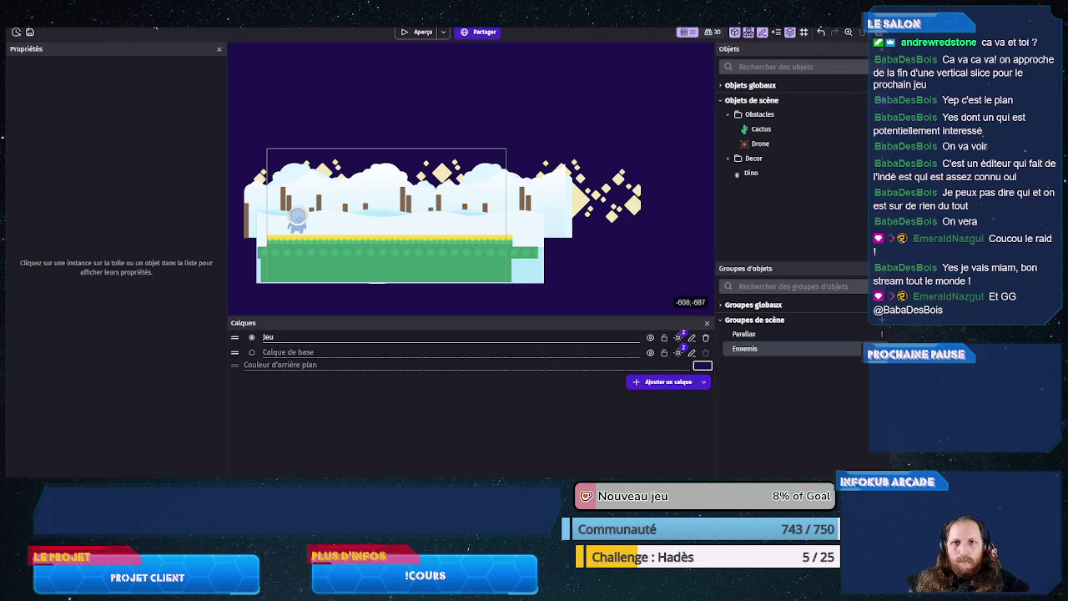
pyautogui.hotkey('ctrl', 'Tab')
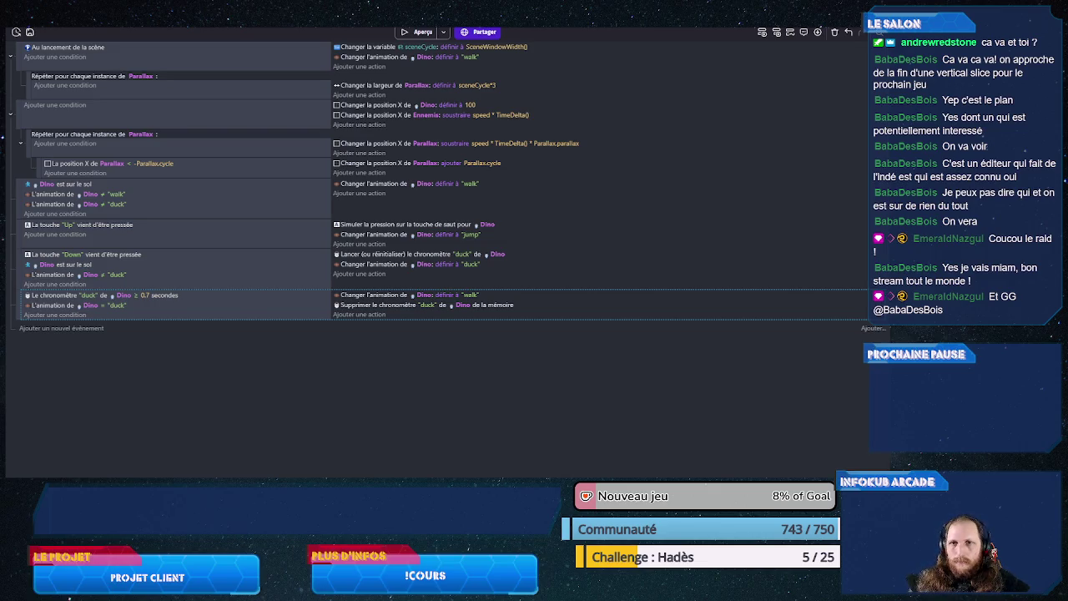
pyautogui.click(161, 69)
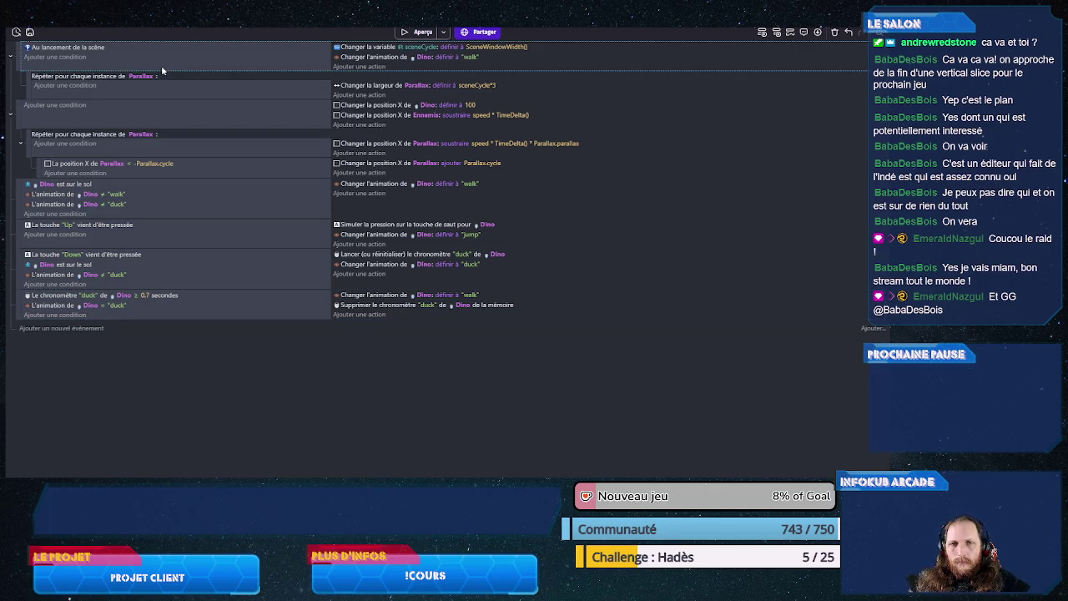
pyautogui.rightClick(161, 70)
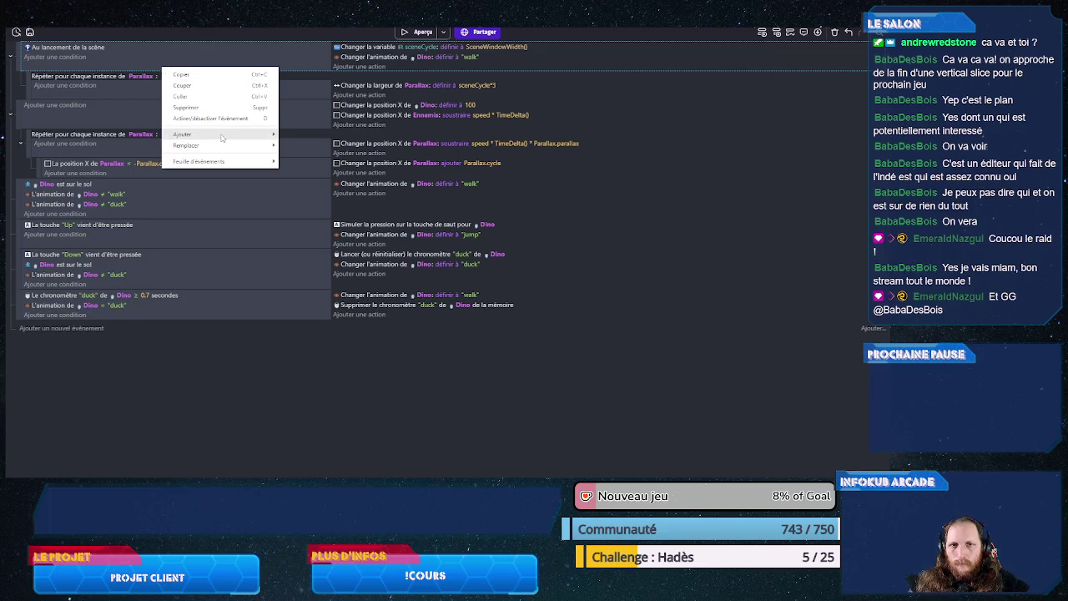
pyautogui.moveTo(224, 136)
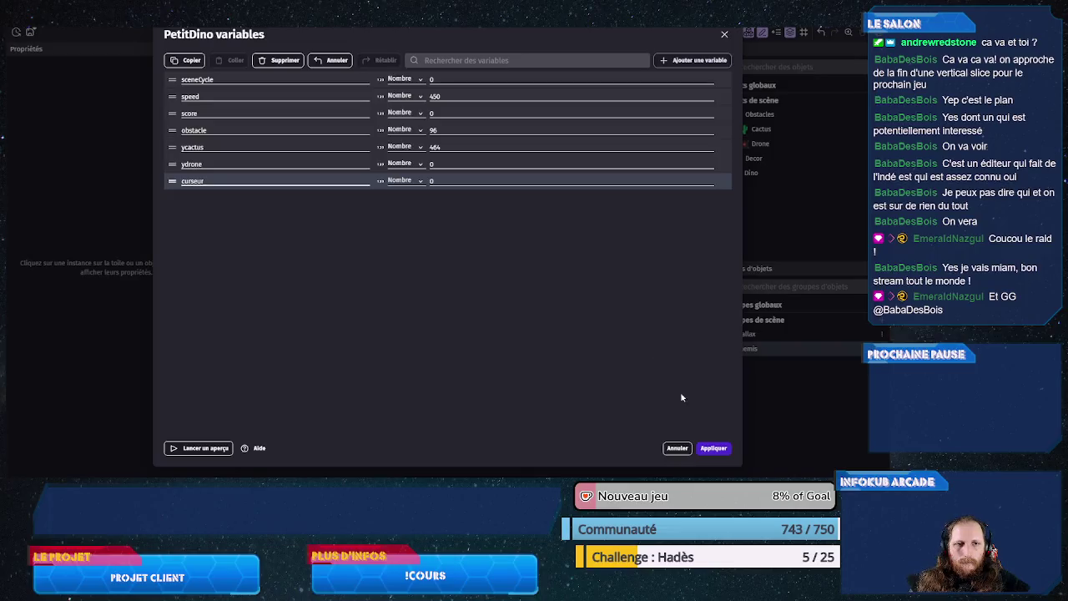
# Step: Place a Drone instance in the scene to check its Y position, then save
pyautogui.click(713, 449)
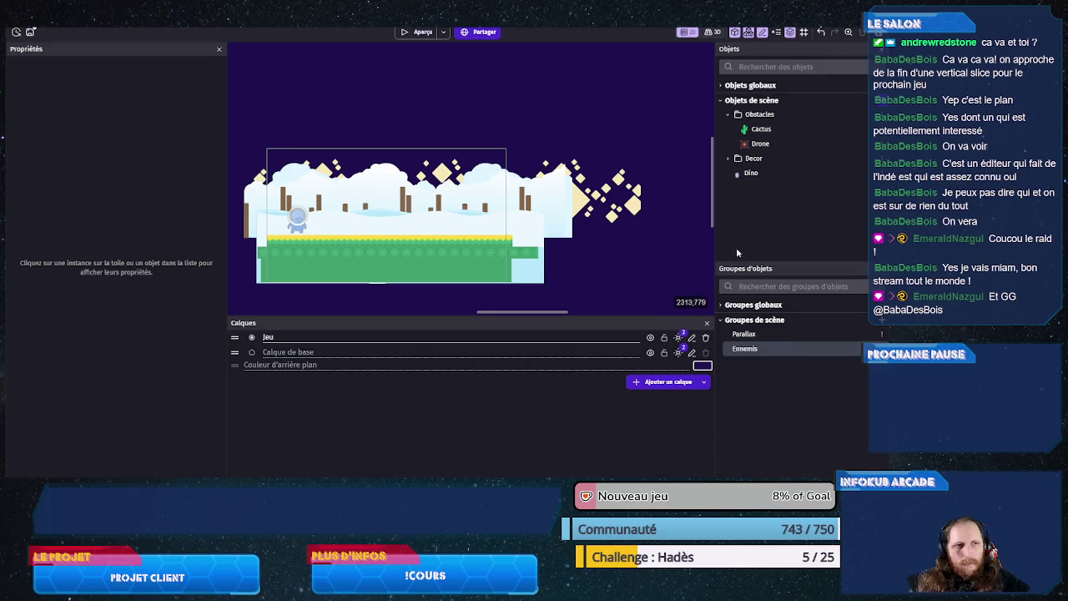
pyautogui.click(760, 143)
pyautogui.moveTo(306, 207)
pyautogui.mouseDown()
pyautogui.moveTo(296, 216)
pyautogui.moveTo(297, 201)
pyautogui.mouseUp()
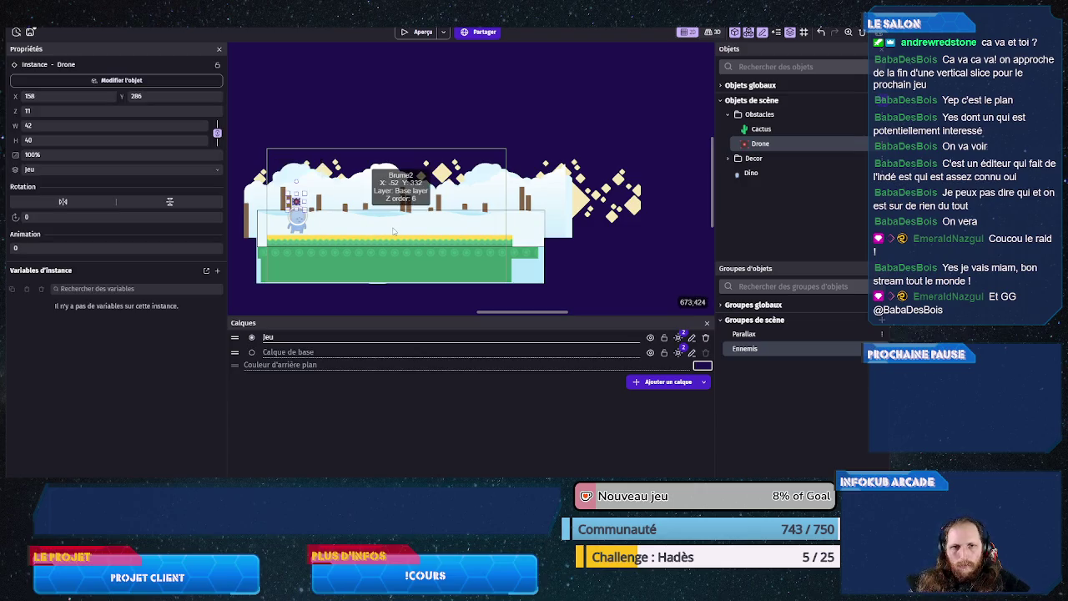
pyautogui.click(295, 130)
pyautogui.click(290, 197)
pyautogui.click(297, 208)
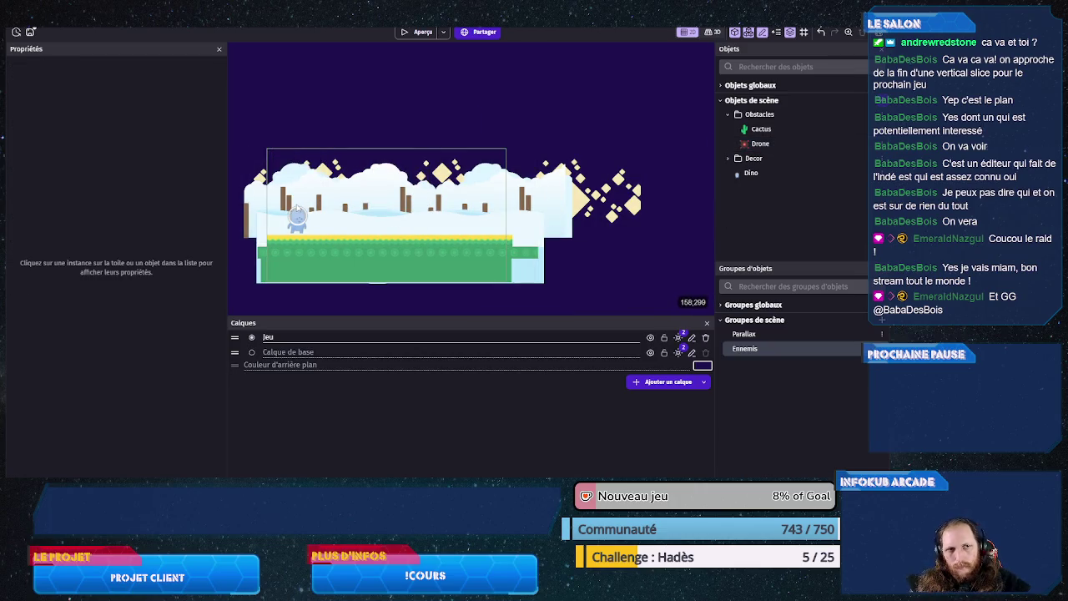
pyautogui.hotkey('ctrl', 's')
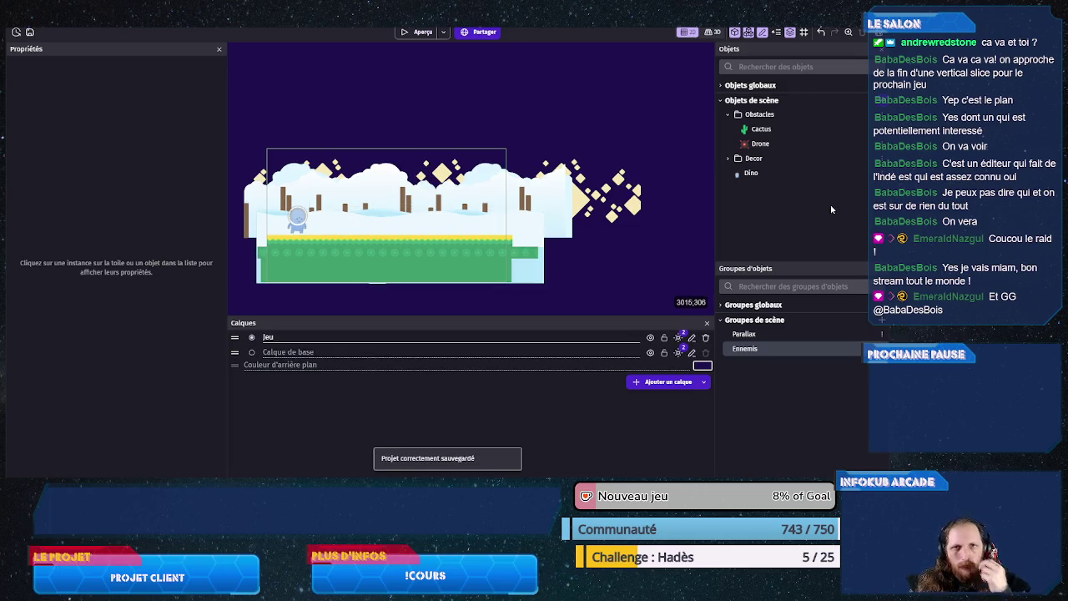
# Step: Set the ydrone scene variable to 290, save, and switch to the events sheet
pyautogui.doubleClick(297, 217)
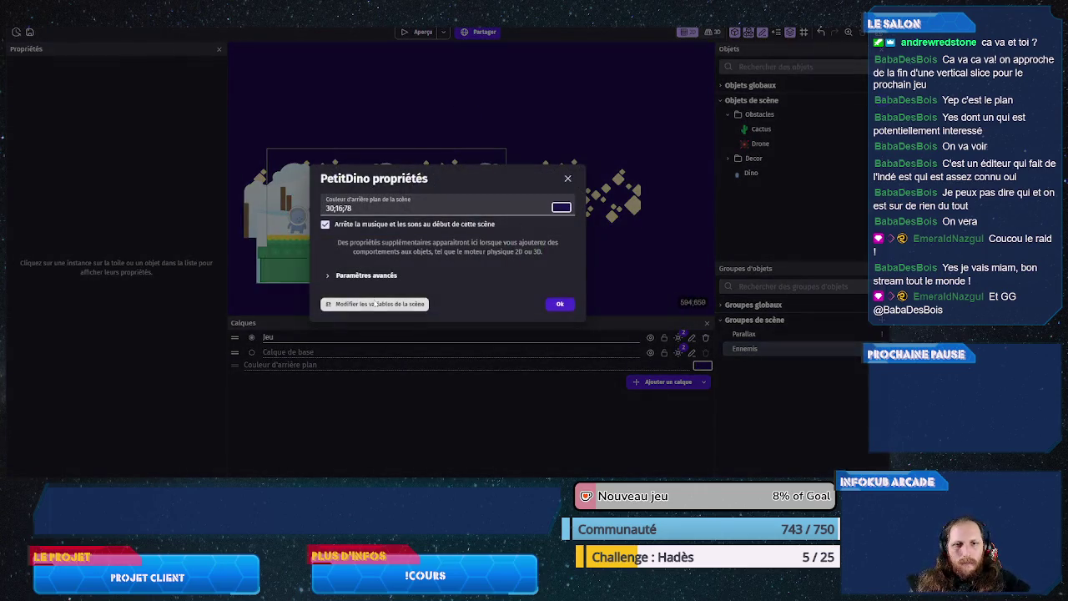
pyautogui.click(376, 302)
pyautogui.click(439, 164)
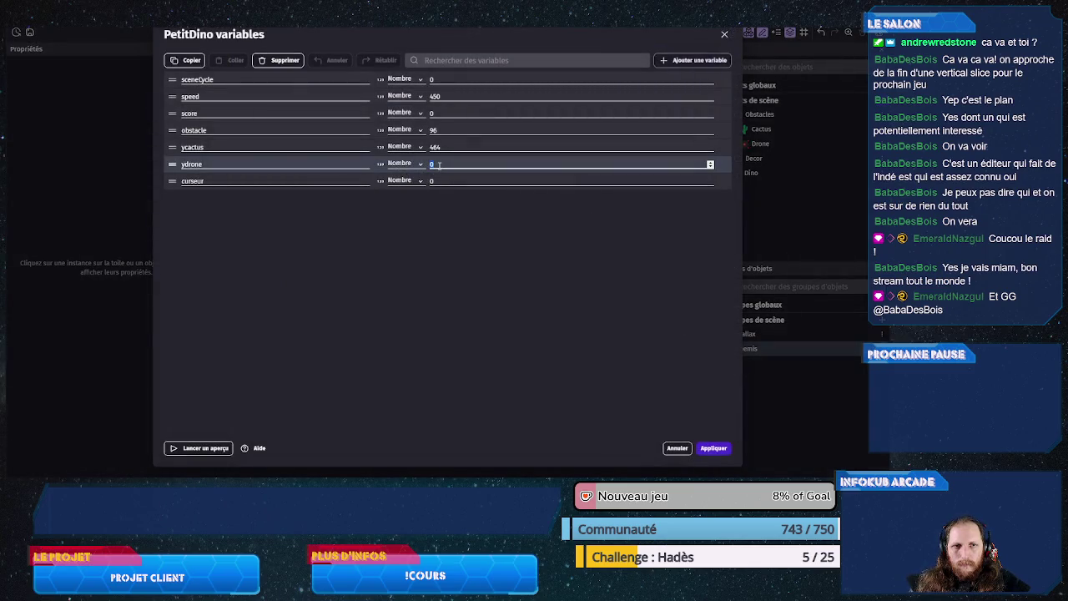
pyautogui.write('90')
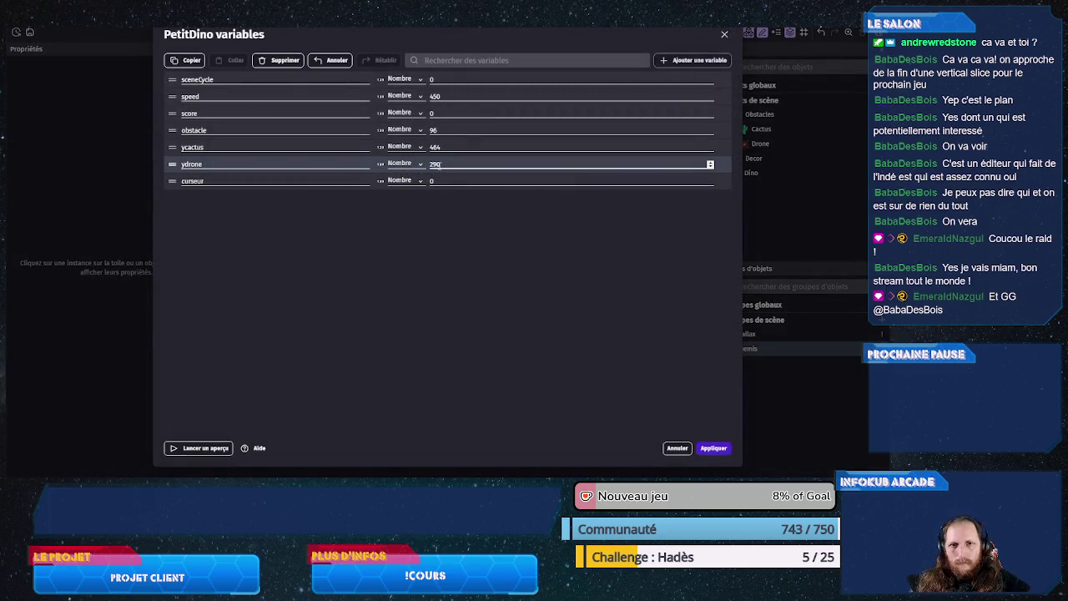
pyautogui.click(713, 449)
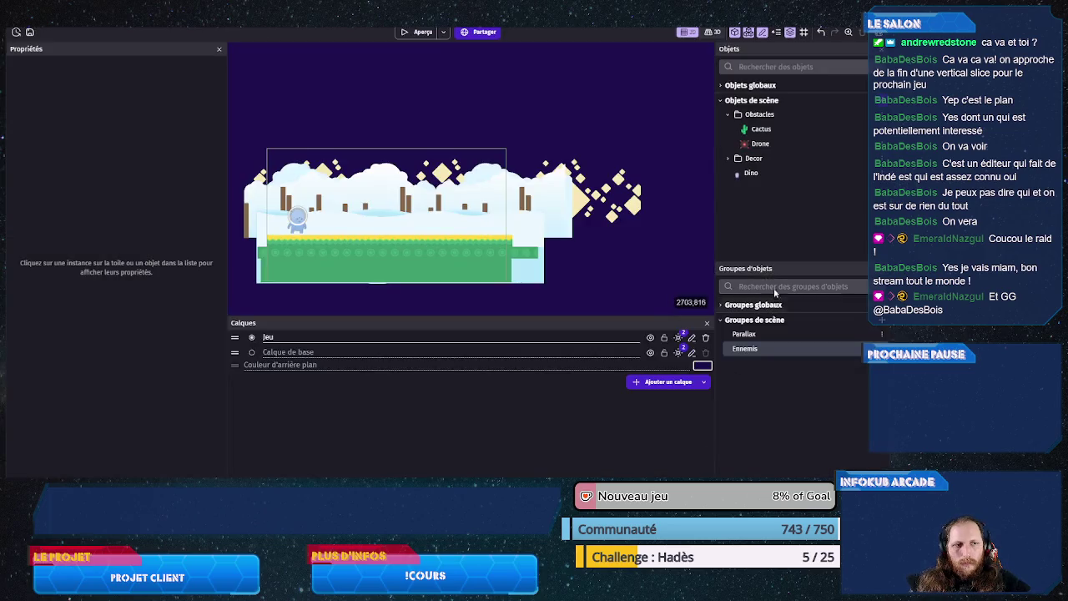
pyautogui.hotkey('ctrl', 's')
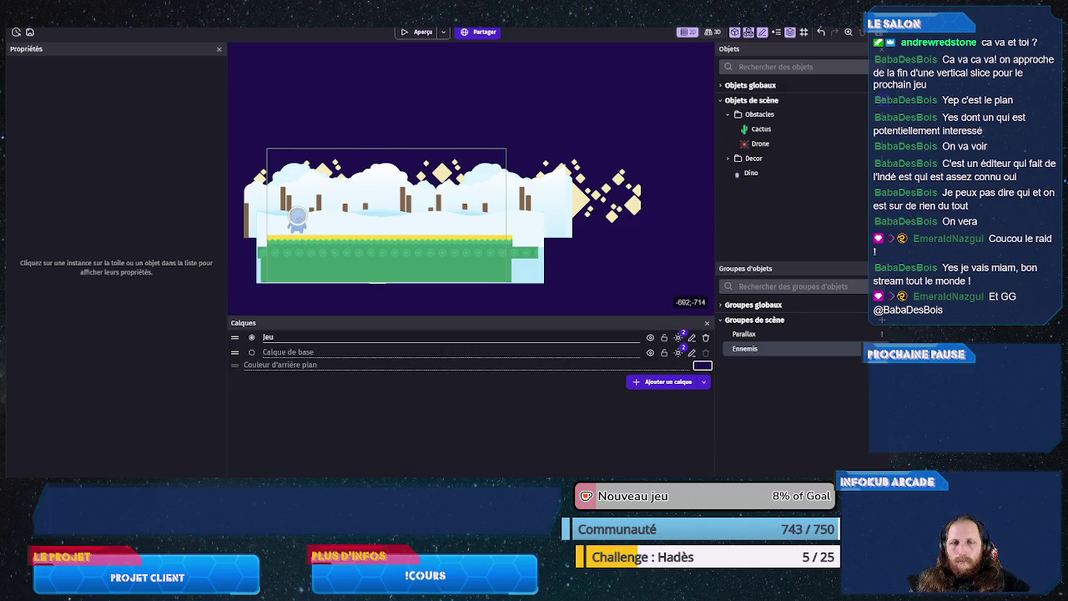
pyautogui.hotkey('ctrl', 'Tab')
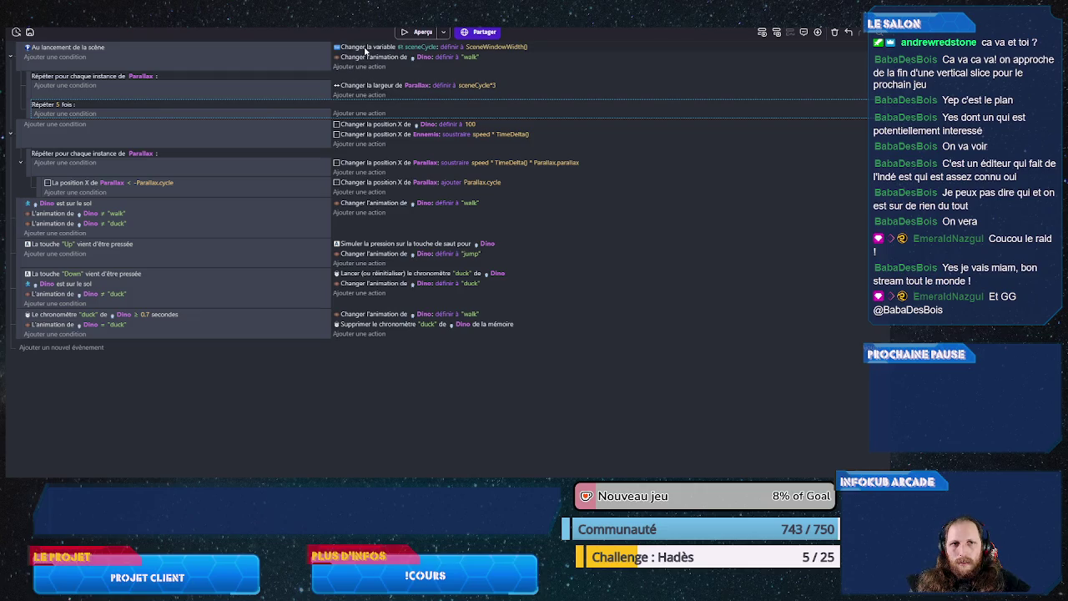
# Step: Duplicate the sceneCycle action and make it set curseur to sceneCycle + obstacle
pyautogui.hotkey('ctrl', 'v')
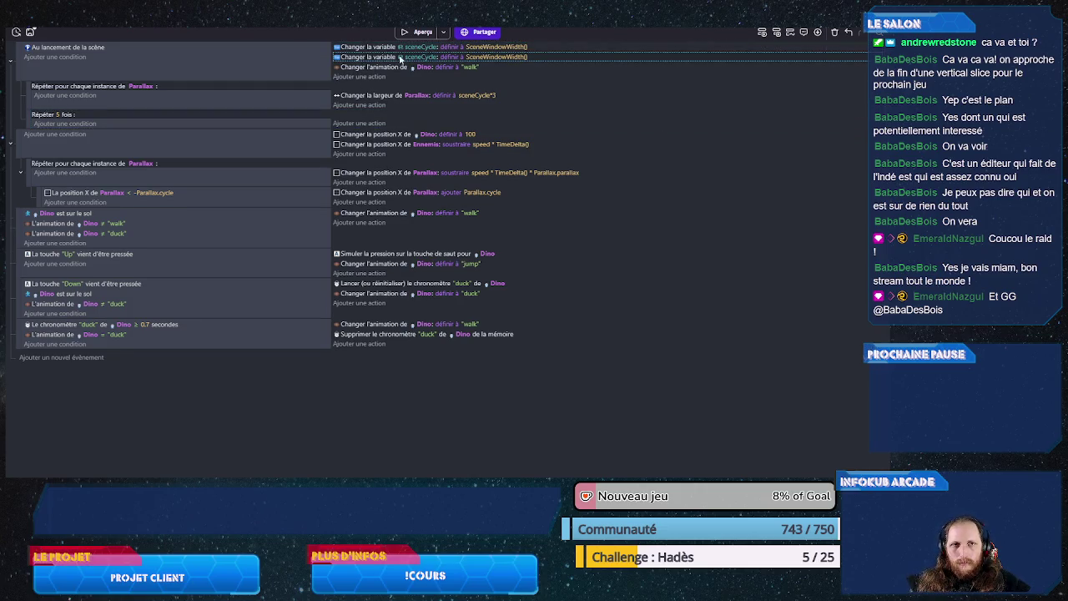
pyautogui.click(419, 57)
pyautogui.write('cur')
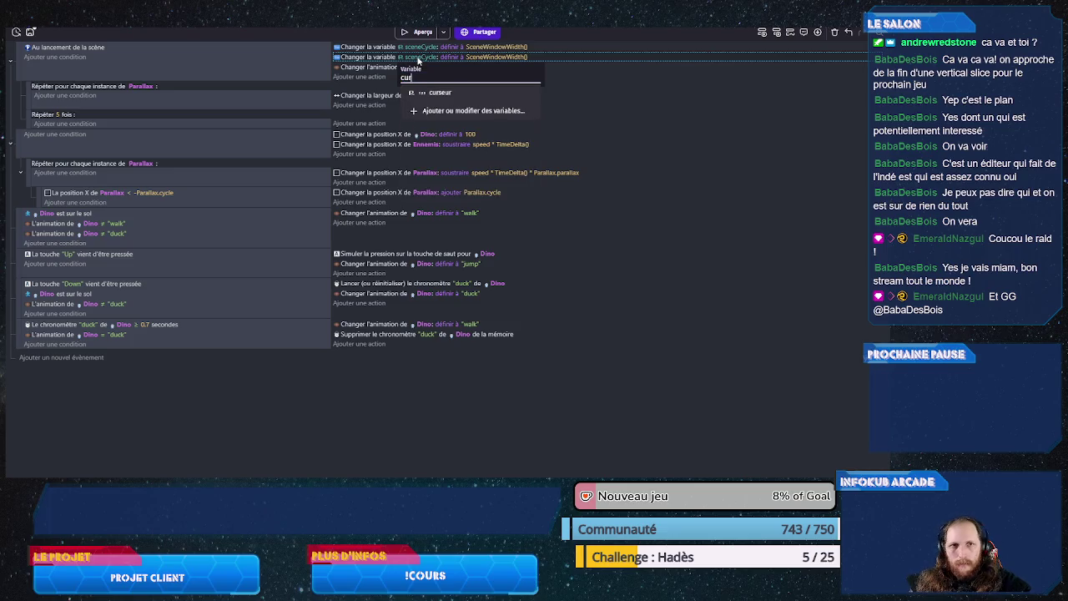
pyautogui.click(440, 91)
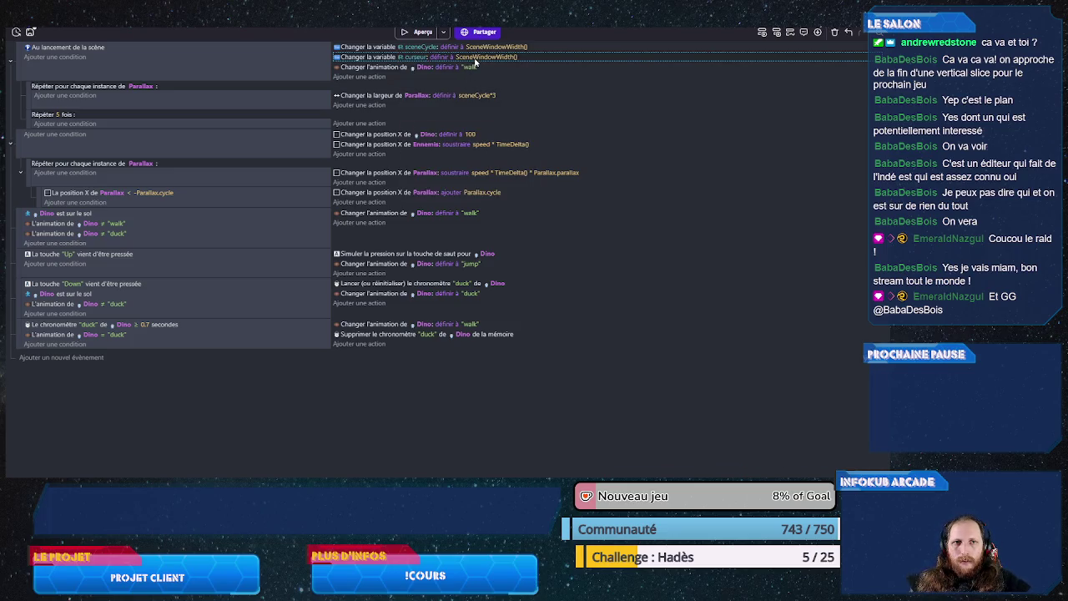
pyautogui.click(475, 60)
pyautogui.write('sc')
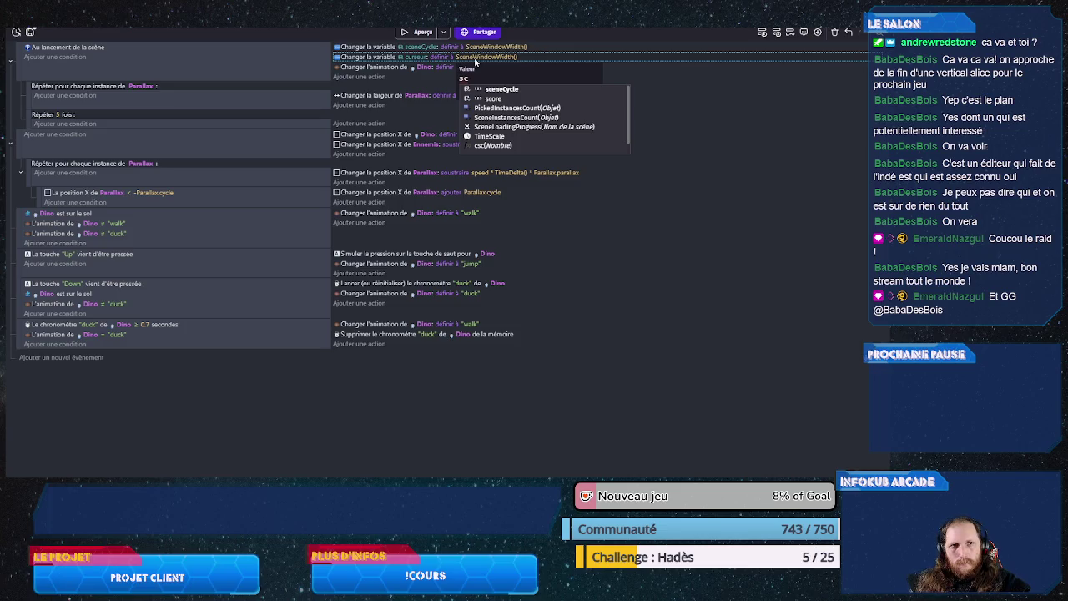
pyautogui.press('Return')
pyautogui.write('+')
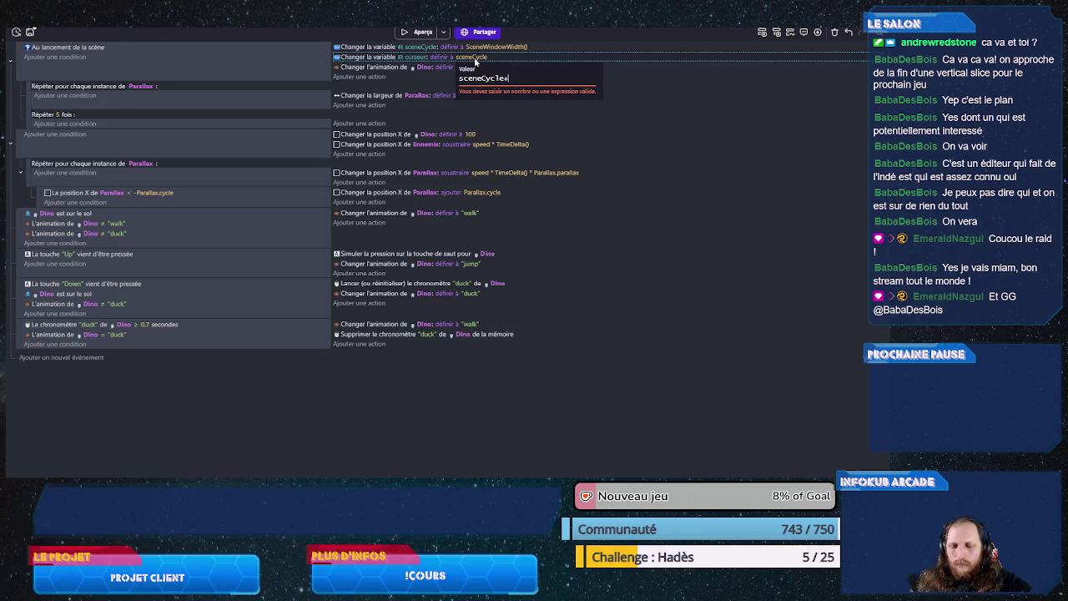
pyautogui.write('ob')
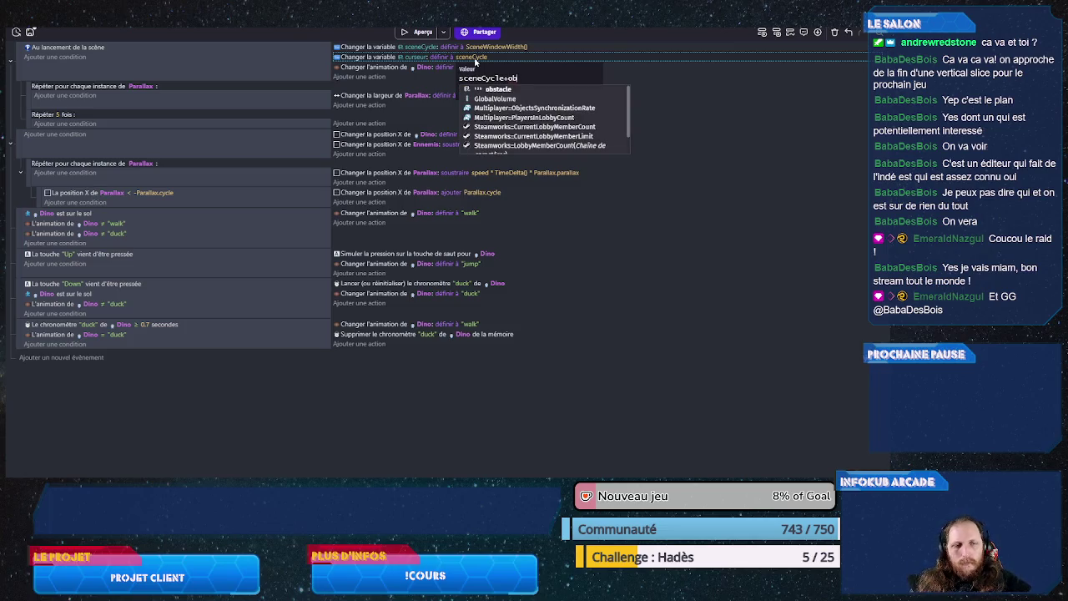
pyautogui.click(498, 89)
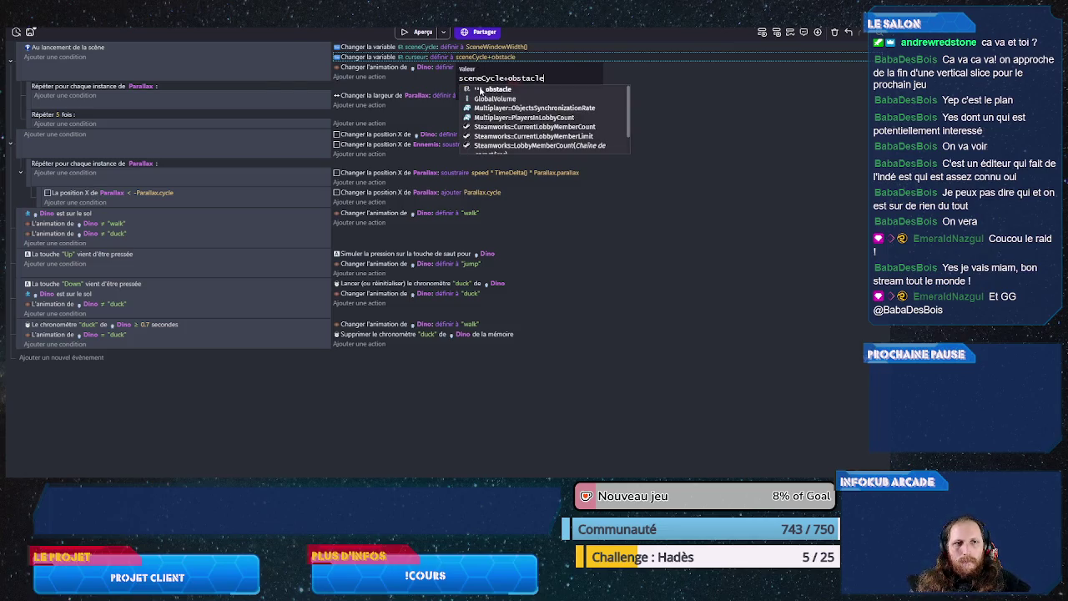
pyautogui.click(375, 60)
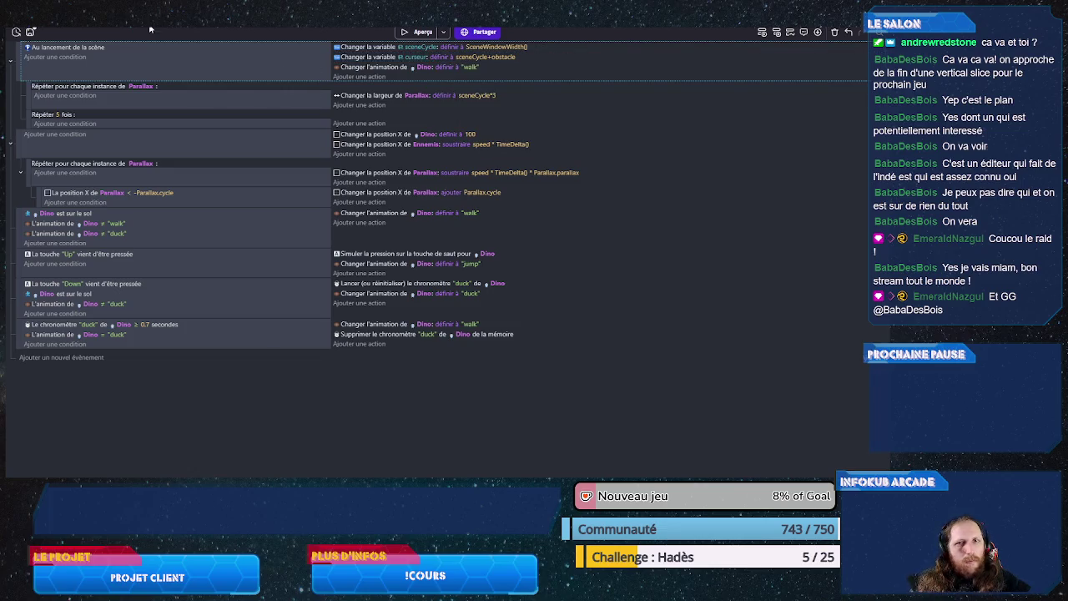
# Step: Rename the scene variable obstacle to obstacletaille
pyautogui.hotkey('ctrl', 'Tab')
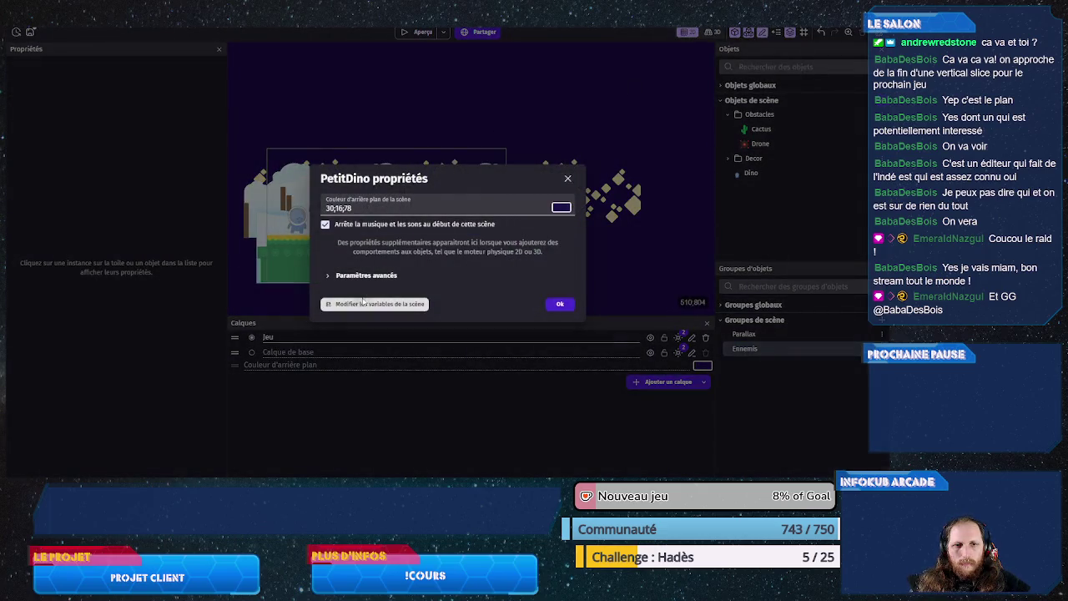
pyautogui.click(367, 302)
pyautogui.click(231, 128)
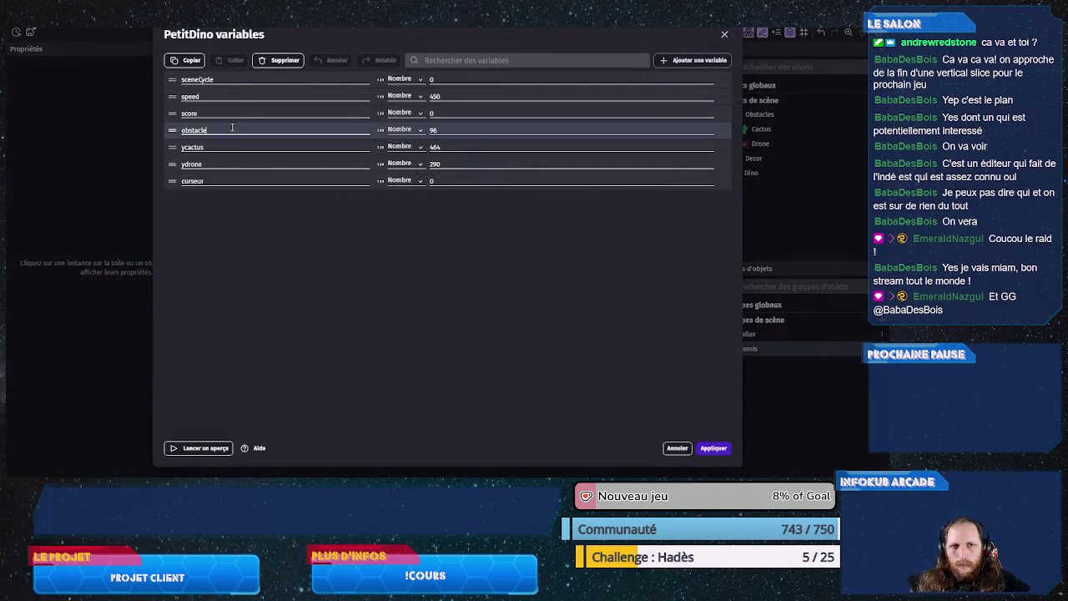
pyautogui.write('taille')
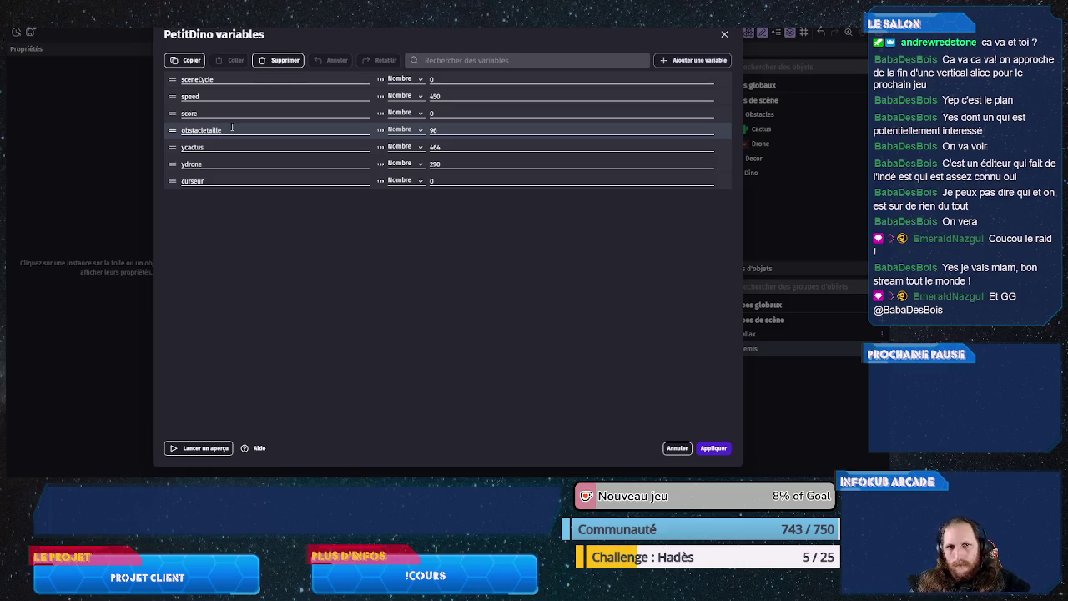
pyautogui.click(702, 448)
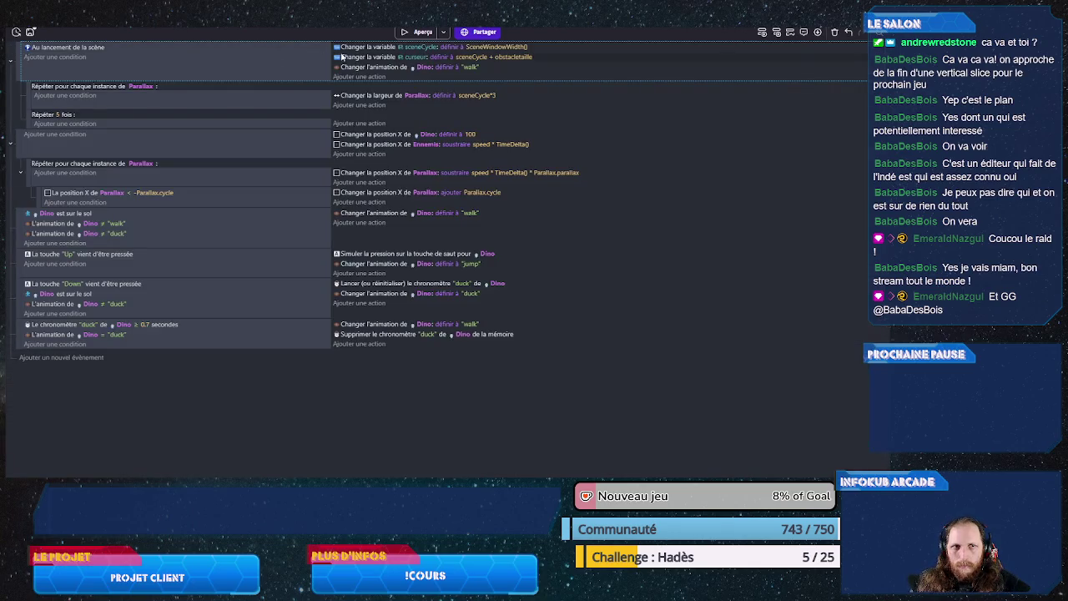
# Step: Update the curseur expression so it reads sceneCycle + obstacletaille
pyautogui.click(524, 58)
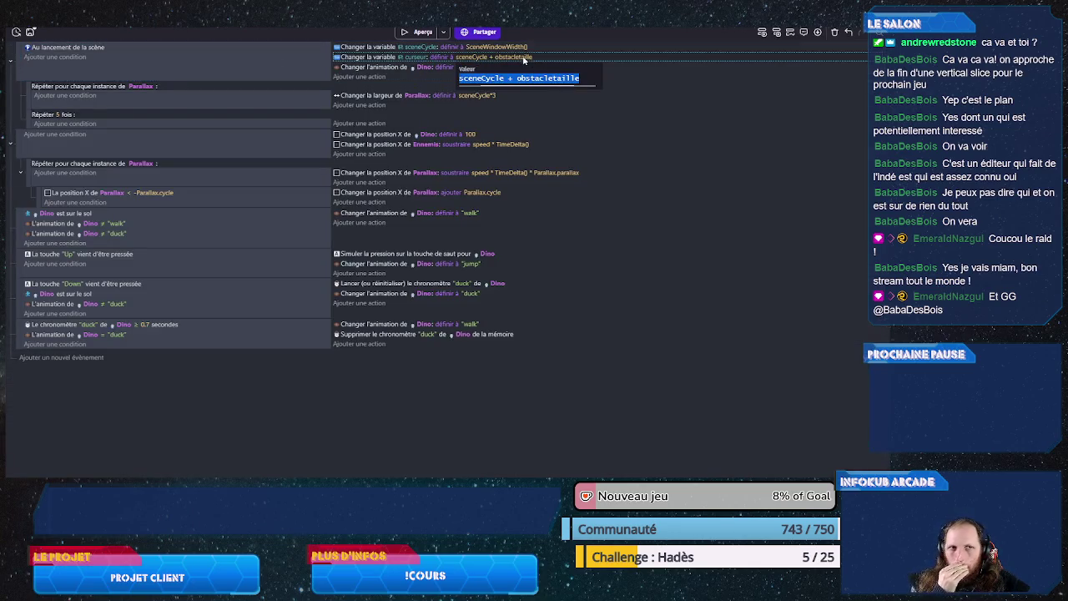
pyautogui.click(585, 77)
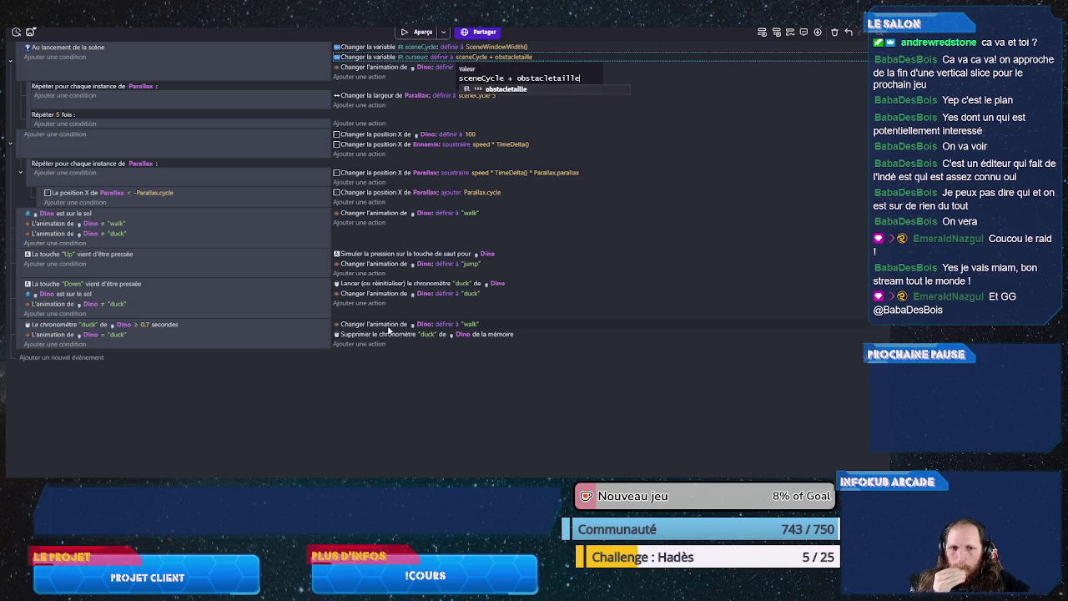
pyautogui.press('Return')
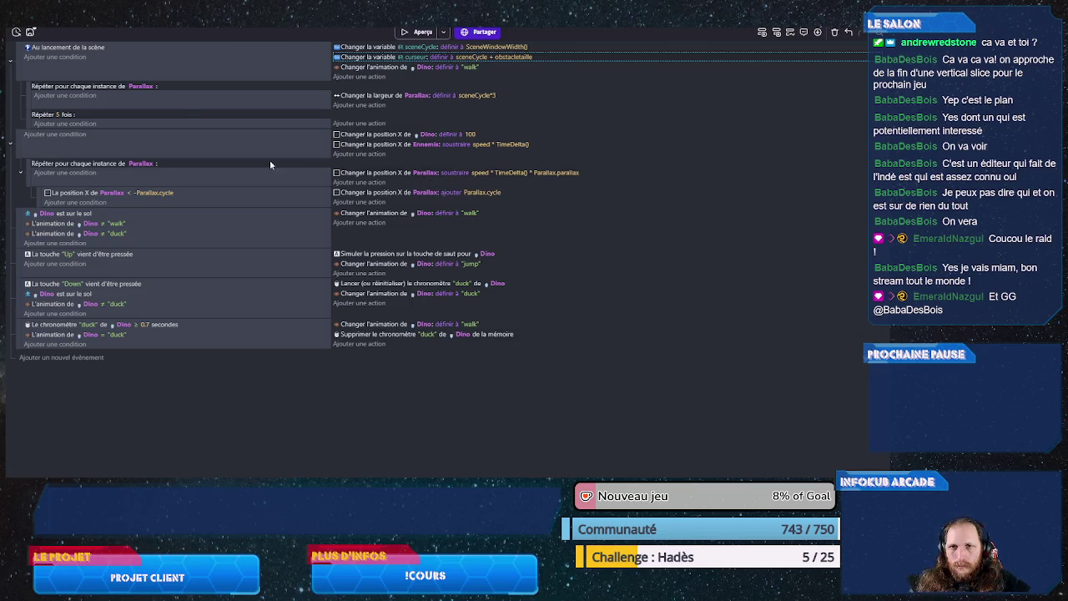
pyautogui.click(167, 129)
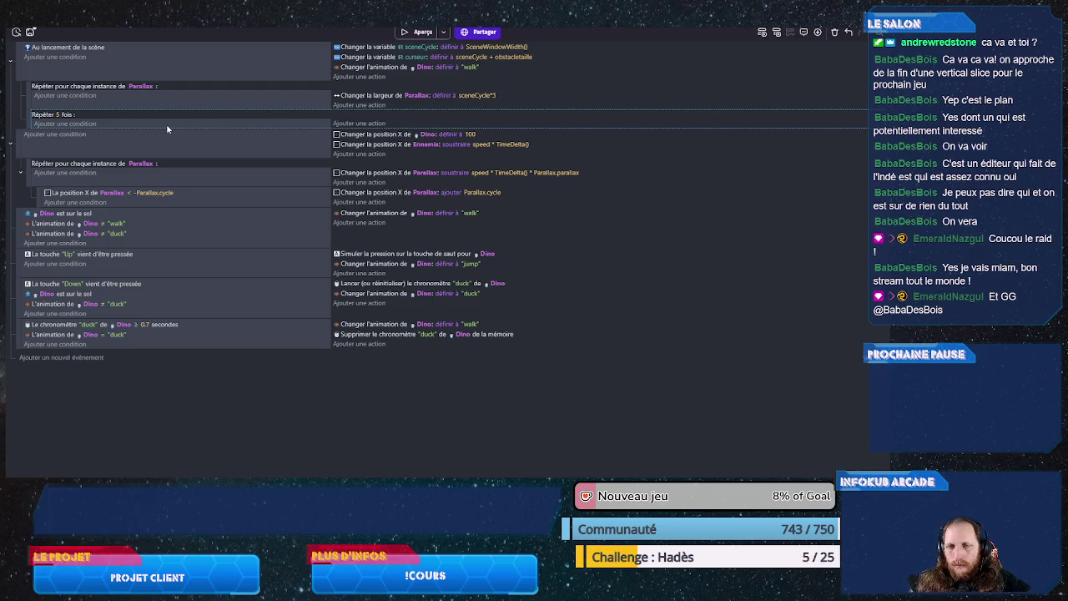
pyautogui.click(193, 71)
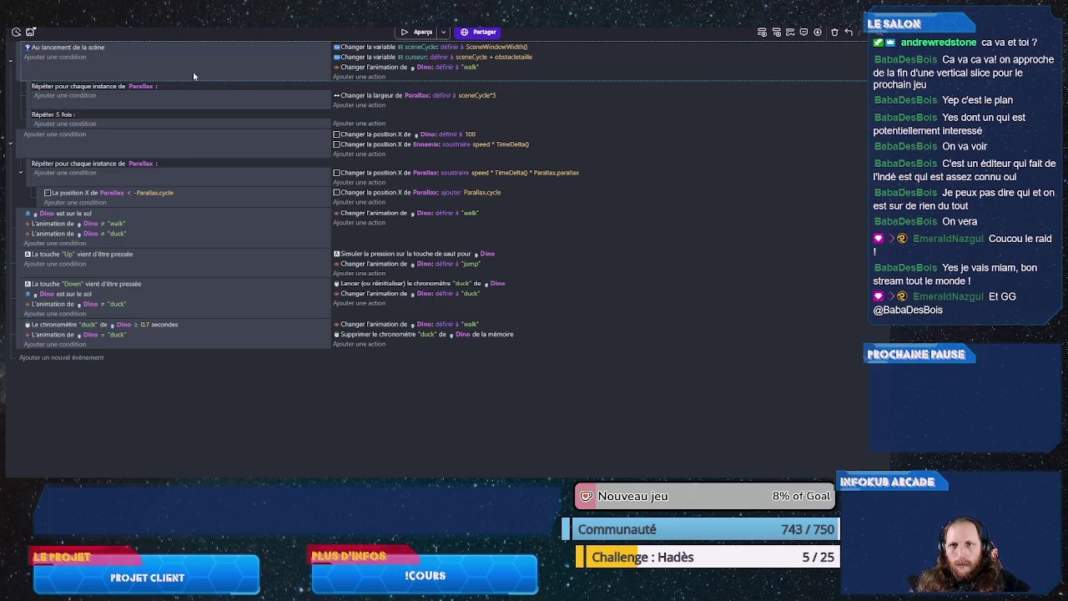
# Step: Add a local variable named obstacleType to the event
pyautogui.rightClick(193, 71)
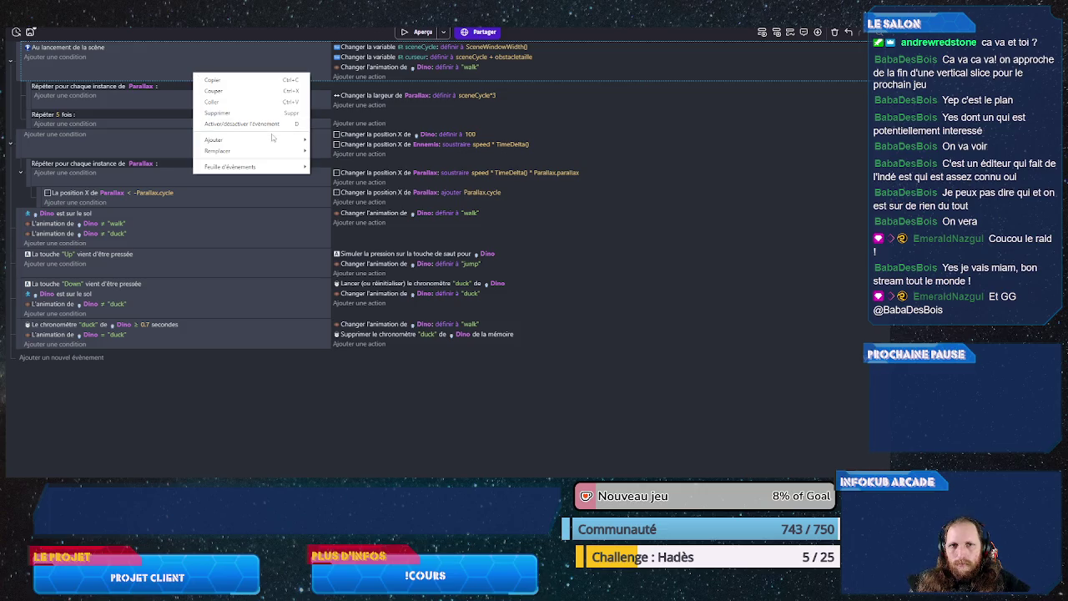
pyautogui.moveTo(215, 139)
pyautogui.click(348, 161)
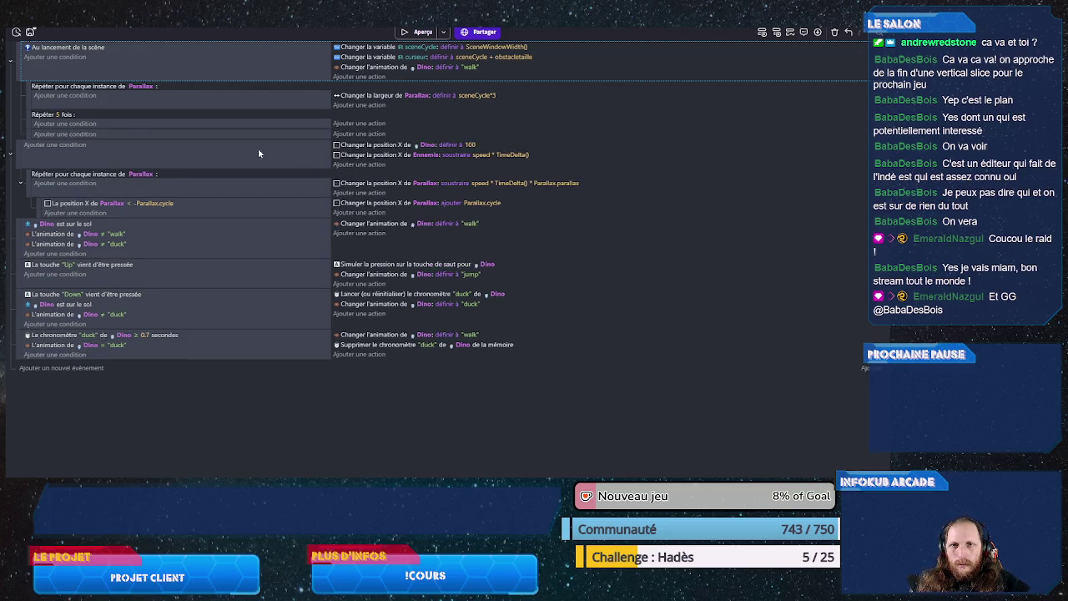
pyautogui.hotkey('ctrl', 'z')
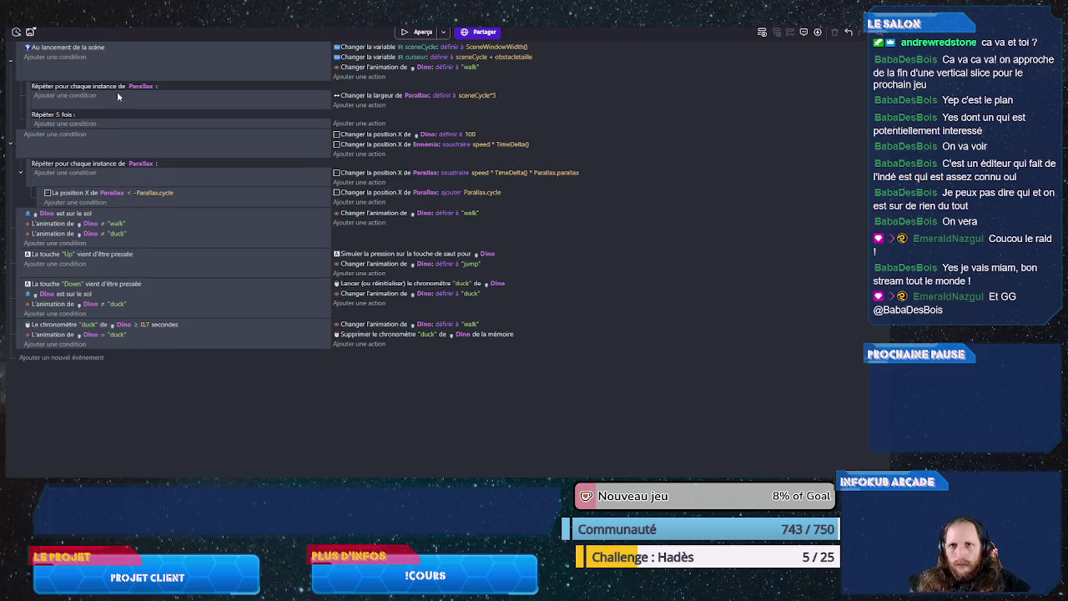
pyautogui.rightClick(119, 78)
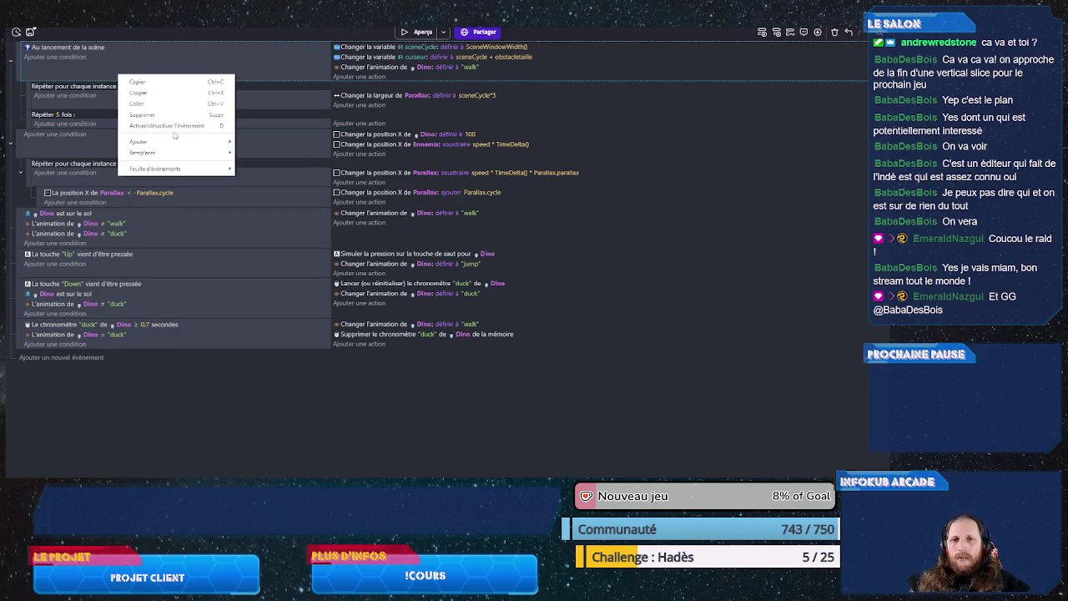
pyautogui.moveTo(180, 142)
pyautogui.click(277, 165)
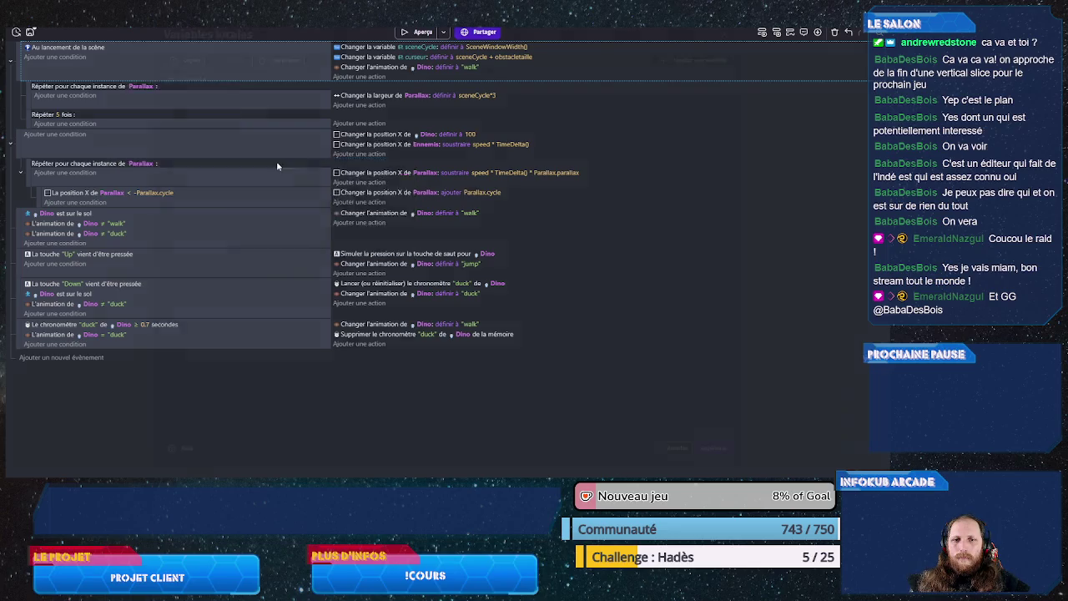
pyautogui.doubleClick(224, 79)
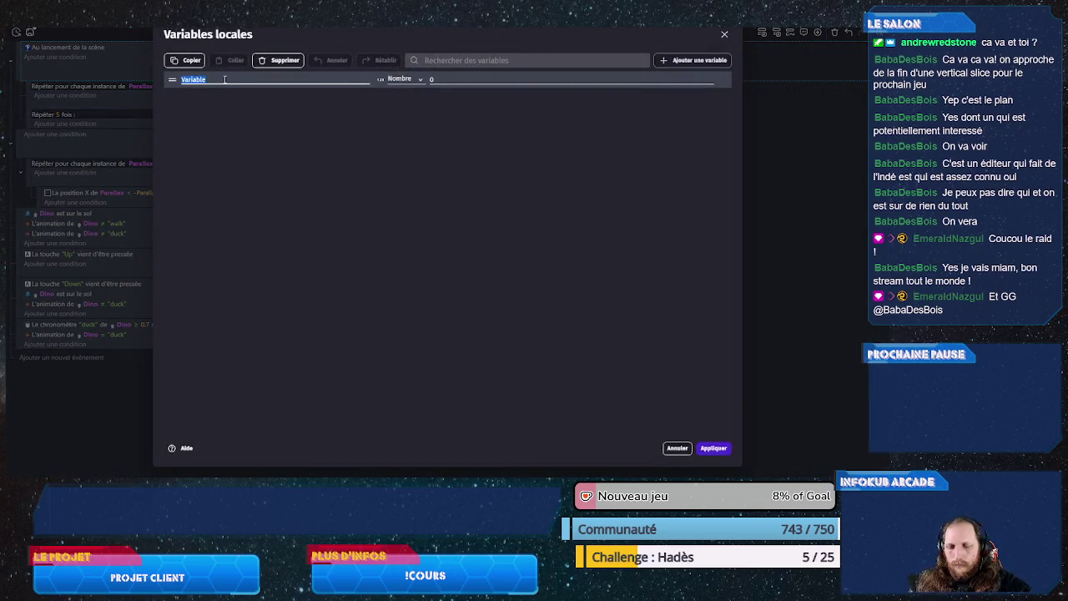
pyautogui.write('obstacleType')
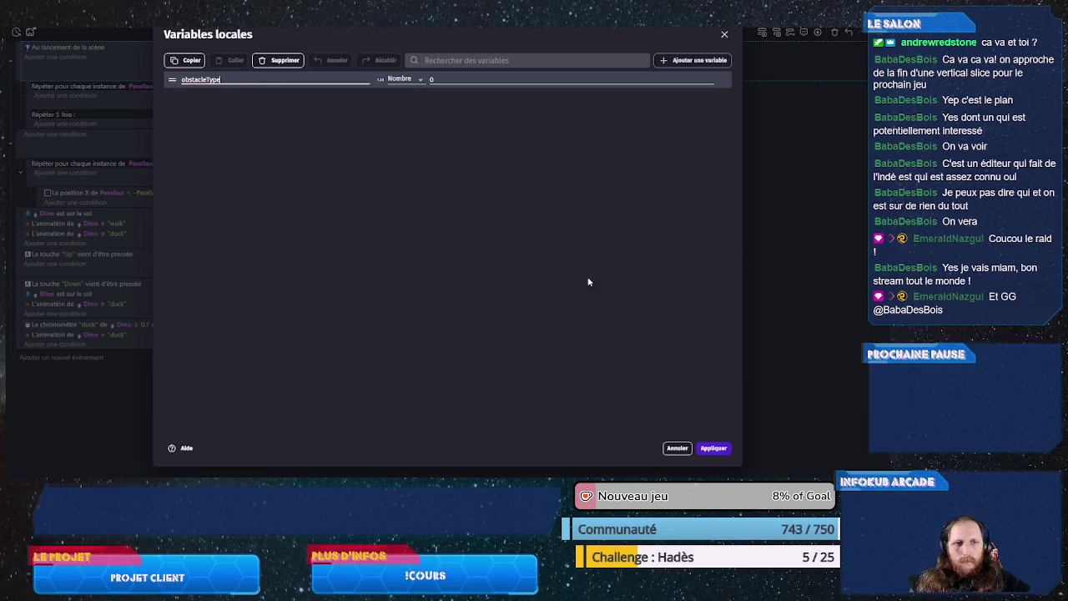
pyautogui.click(705, 446)
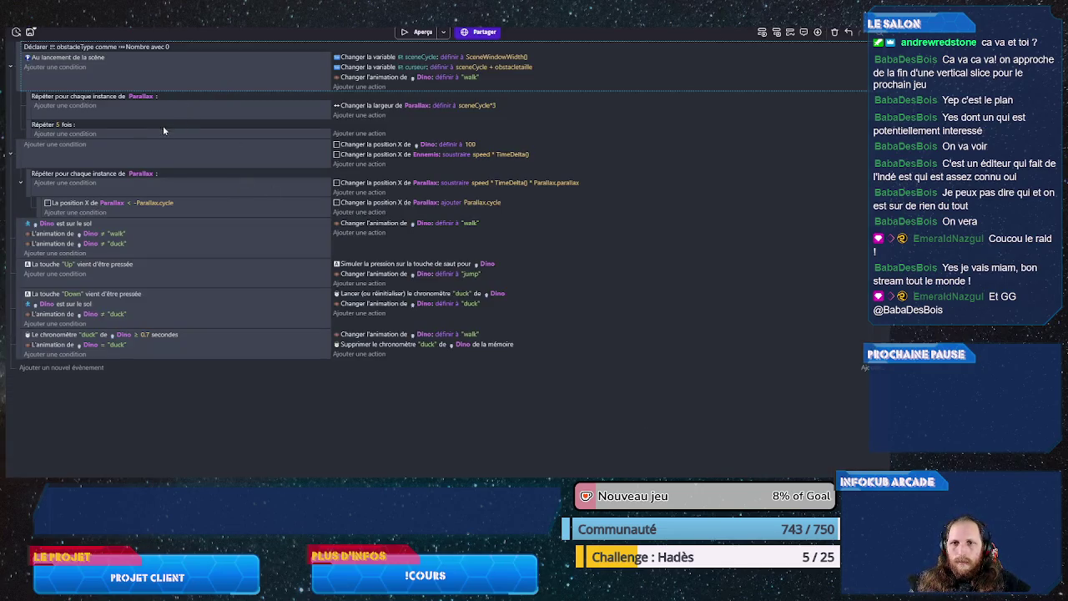
# Step: Paste the variable action into Répéter 5 fois and set obstacleType to Random(10)
pyautogui.click(354, 134)
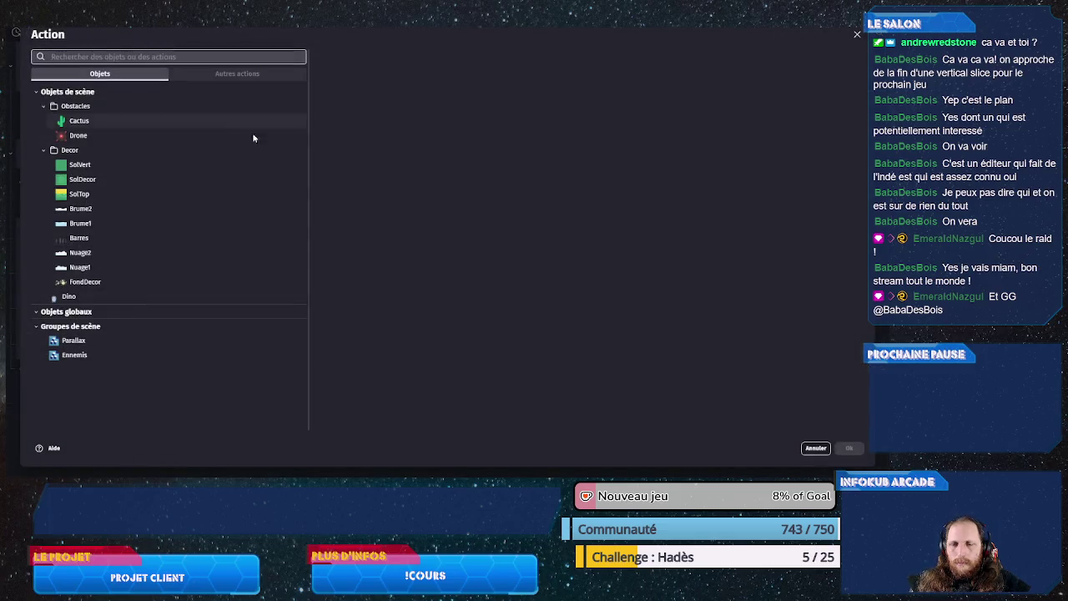
pyautogui.press('Escape')
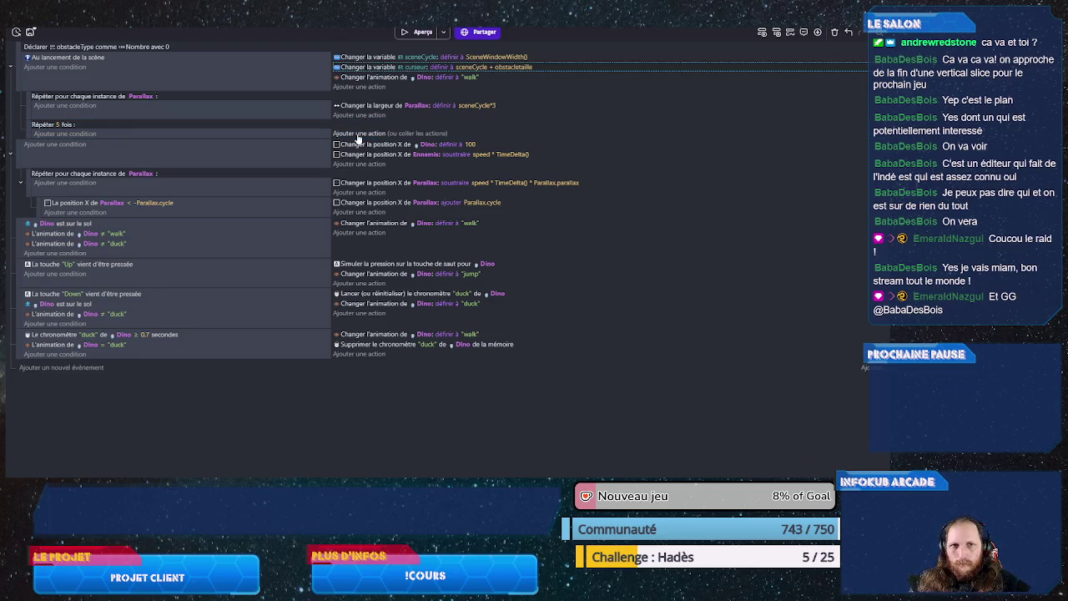
pyautogui.click(389, 137)
pyautogui.hotkey('ctrl', 'v')
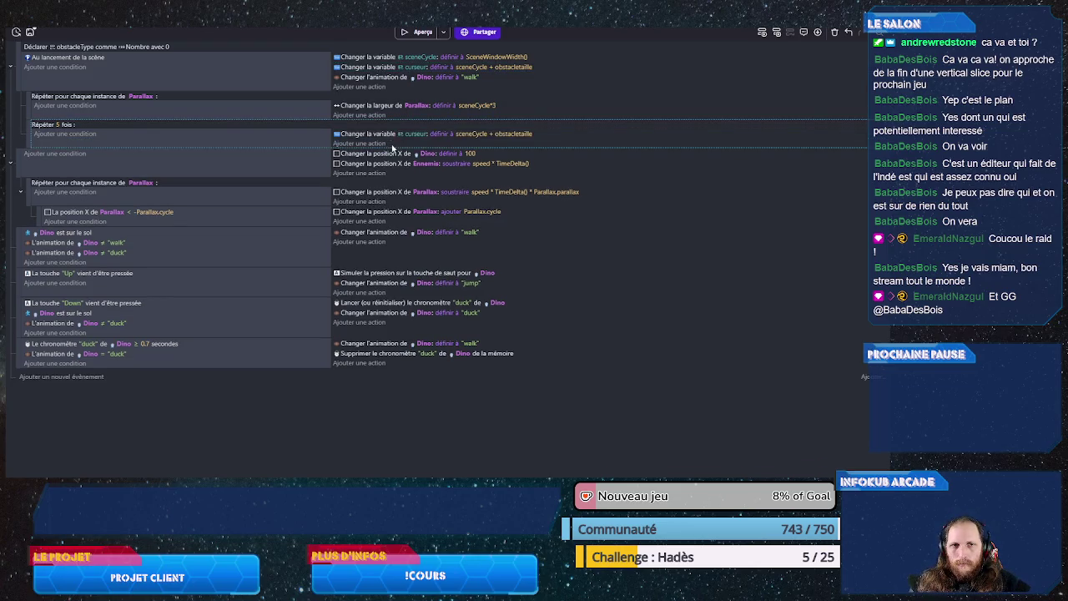
pyautogui.click(406, 136)
pyautogui.write('obs')
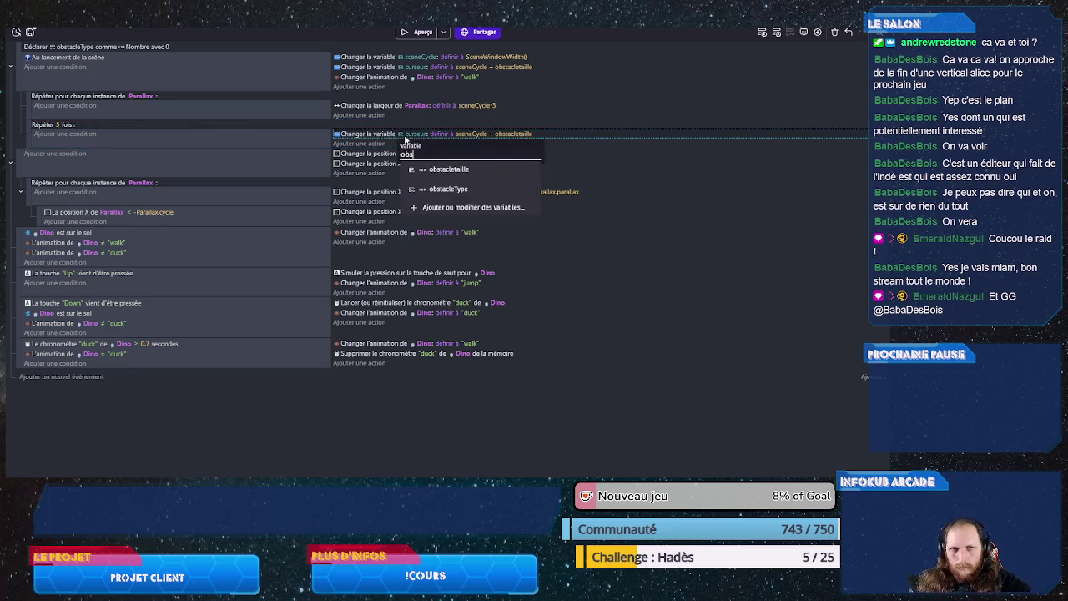
pyautogui.click(448, 188)
pyautogui.click(480, 135)
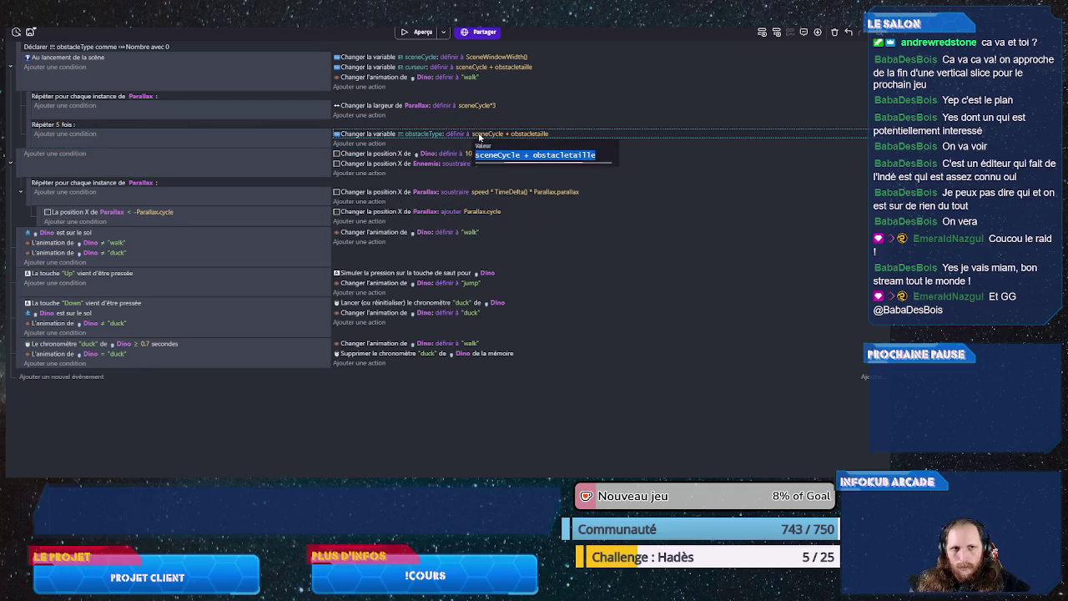
pyautogui.write('Random(')
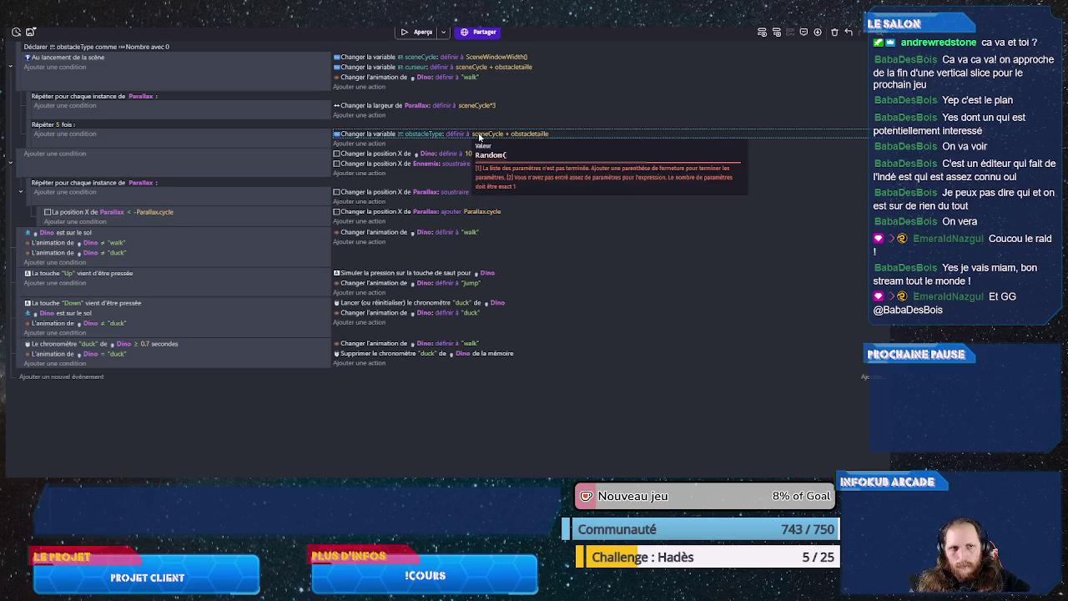
pyautogui.write('10)')
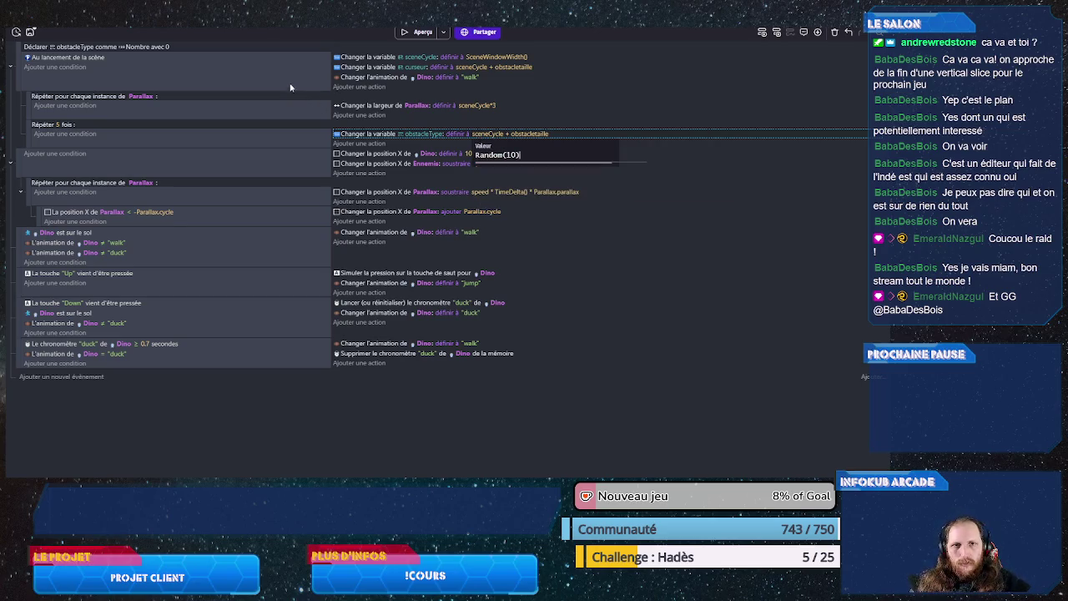
pyautogui.click(289, 84)
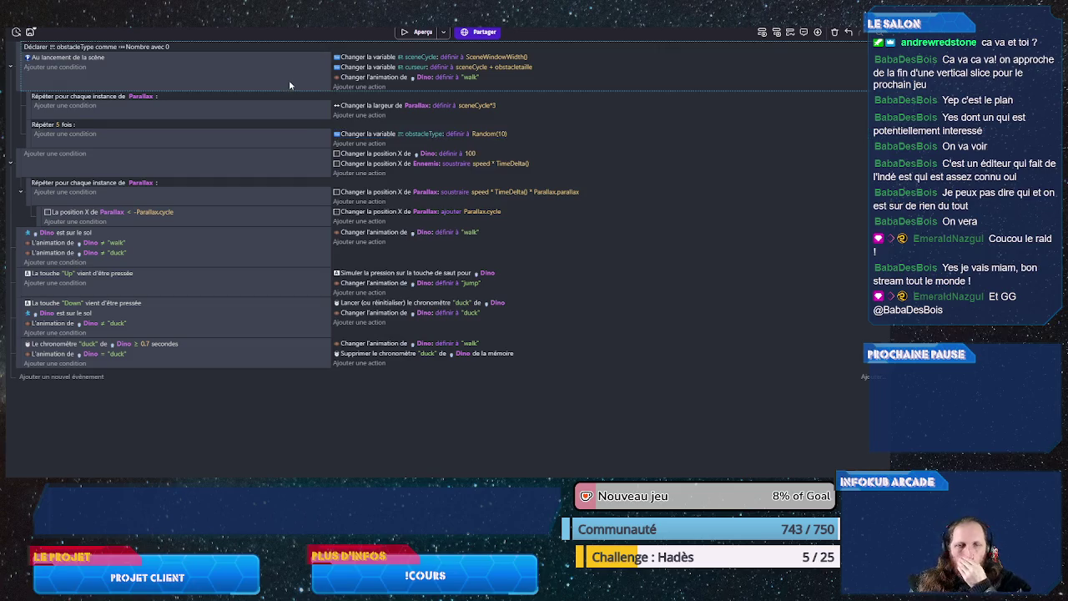
pyautogui.rightClick(289, 148)
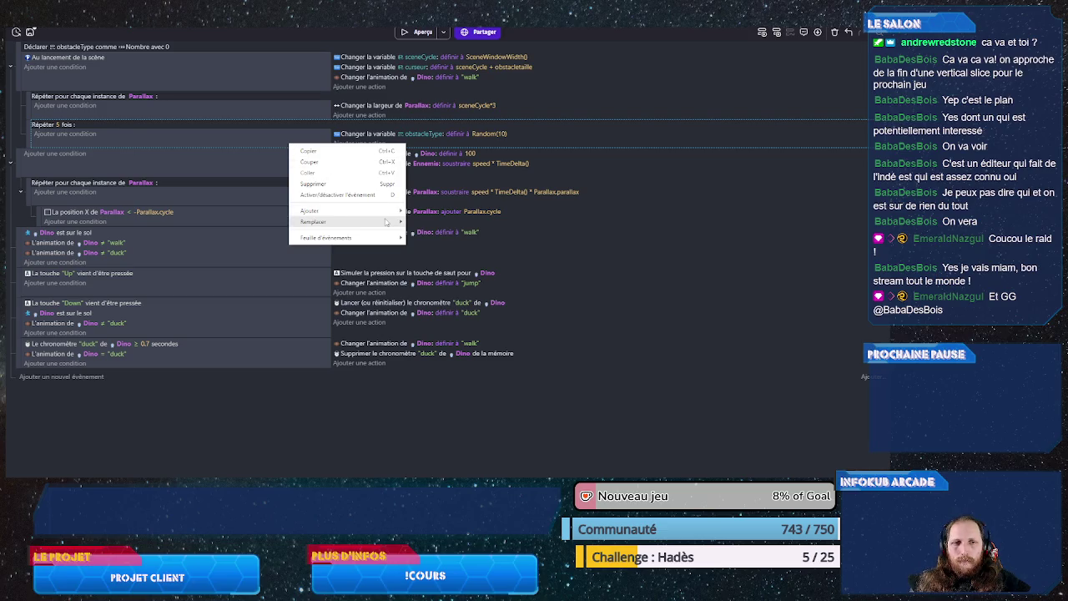
# Step: Add a sub-event to the repeat loop with condition obstacleType > 7
pyautogui.moveTo(386, 222)
pyautogui.click(424, 222)
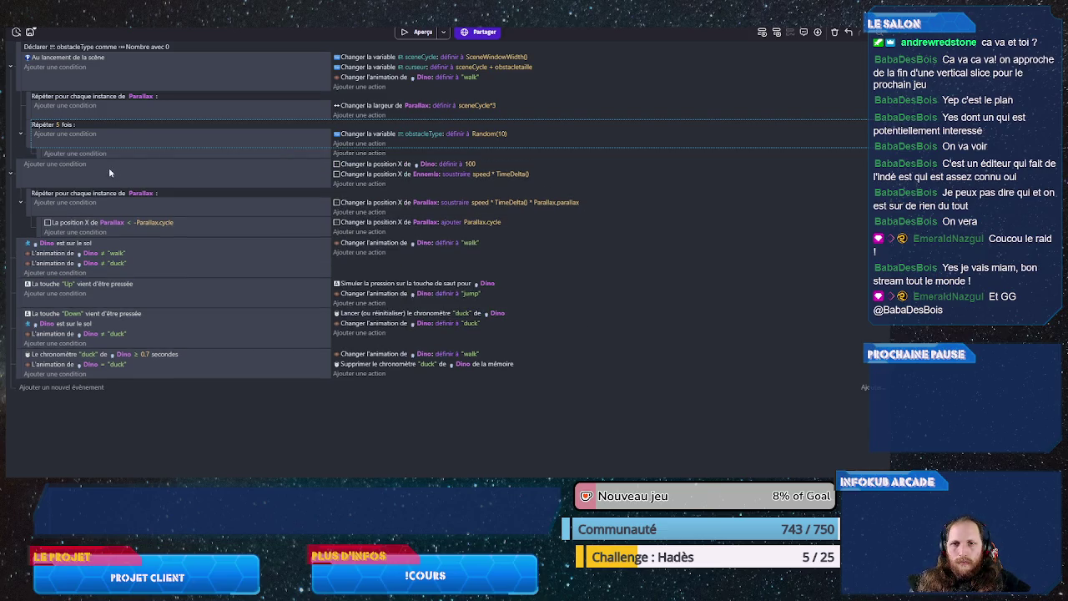
pyautogui.click(93, 153)
pyautogui.write('var')
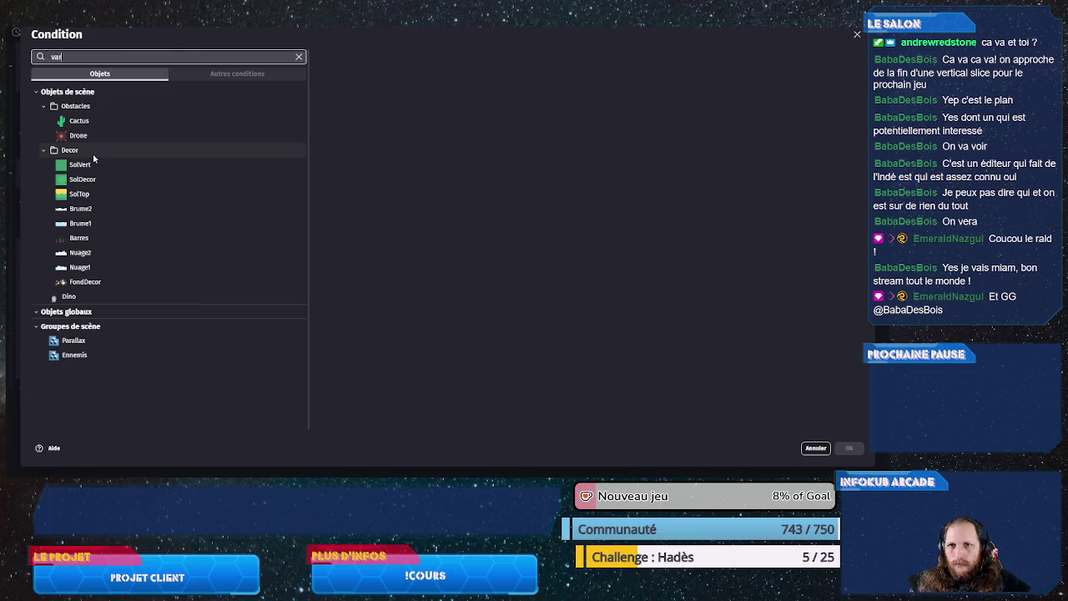
pyautogui.click(120, 149)
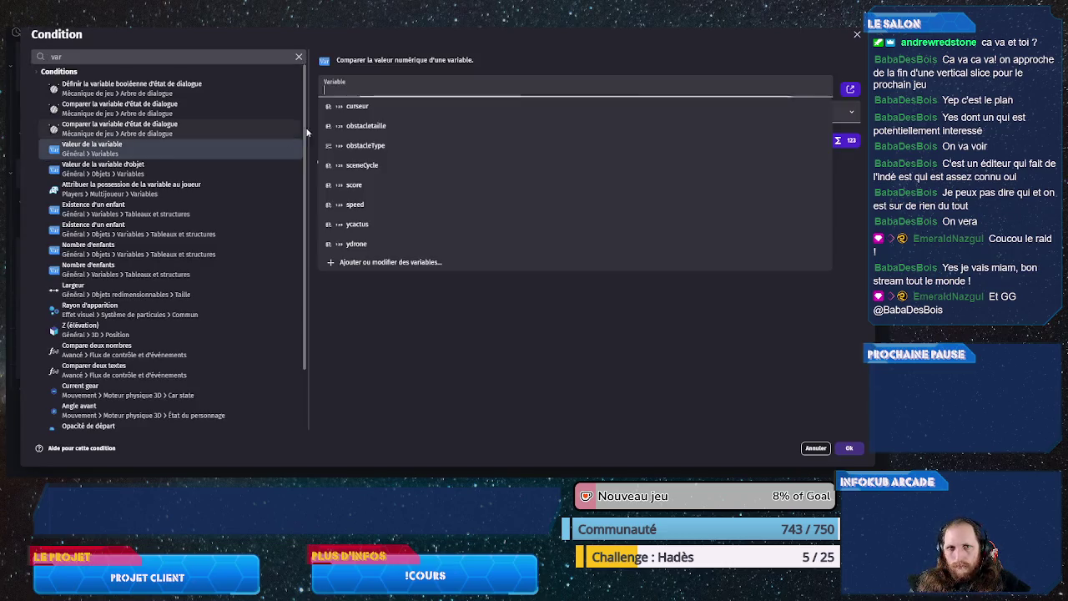
pyautogui.click(367, 145)
pyautogui.click(392, 112)
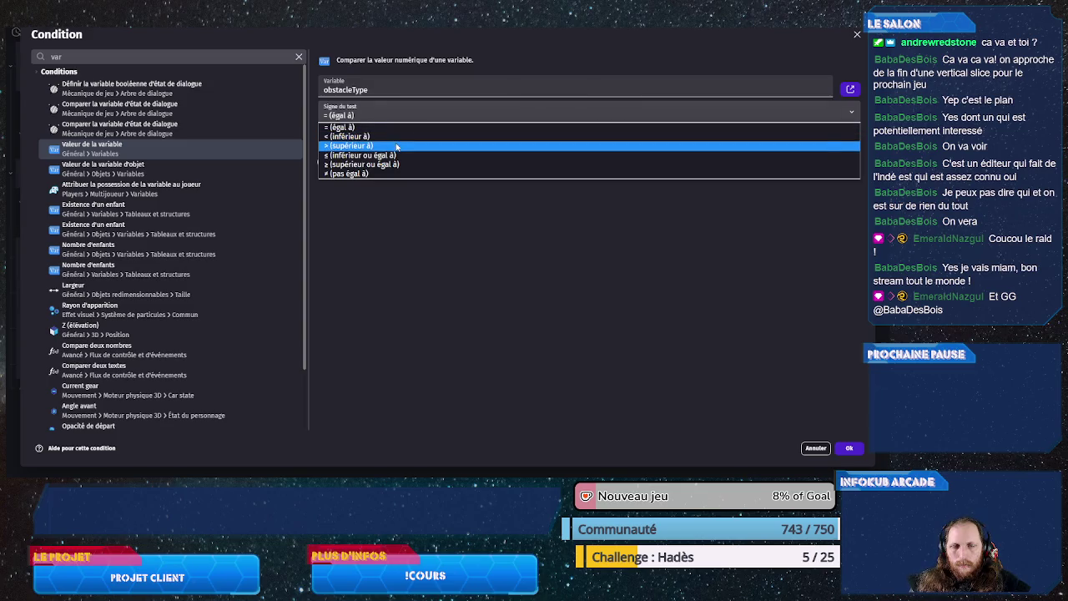
pyautogui.click(396, 146)
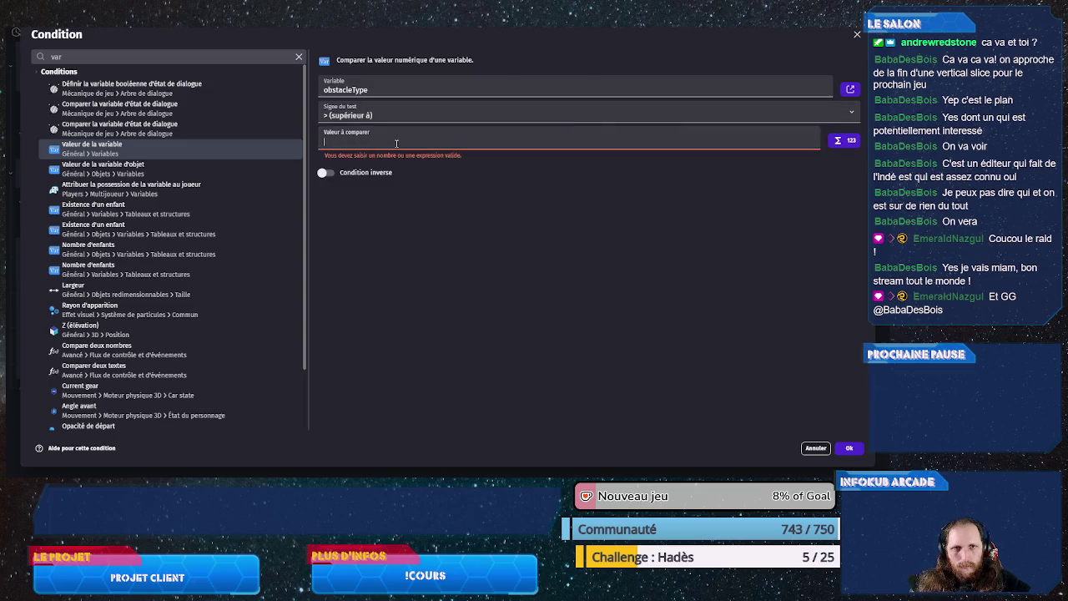
pyautogui.write('7')
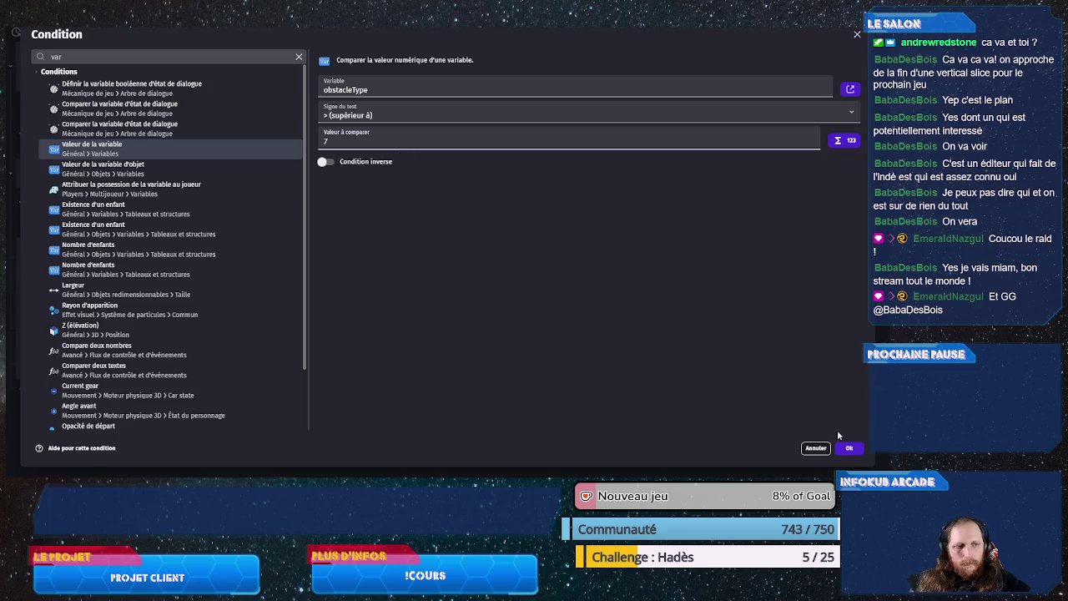
pyautogui.click(848, 448)
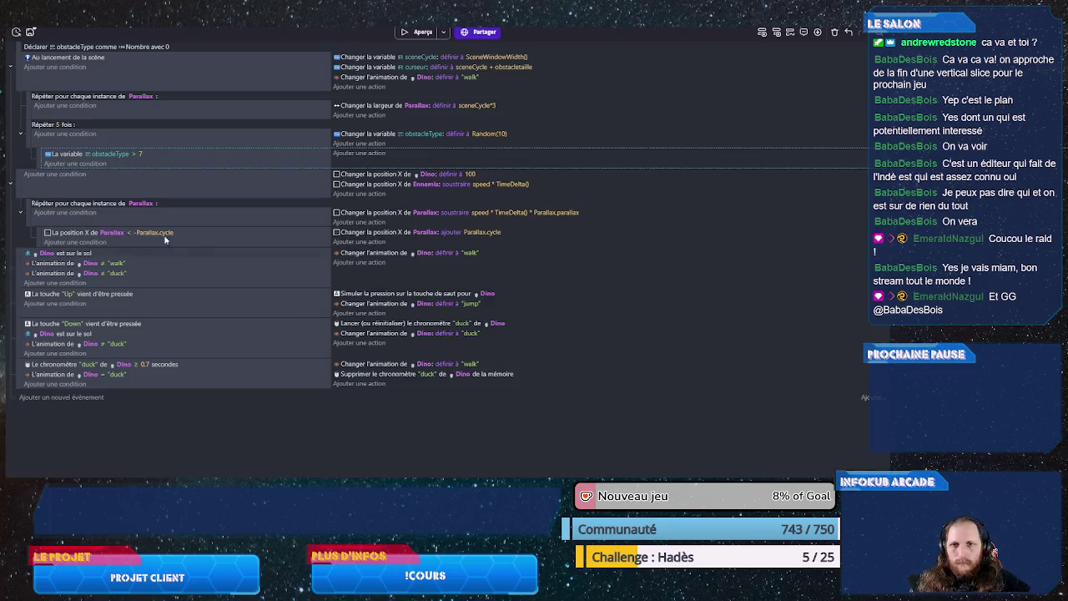
# Step: Duplicate that sub-event and change its condition to obstacleType ≤ 7
pyautogui.hotkey('ctrl', 'v')
pyautogui.click(132, 175)
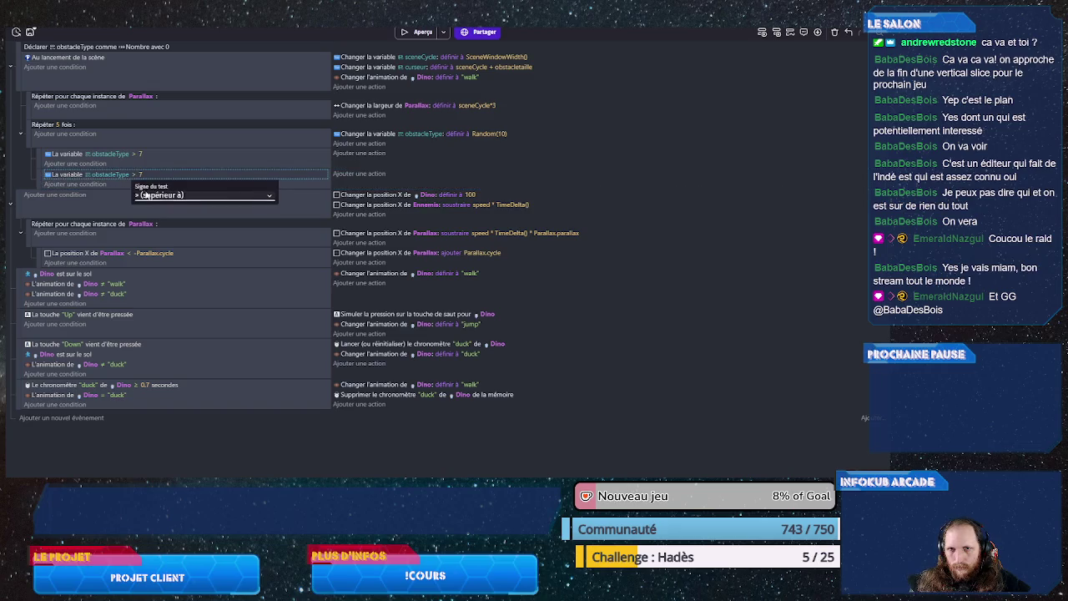
pyautogui.click(148, 194)
pyautogui.press('Down')
pyautogui.press('Down')
pyautogui.press('Down')
pyautogui.press('Return')
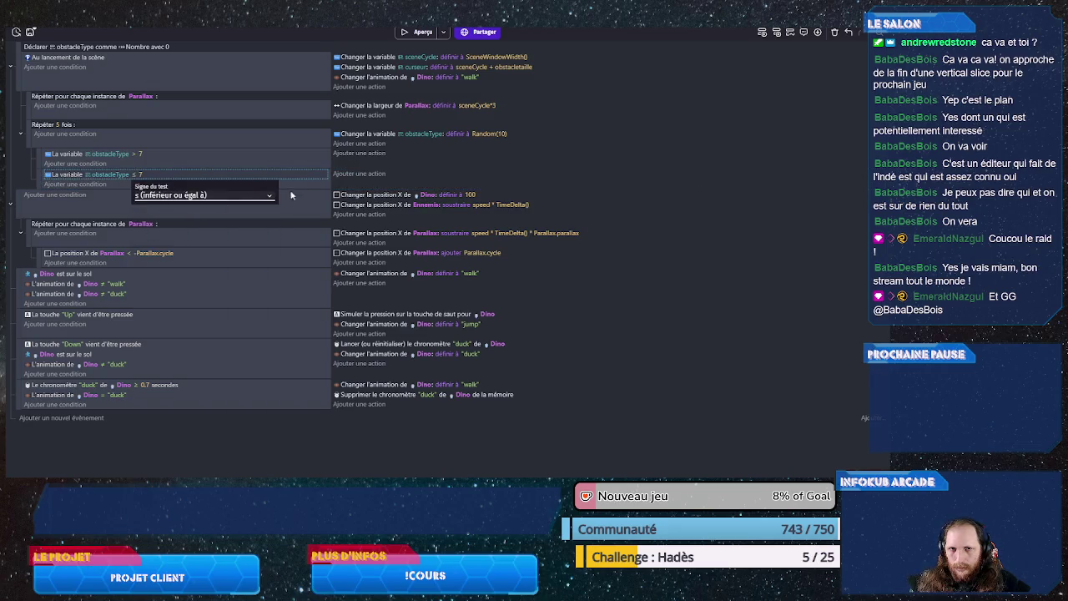
pyautogui.click(306, 184)
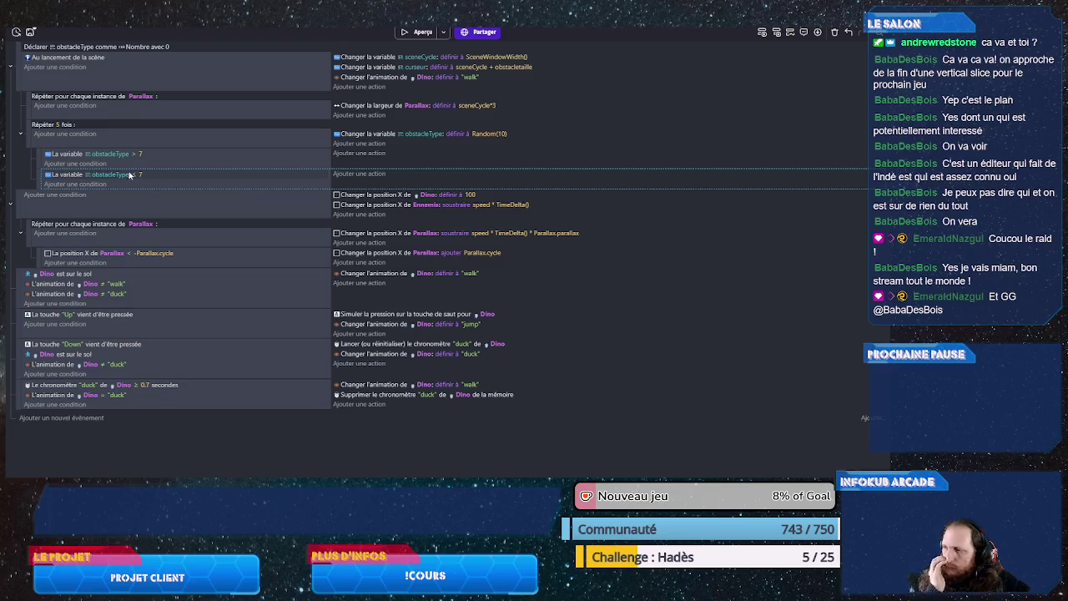
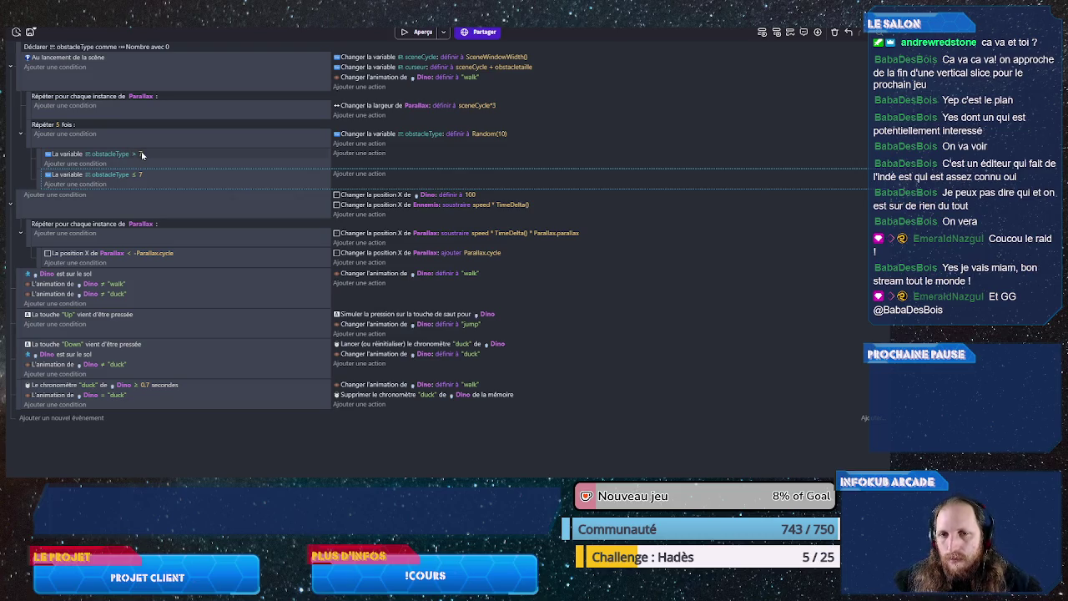
# Step: In the obstacleType ≤ 7 event, create a Cactus at curseur;ycactus on layer jeu
pyautogui.click(348, 175)
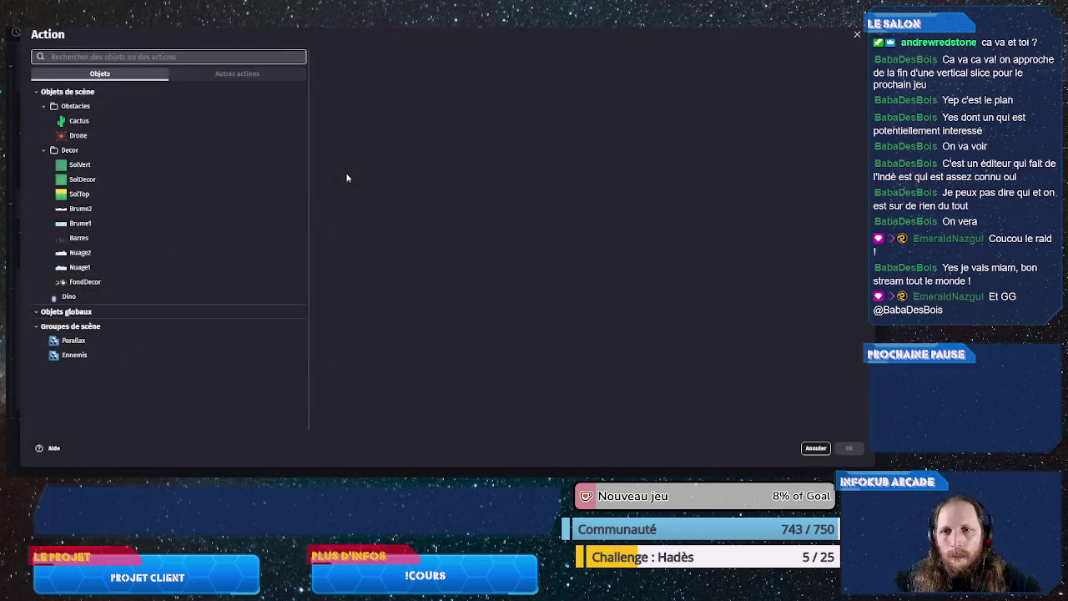
pyautogui.click(79, 121)
pyautogui.click(353, 75)
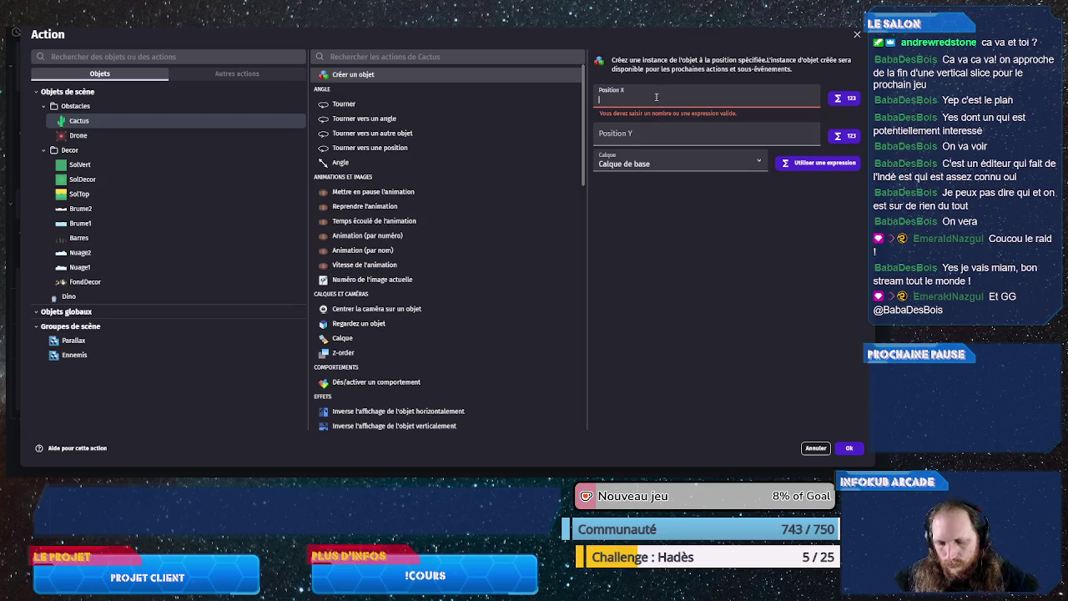
pyautogui.write('cur')
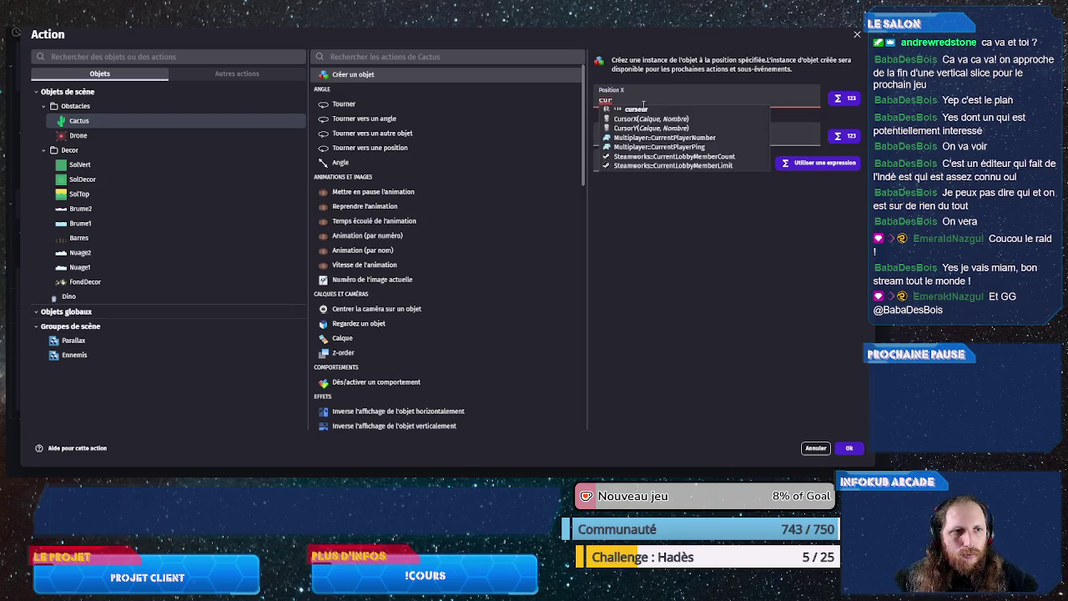
pyautogui.click(639, 110)
pyautogui.click(616, 122)
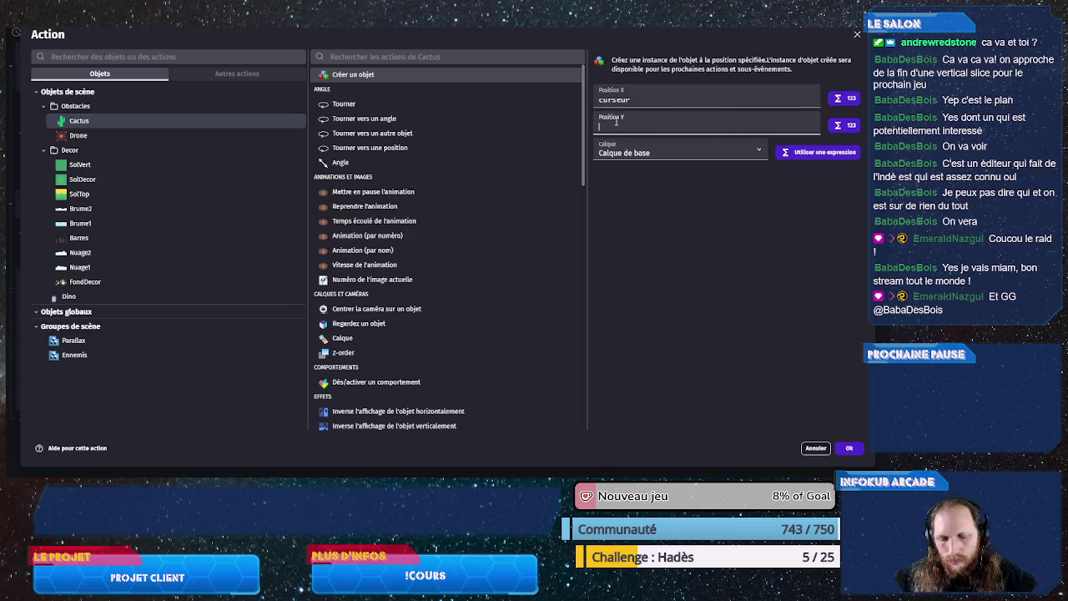
pyautogui.write('ca')
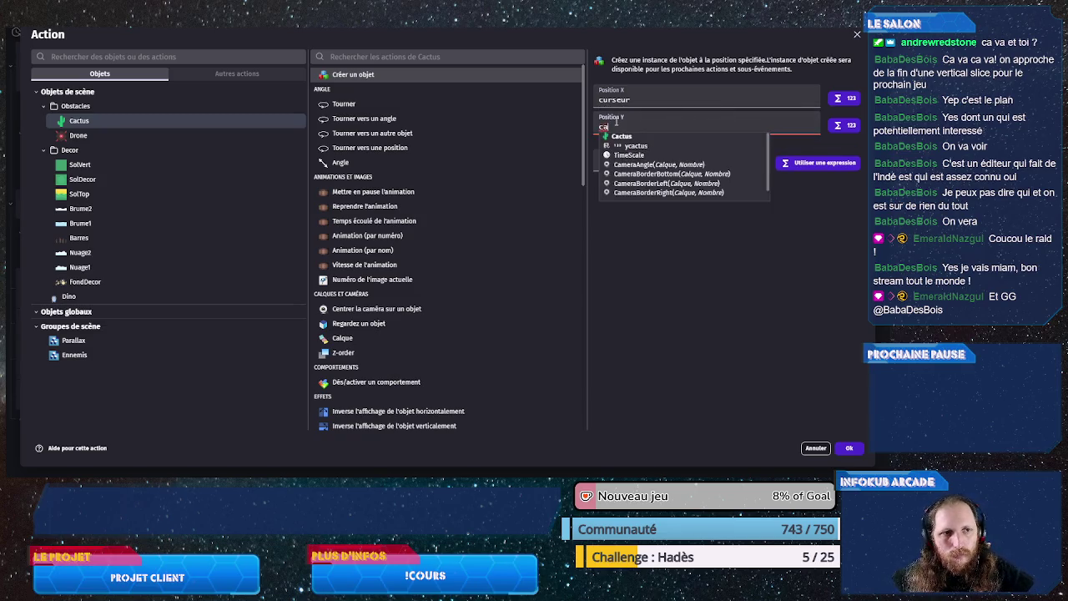
pyautogui.click(635, 146)
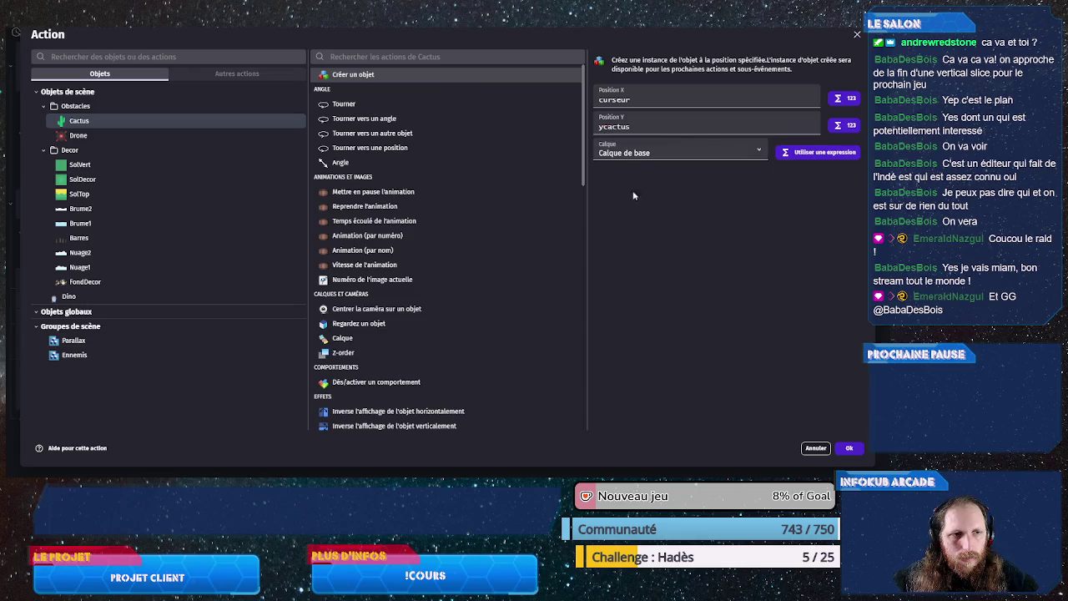
pyautogui.click(637, 153)
pyautogui.click(638, 177)
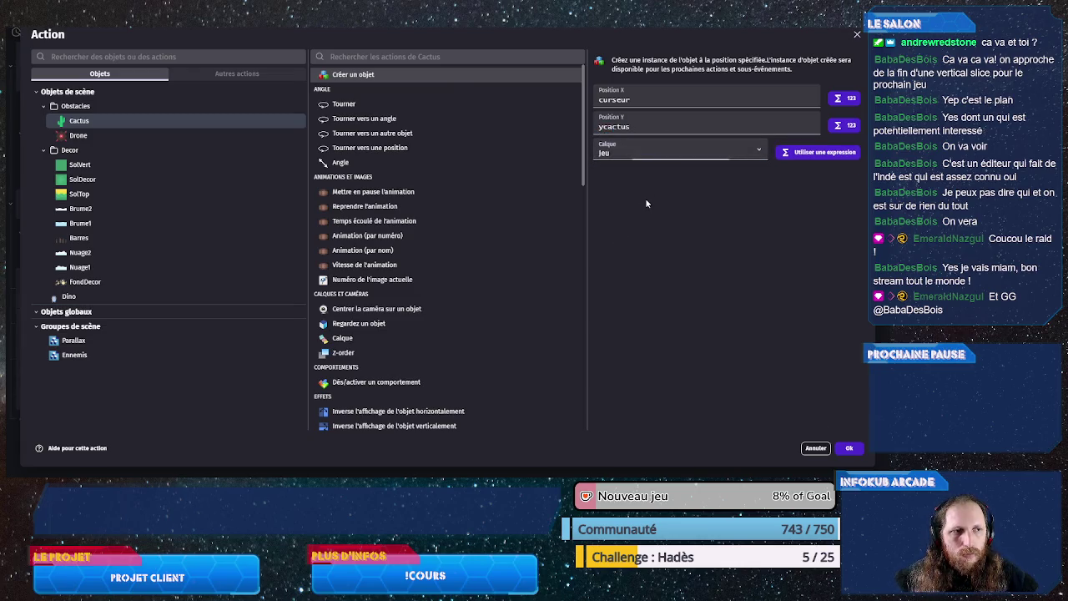
pyautogui.click(848, 448)
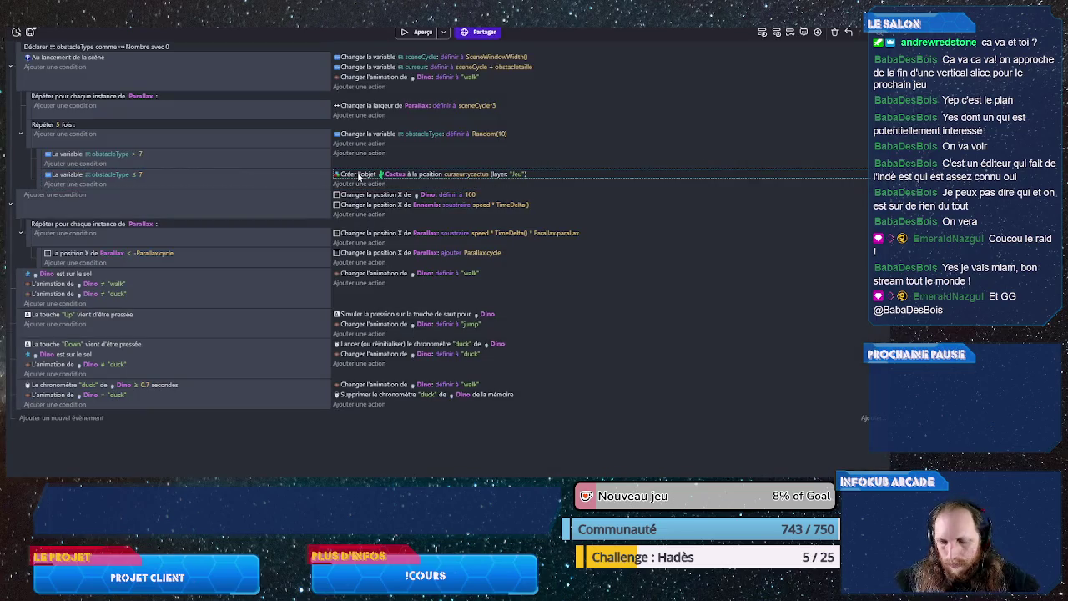
# Step: Copy that action to the obstacleType > 7 event, changed to create a Drone at curseur;ydrone
pyautogui.hotkey('ctrl', 'c')
pyautogui.hotkey('ctrl', 'v')
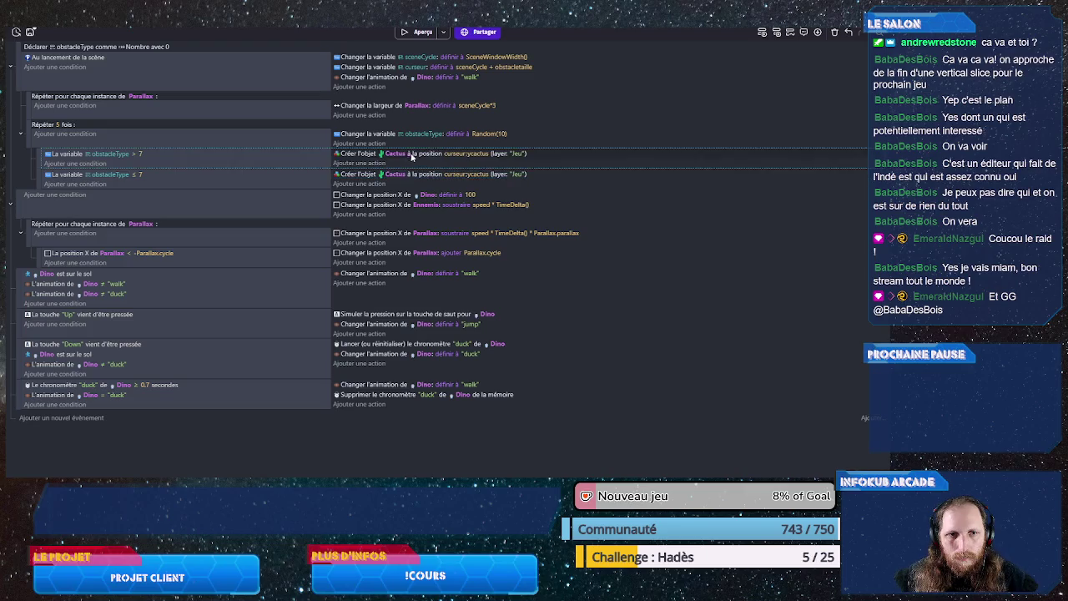
pyautogui.click(399, 156)
pyautogui.write('dr')
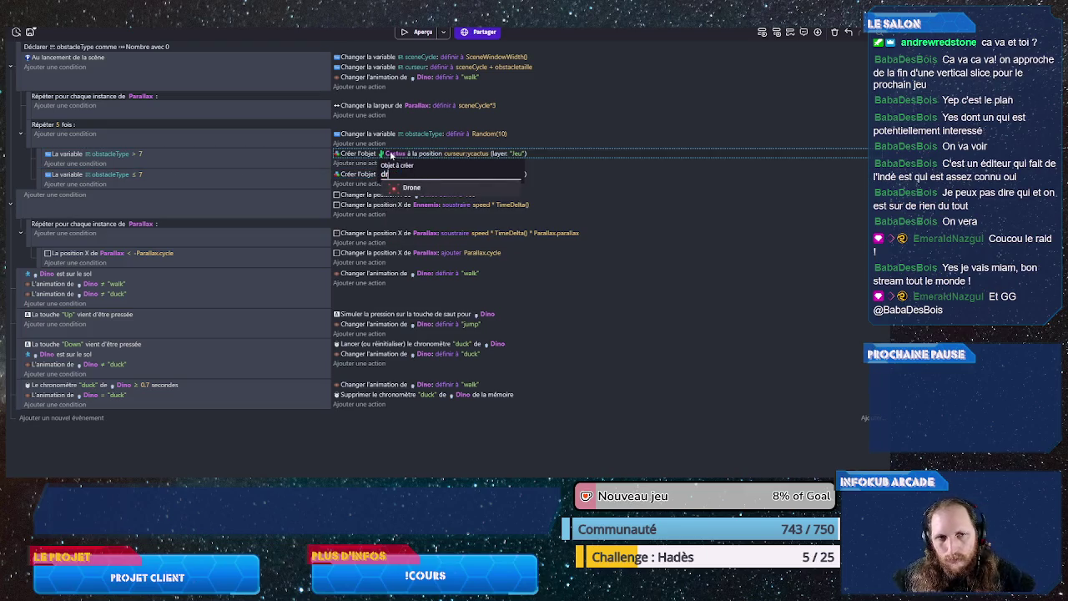
pyautogui.click(409, 187)
pyautogui.click(478, 156)
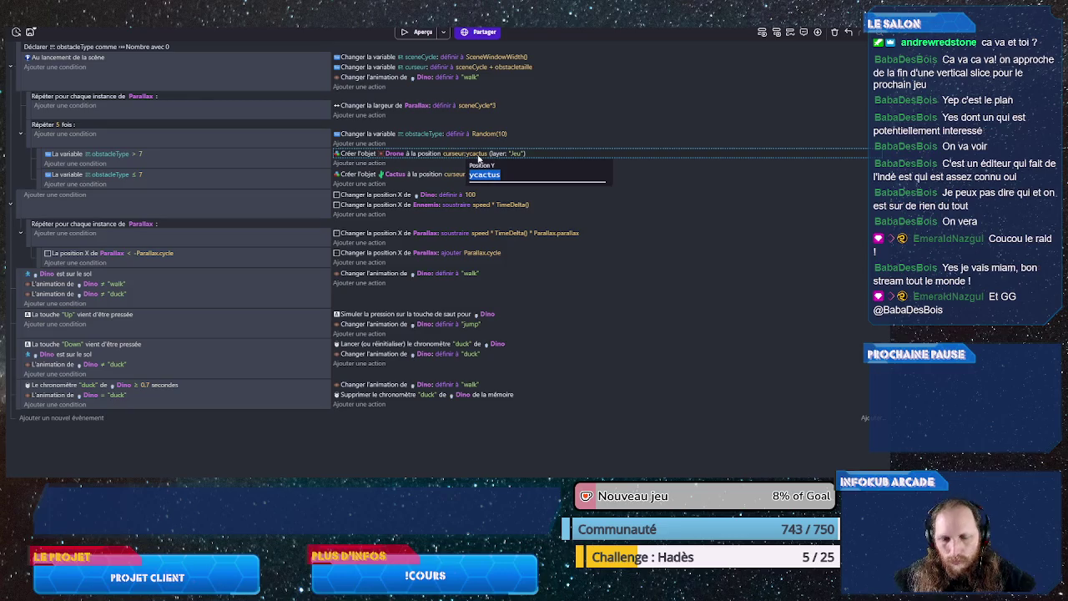
pyautogui.write('ydrone')
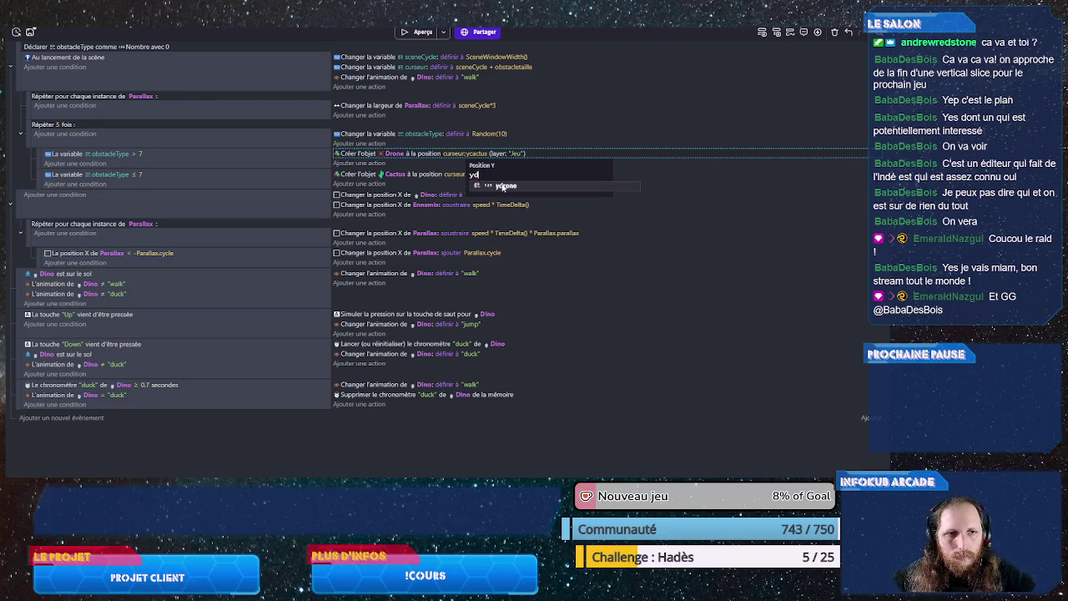
pyautogui.click(392, 437)
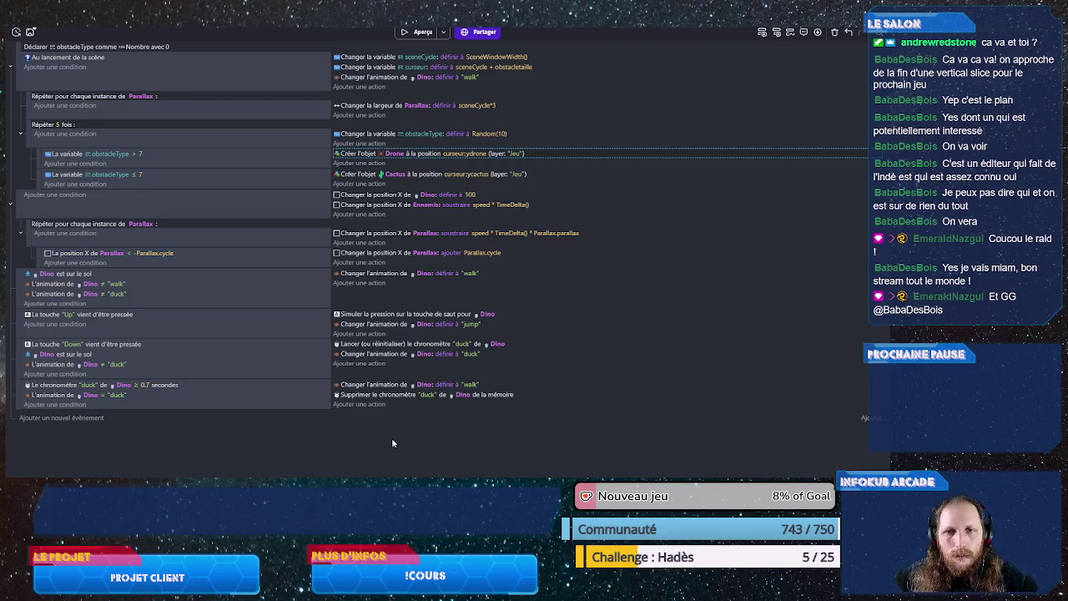
# Step: Add a sub-event to the Répéter 5 fois loop and paste the curseur action into it
pyautogui.rightClick(194, 140)
pyautogui.moveTo(292, 215)
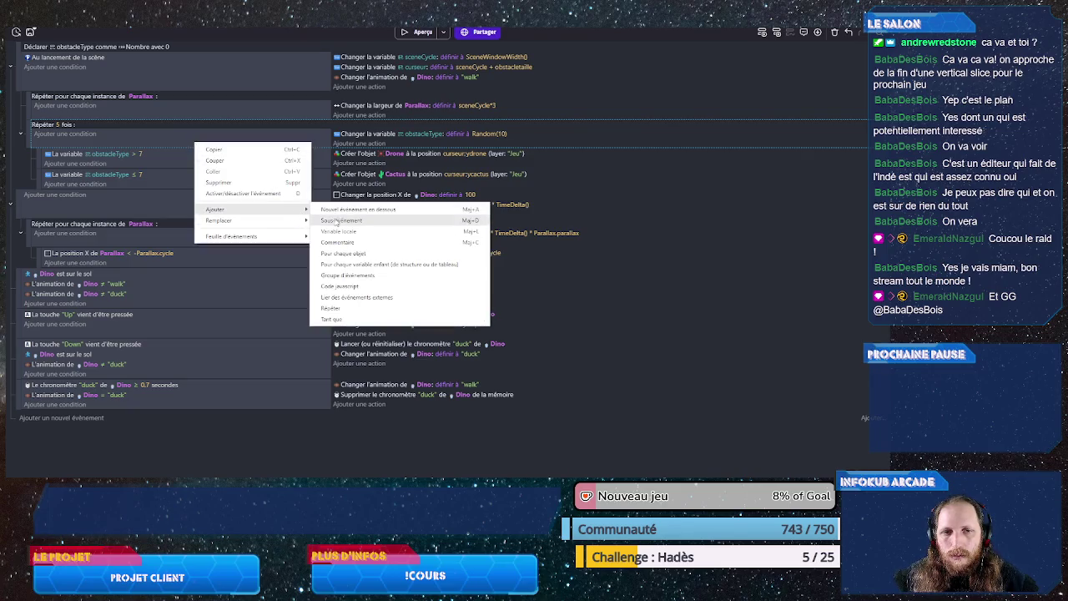
pyautogui.click(333, 220)
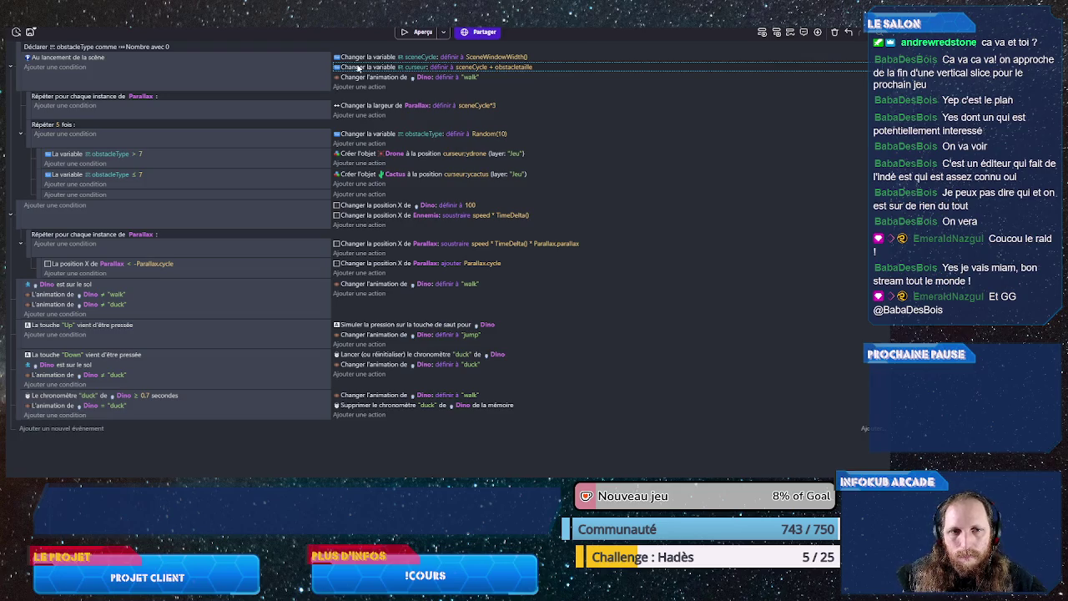
pyautogui.click(384, 197)
pyautogui.hotkey('ctrl', 'v')
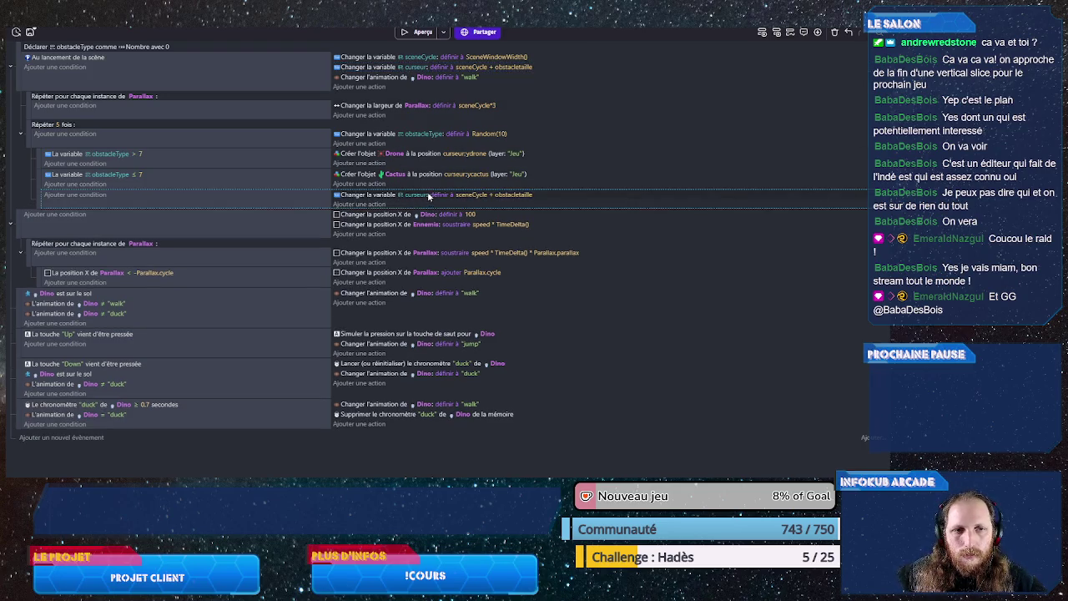
# Step: Make the action add 3*obstacletaille*RandomInRange(1,4) to curseur, then save the project
pyautogui.click(436, 195)
pyautogui.click(467, 215)
pyautogui.click(459, 234)
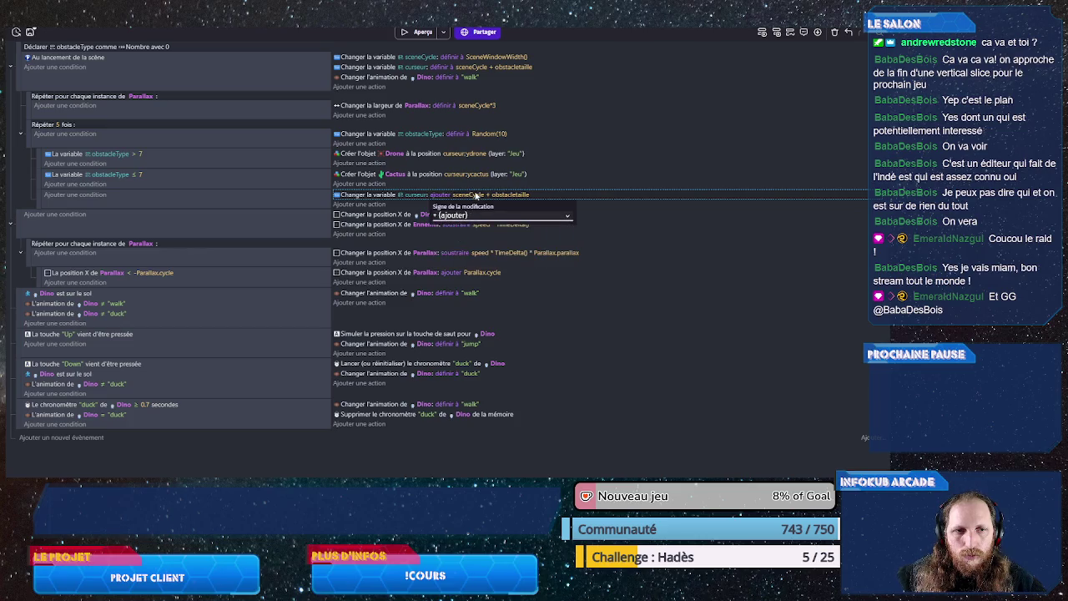
pyautogui.click(476, 195)
pyautogui.write('3')
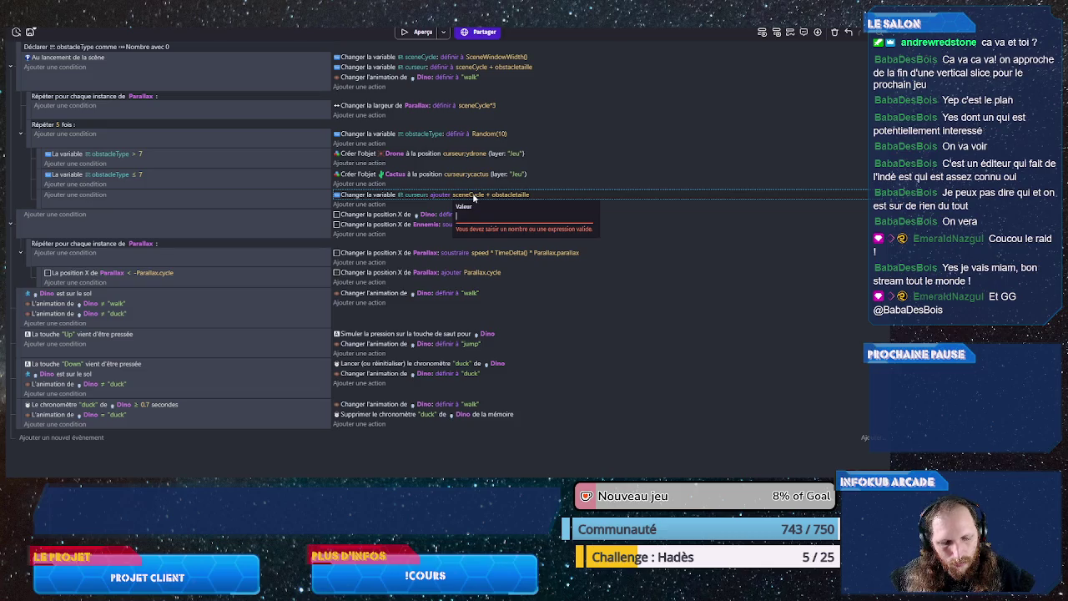
pyautogui.write('3*ob')
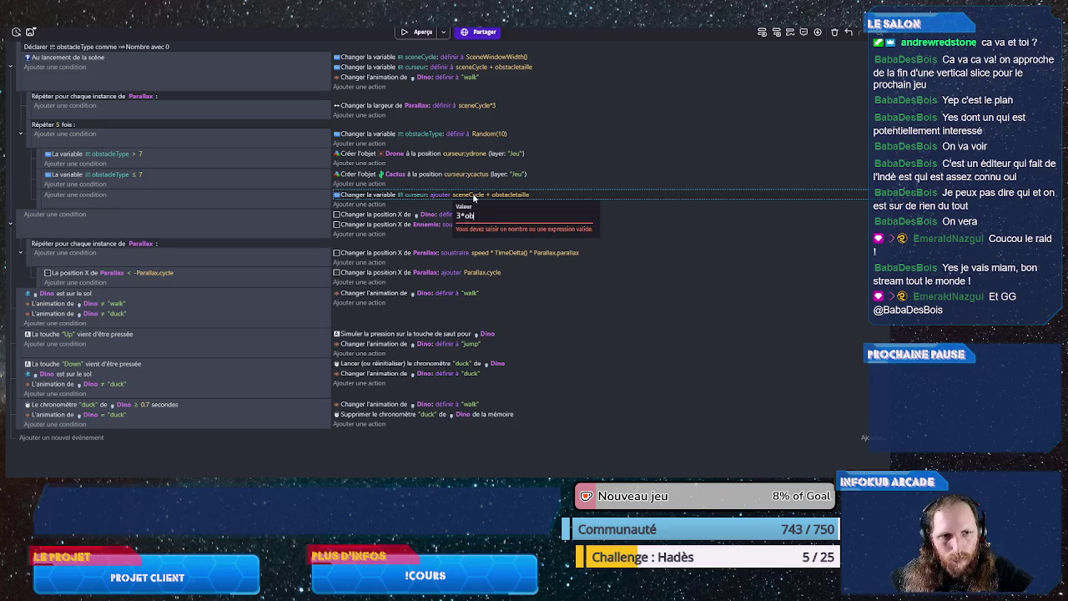
pyautogui.click(511, 239)
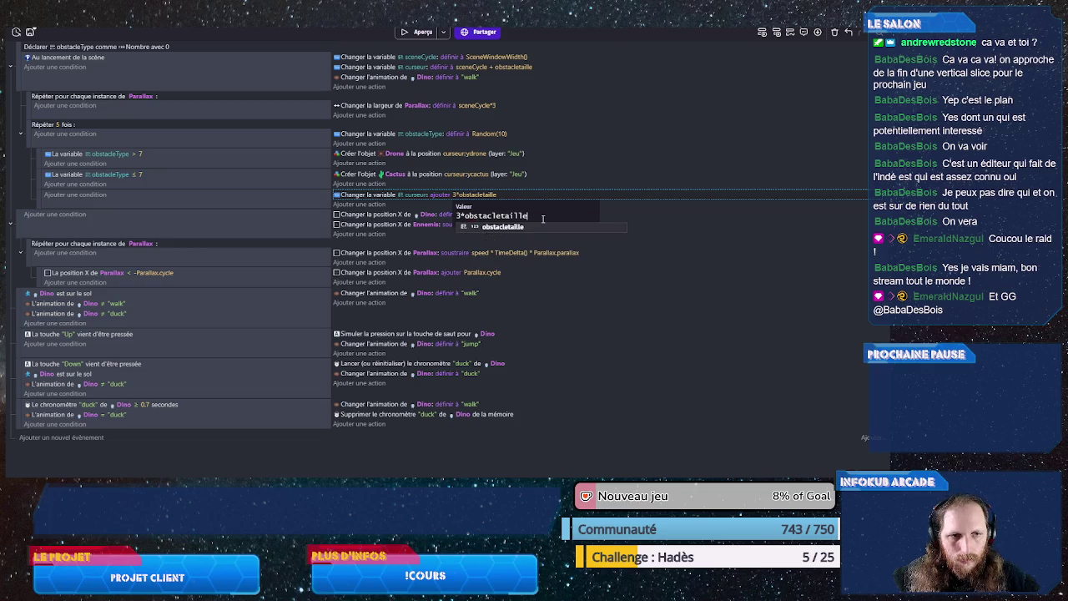
pyautogui.write('*Random')
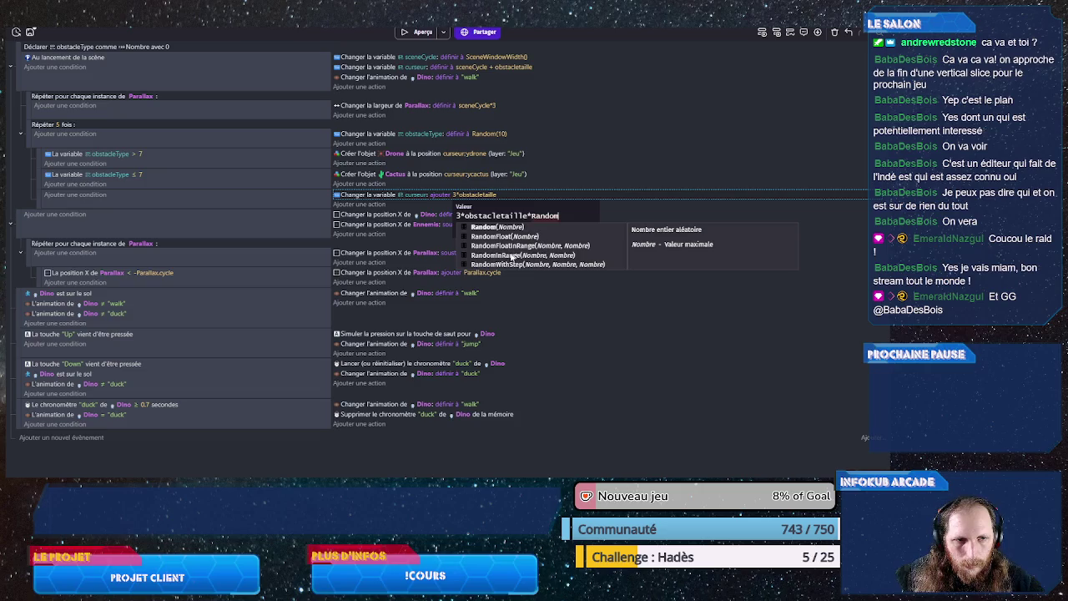
pyautogui.click(513, 254)
pyautogui.write('1,')
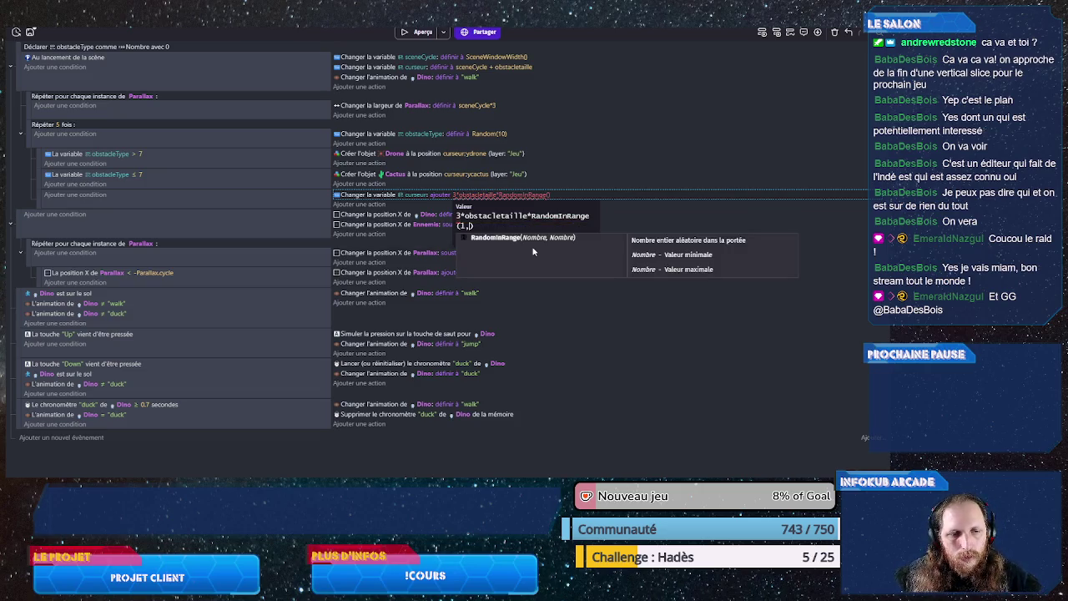
pyautogui.write('4')
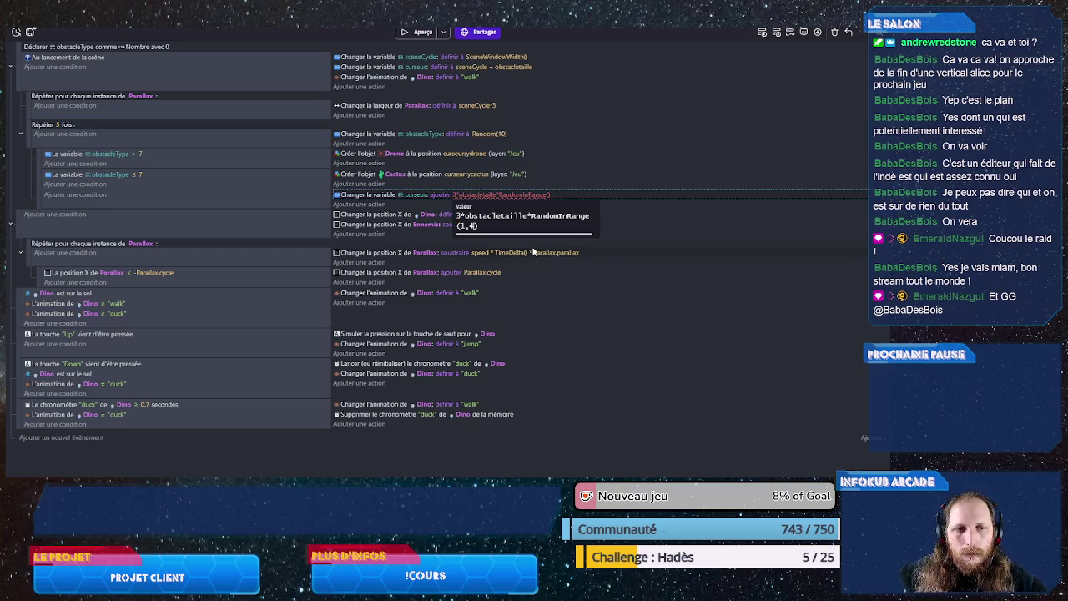
pyautogui.click(305, 210)
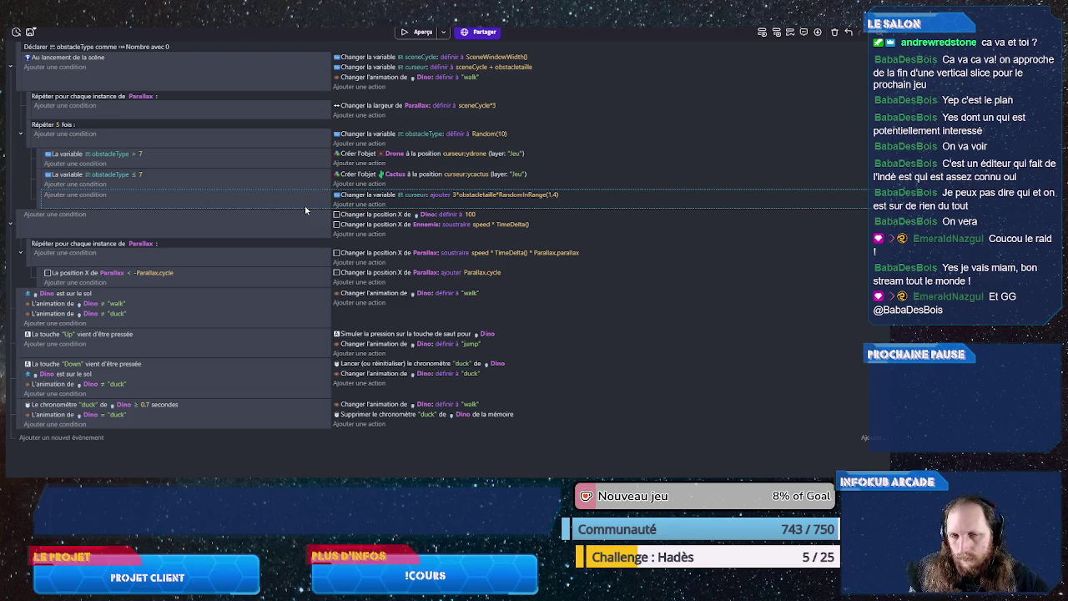
pyautogui.hotkey('ctrl', 's')
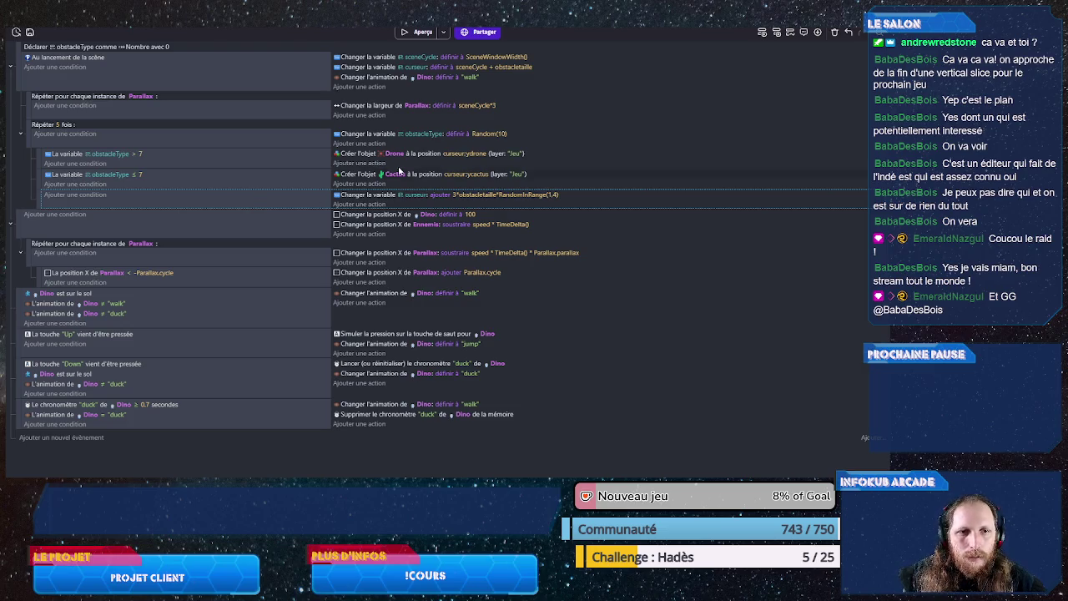
pyautogui.click(443, 32)
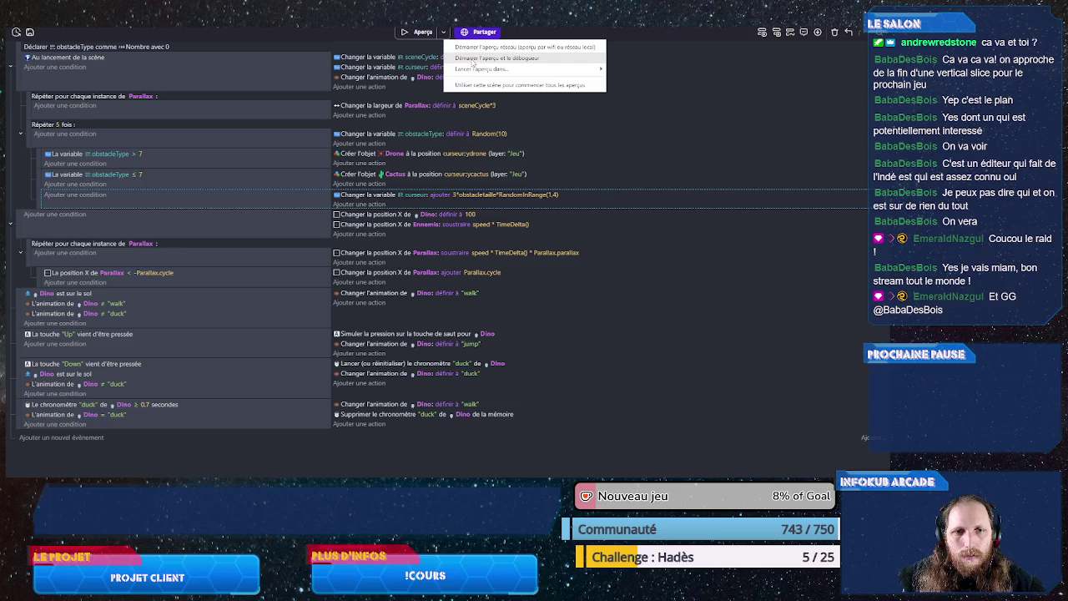
pyautogui.click(472, 60)
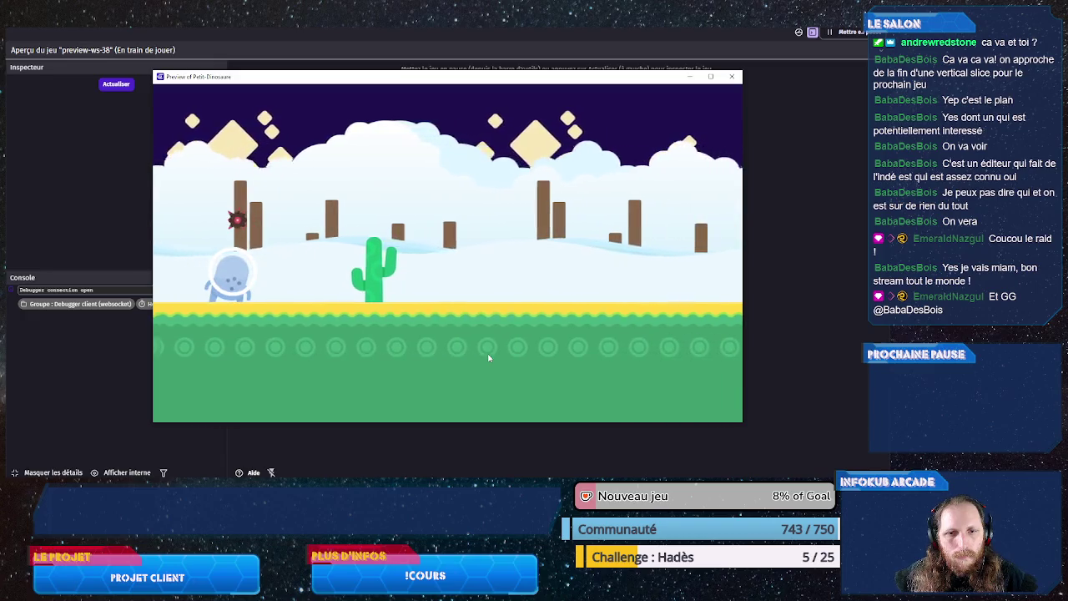
pyautogui.press('space')
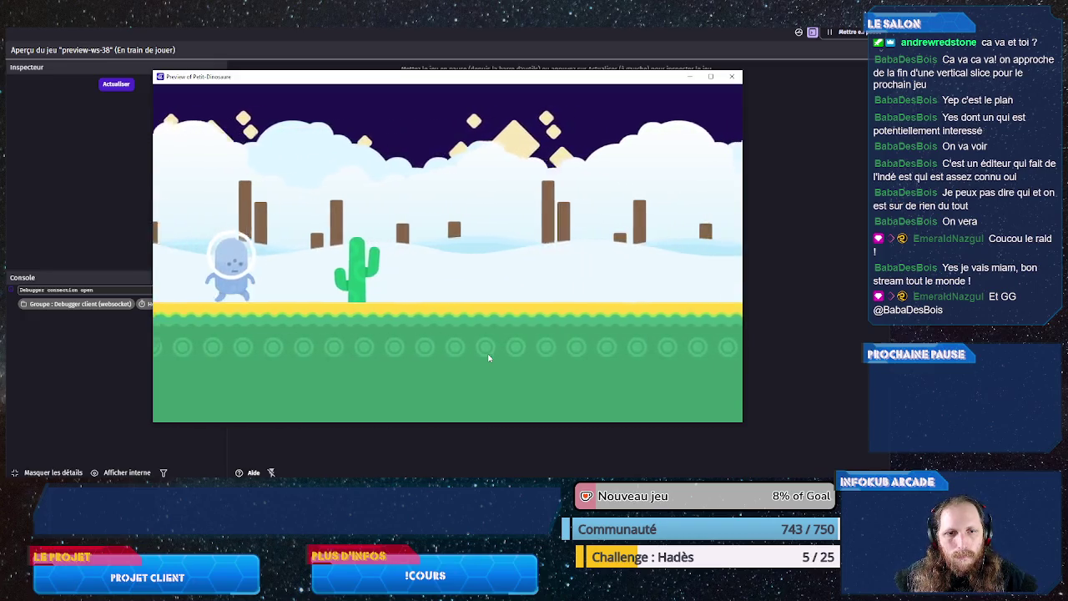
pyautogui.press('space')
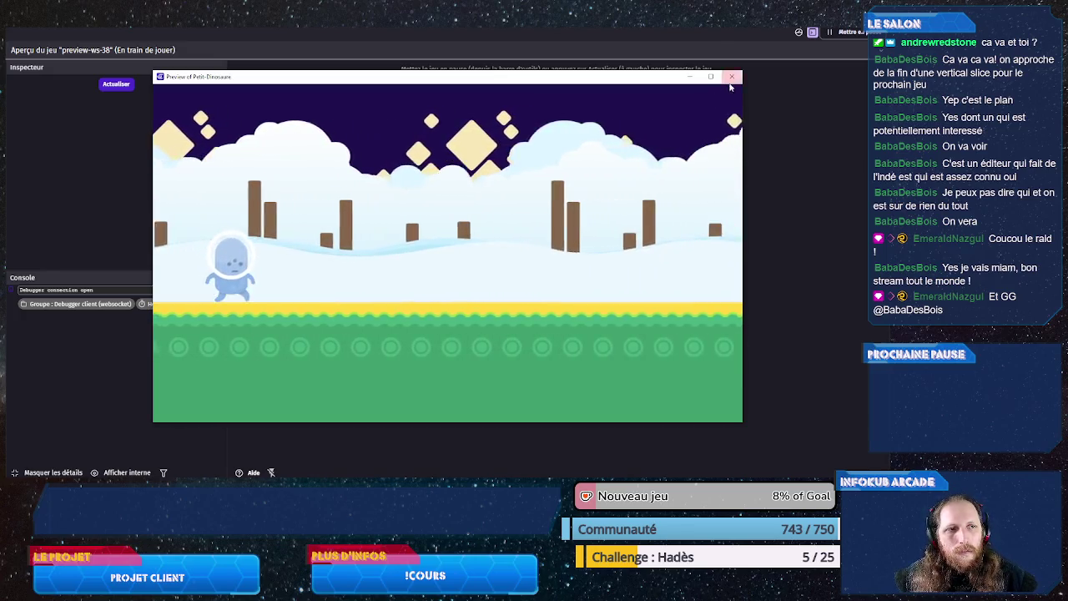
pyautogui.hotkey('alt', 'F4')
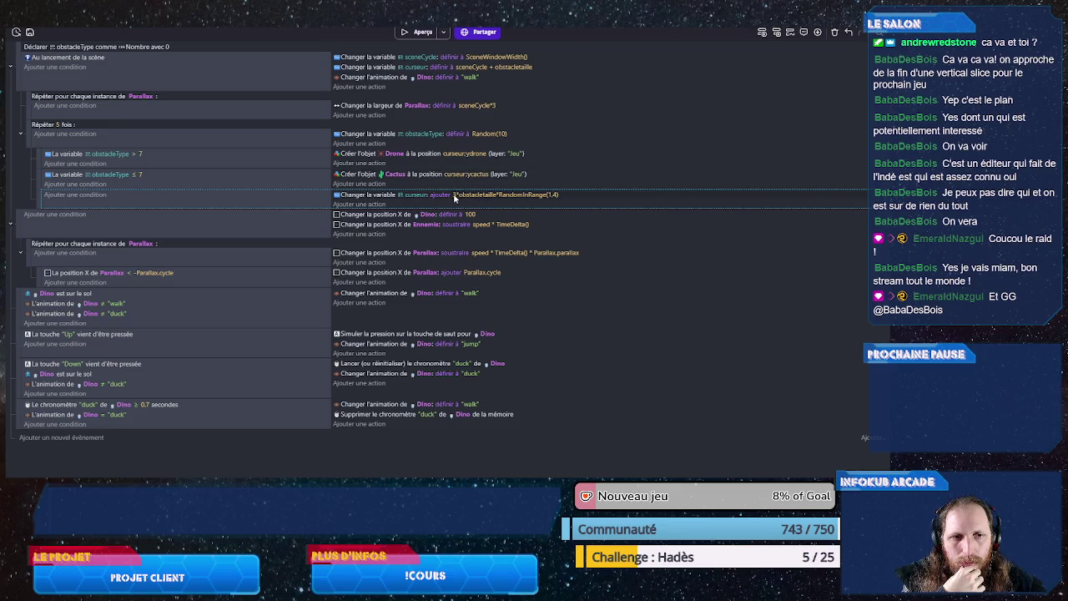
# Step: Change the curseur increment to 4*obstacletaille*RandomInRange(1,4)
pyautogui.click(457, 195)
pyautogui.click(461, 216)
pyautogui.press('BackSpace')
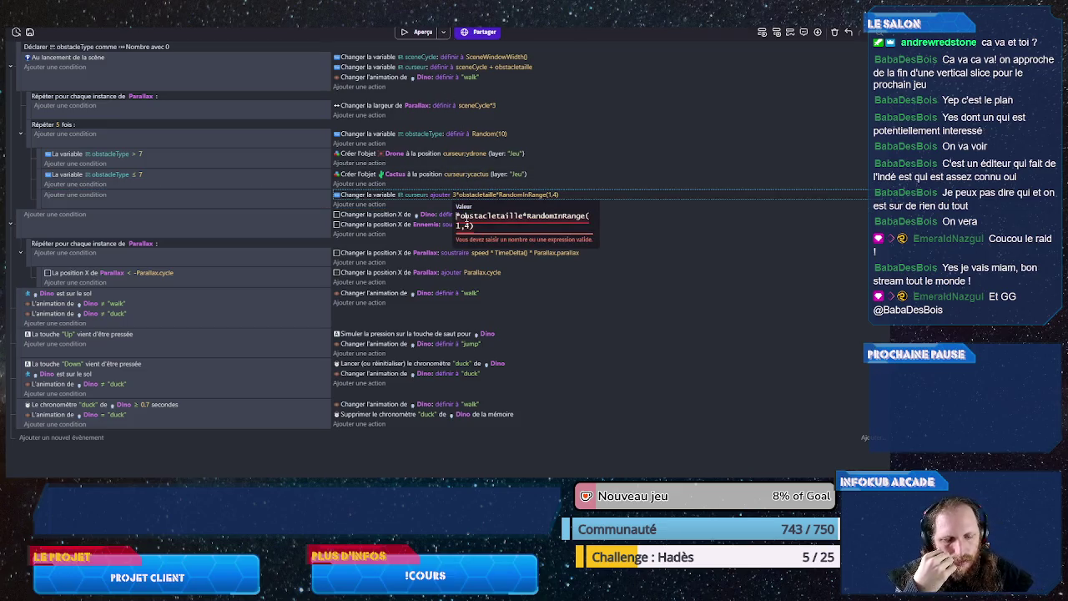
pyautogui.write('4*')
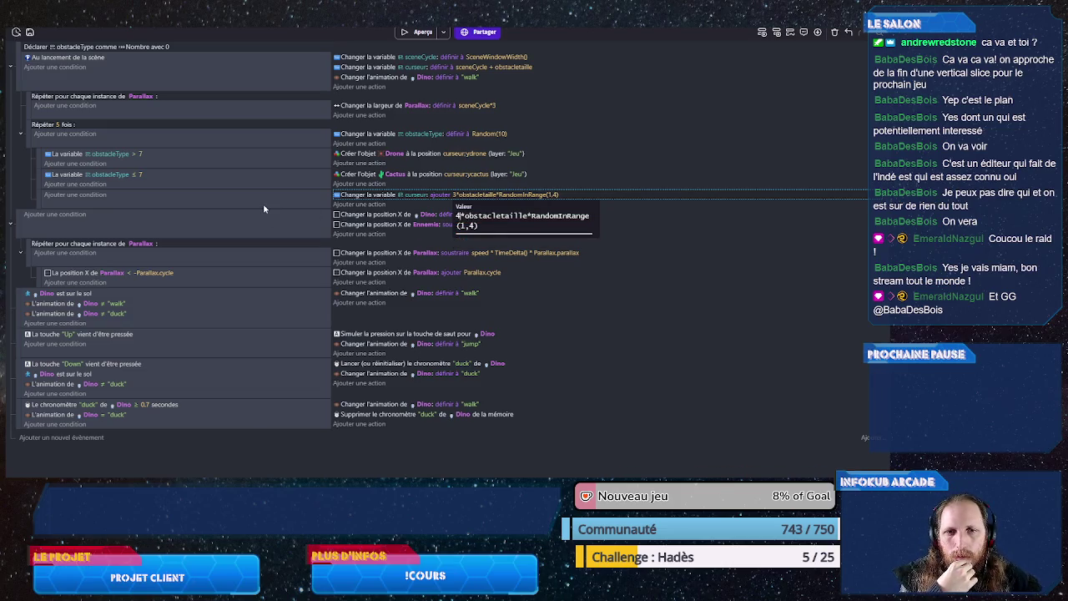
pyautogui.click(263, 206)
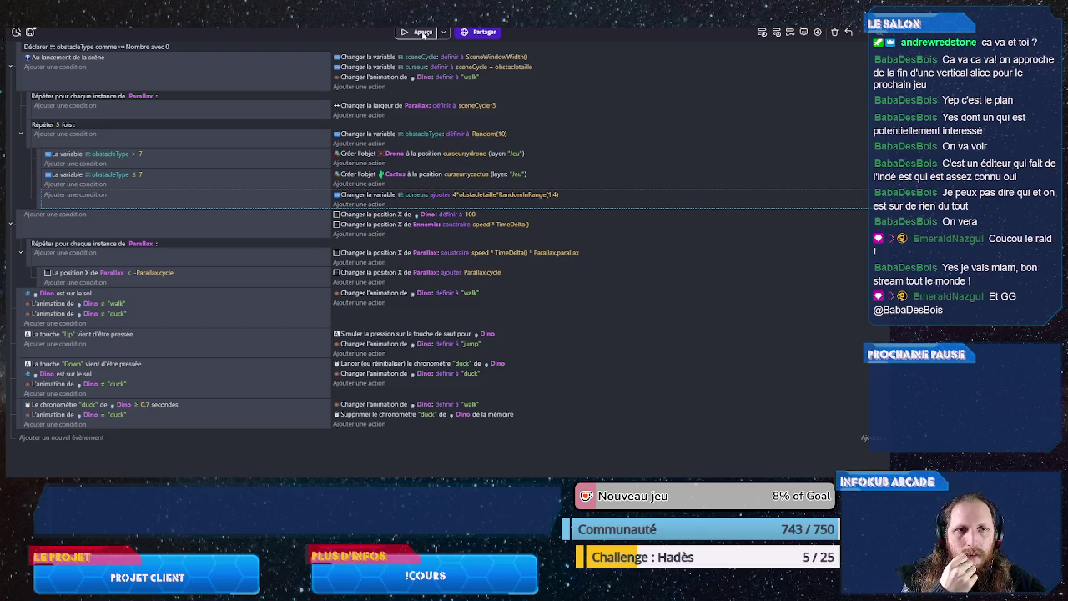
# Step: Preview the game, jumping cacti and ducking an obstacle, then close the preview
pyautogui.click(423, 33)
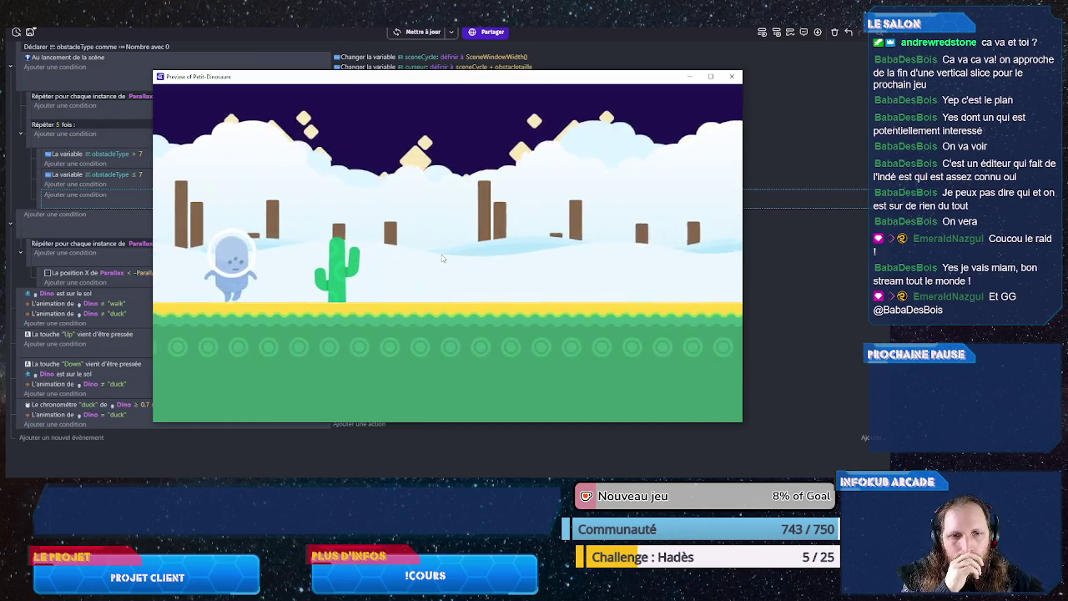
pyautogui.press('Up')
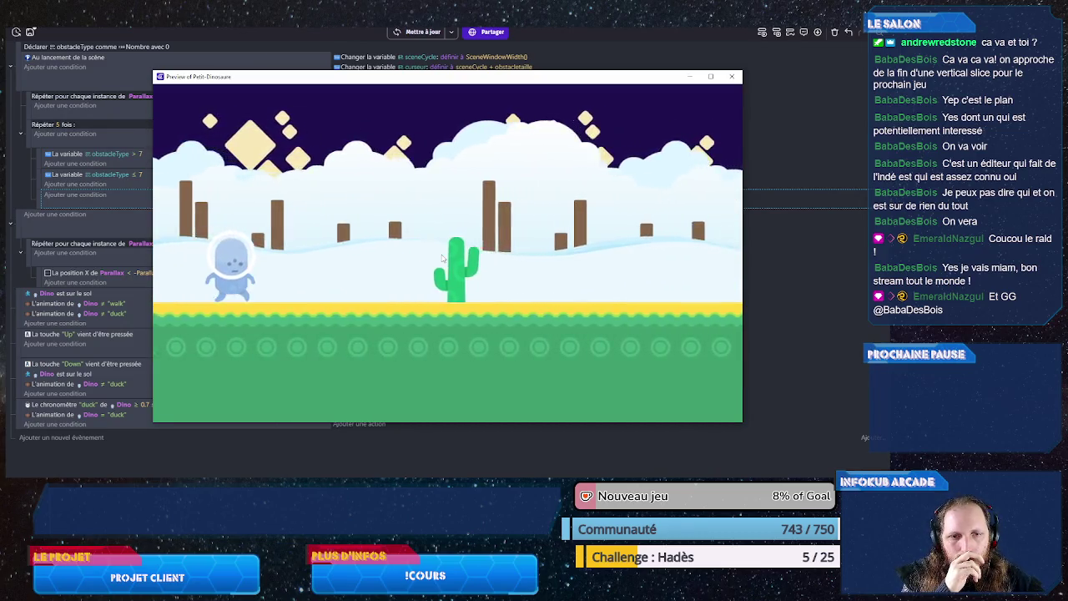
pyautogui.press('Up')
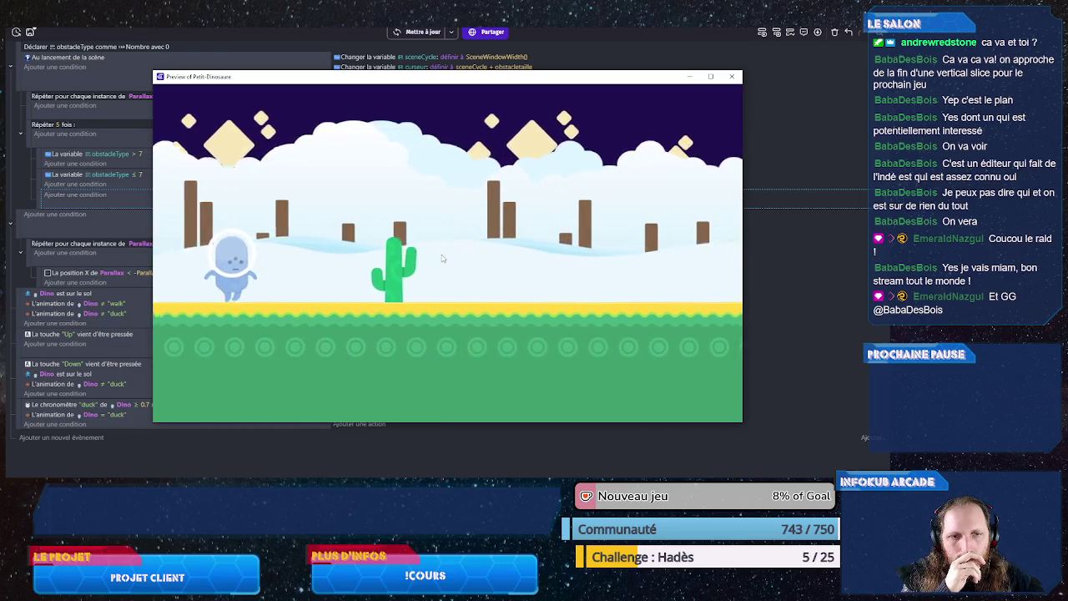
pyautogui.press('Up')
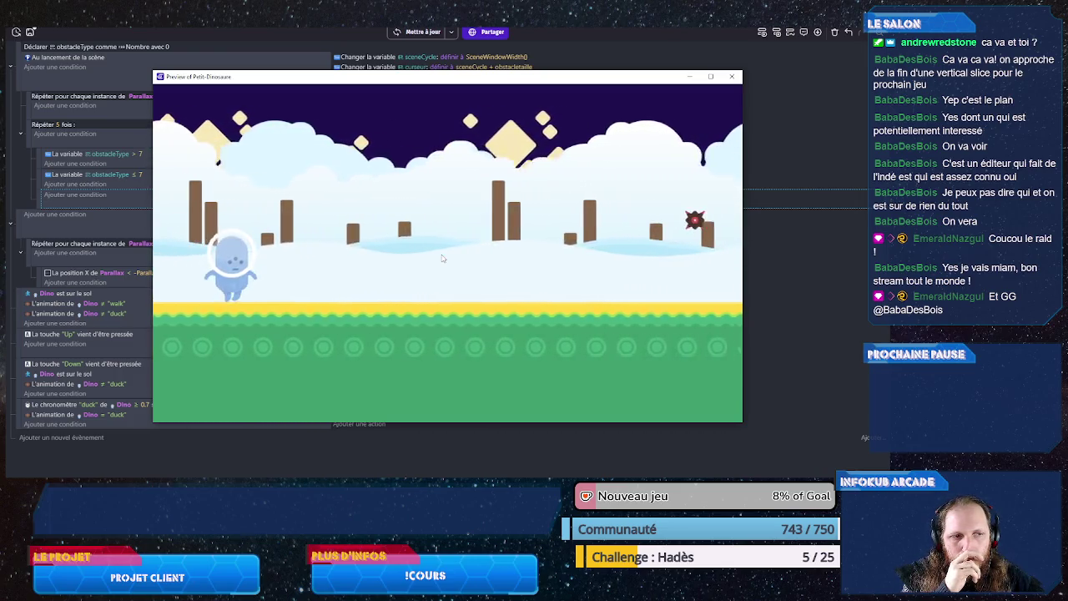
pyautogui.press('Down')
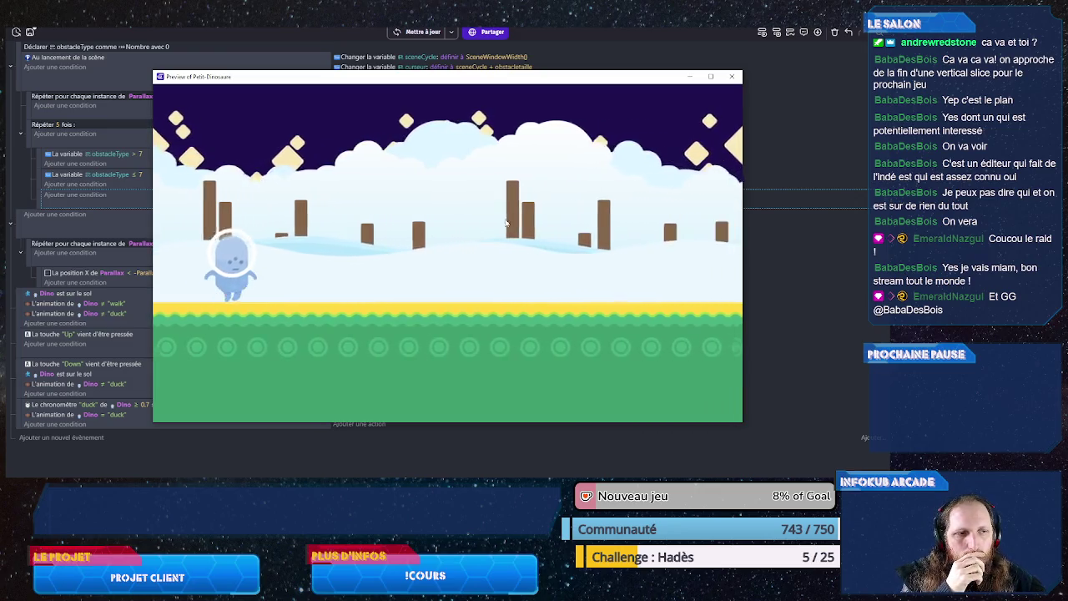
pyautogui.click(731, 76)
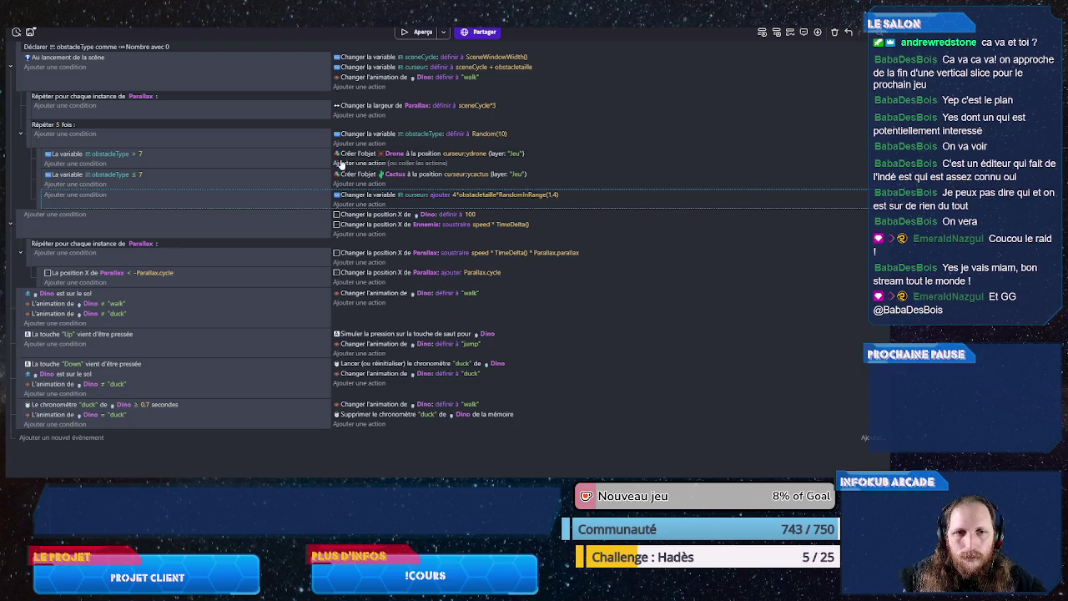
# Step: Set the spawned Drone's animation number to Random(1)
pyautogui.click(359, 164)
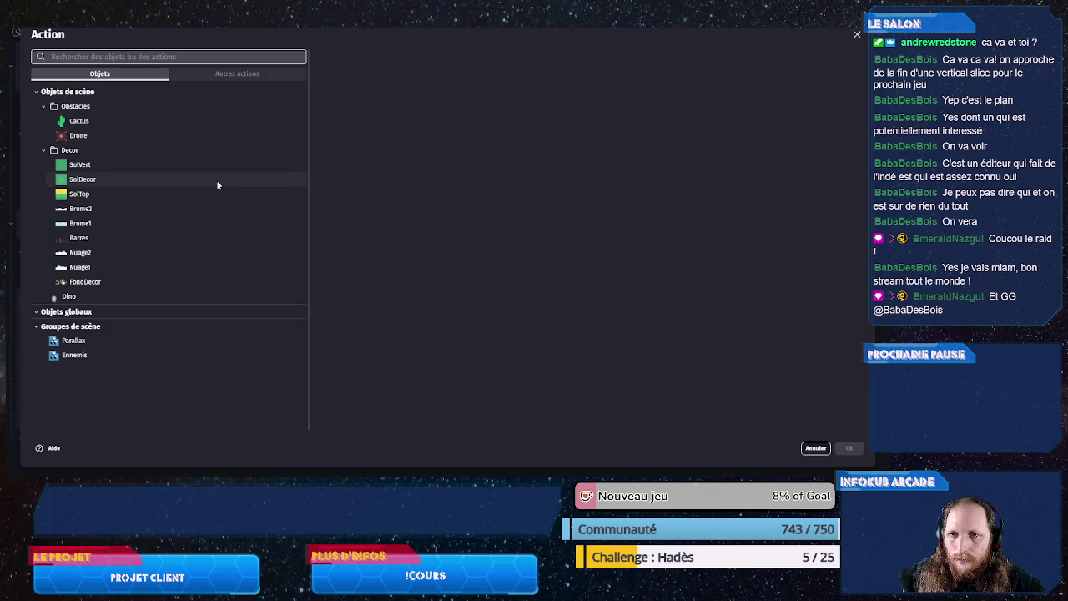
pyautogui.click(227, 136)
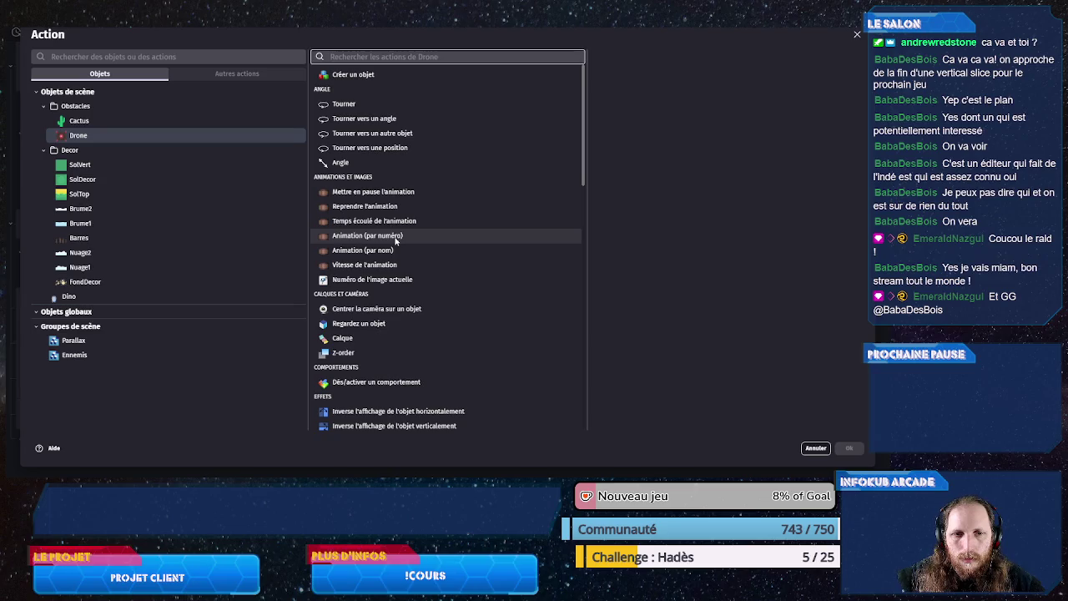
pyautogui.click(395, 237)
pyautogui.click(630, 192)
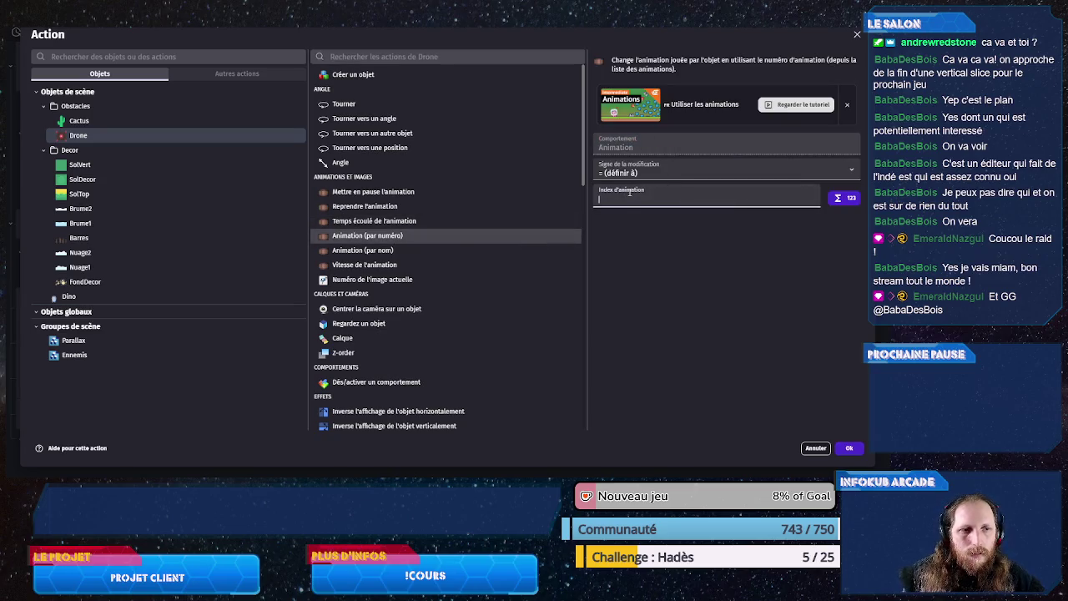
pyautogui.write('Random(1')
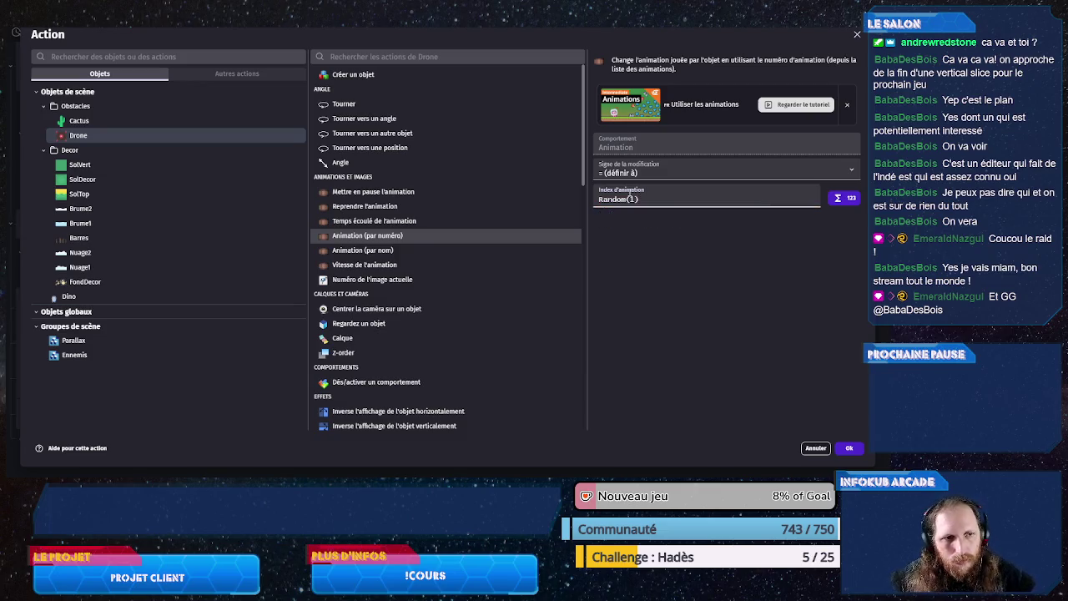
pyautogui.click(844, 448)
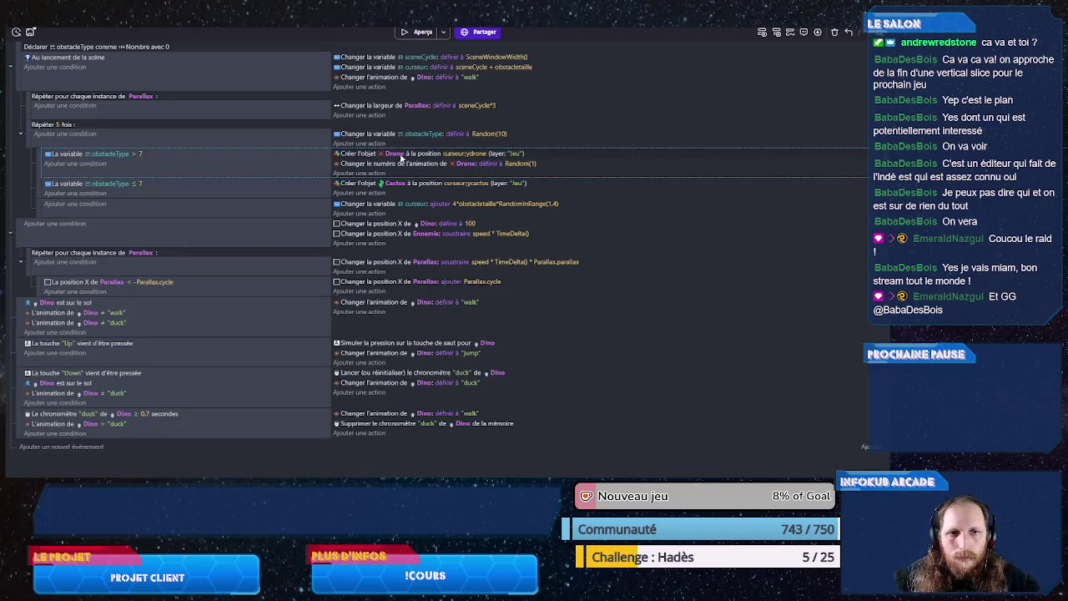
# Step: Copy the animation action into the Cactus event, applied to Cactus with Random(2)
pyautogui.click(365, 165)
pyautogui.hotkey('ctrl', 'c')
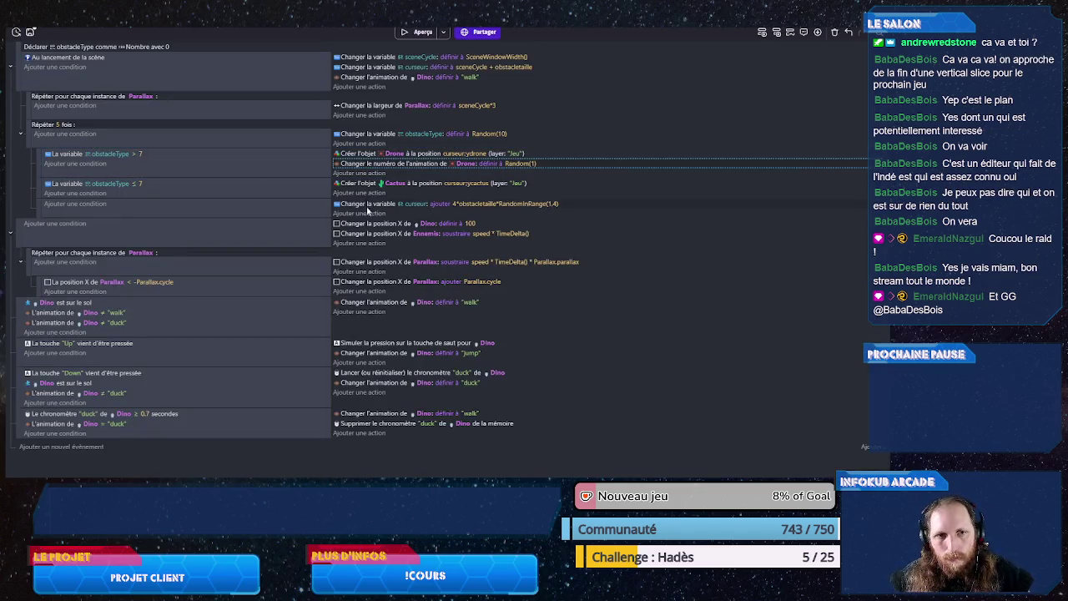
pyautogui.click(387, 194)
pyautogui.hotkey('ctrl', 'v')
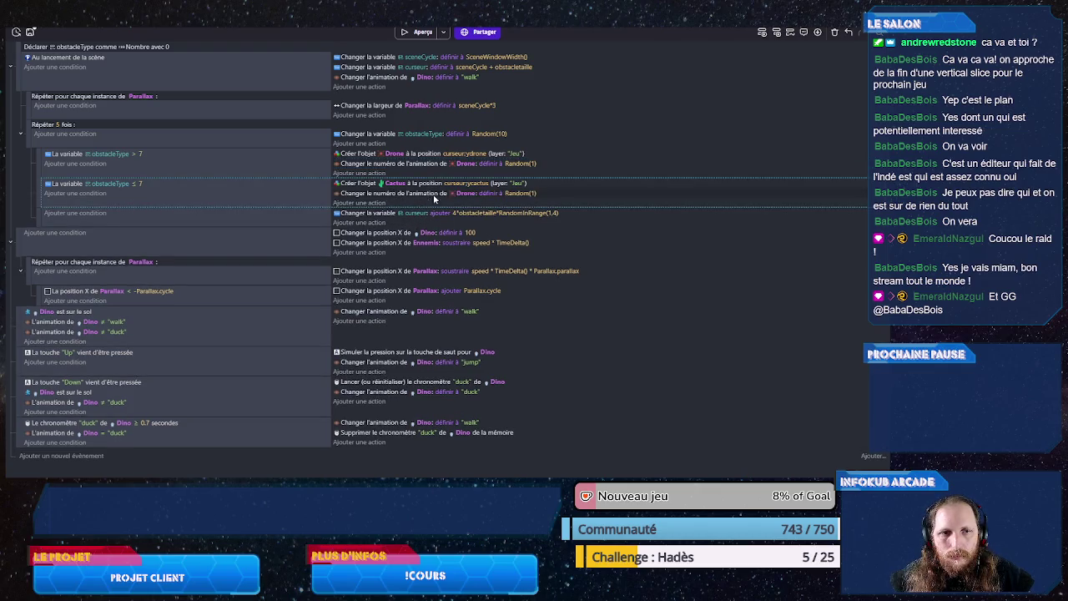
pyautogui.click(456, 195)
pyautogui.write('ca')
pyautogui.click(473, 229)
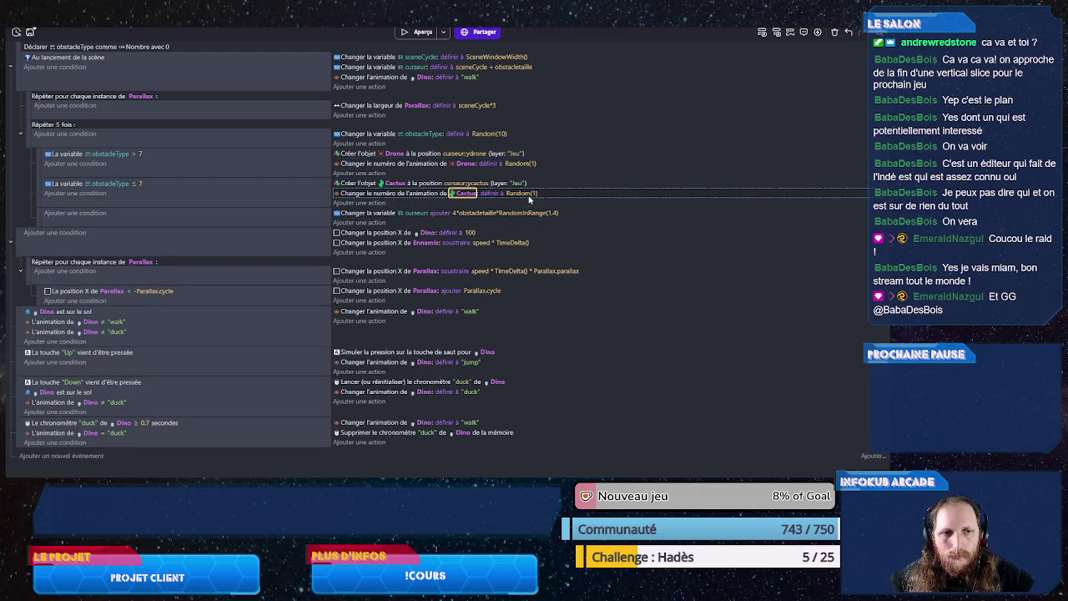
pyautogui.click(529, 193)
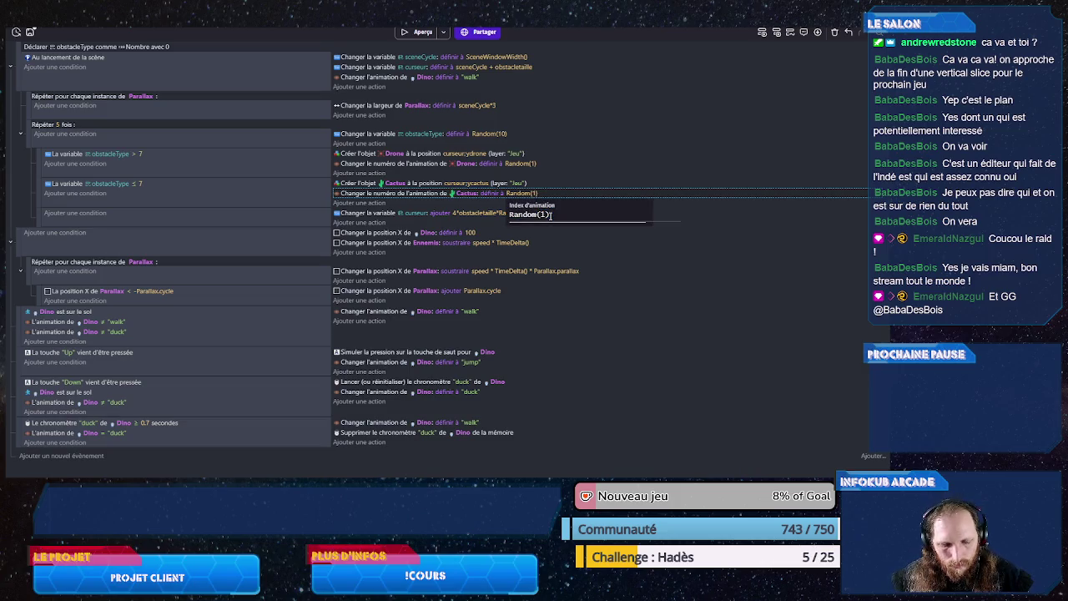
pyautogui.press('BackSpace')
pyautogui.write('2')
pyautogui.press('Return')
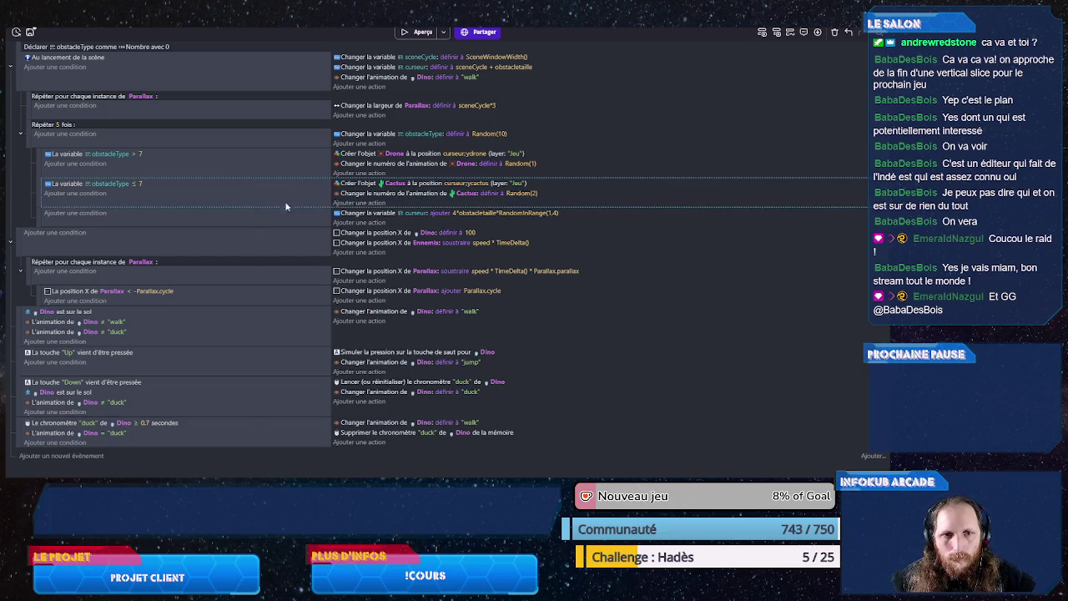
pyautogui.click(364, 174)
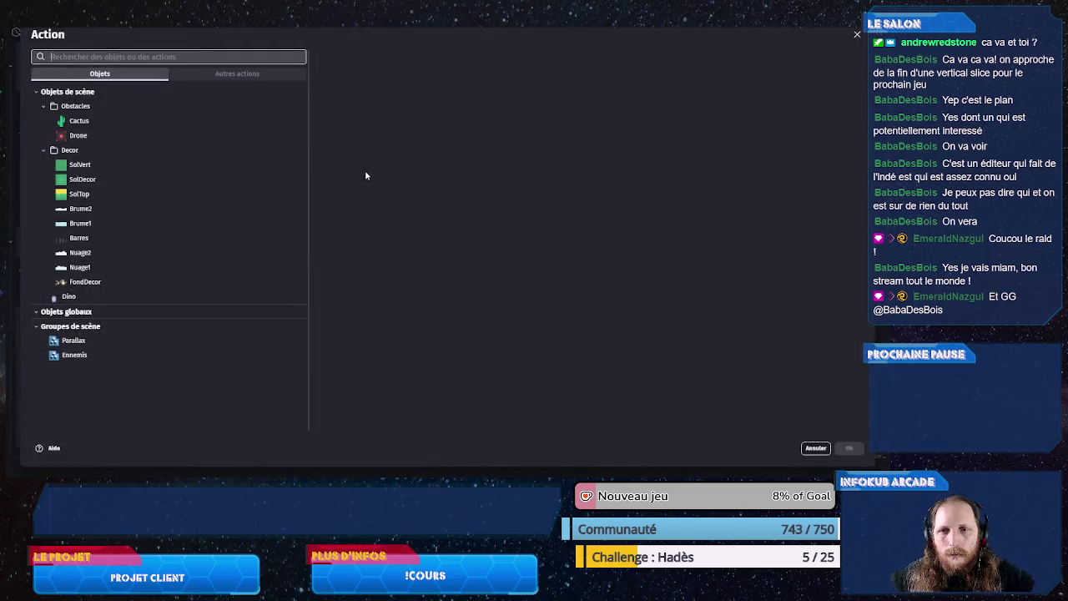
# Step: Give each spawned Drone an Echelle (scale) action of 1.5, then save the project
pyautogui.click(84, 136)
pyautogui.write('ech')
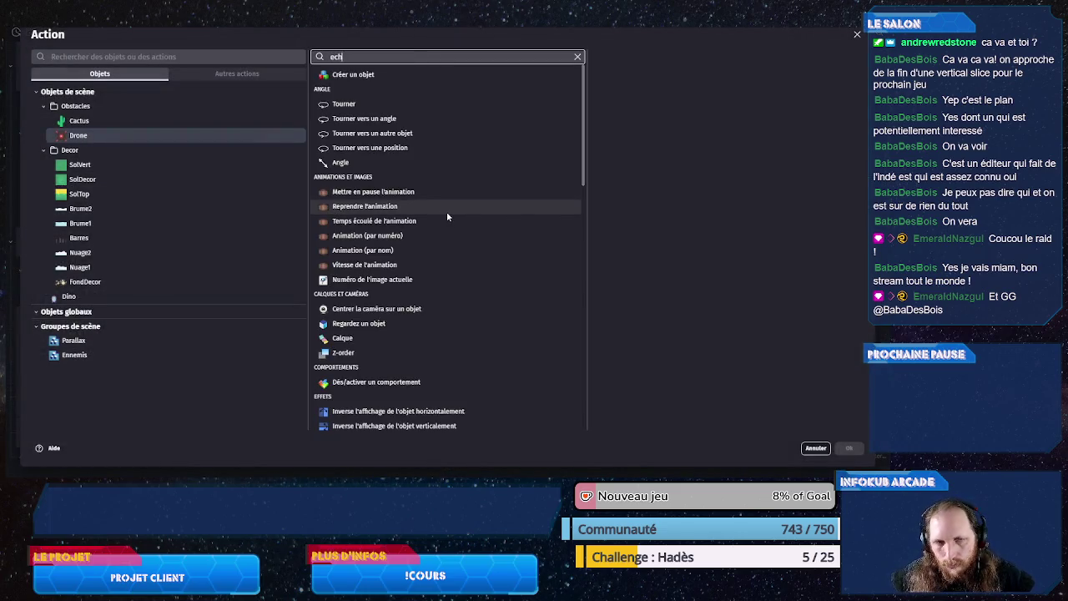
pyautogui.click(412, 80)
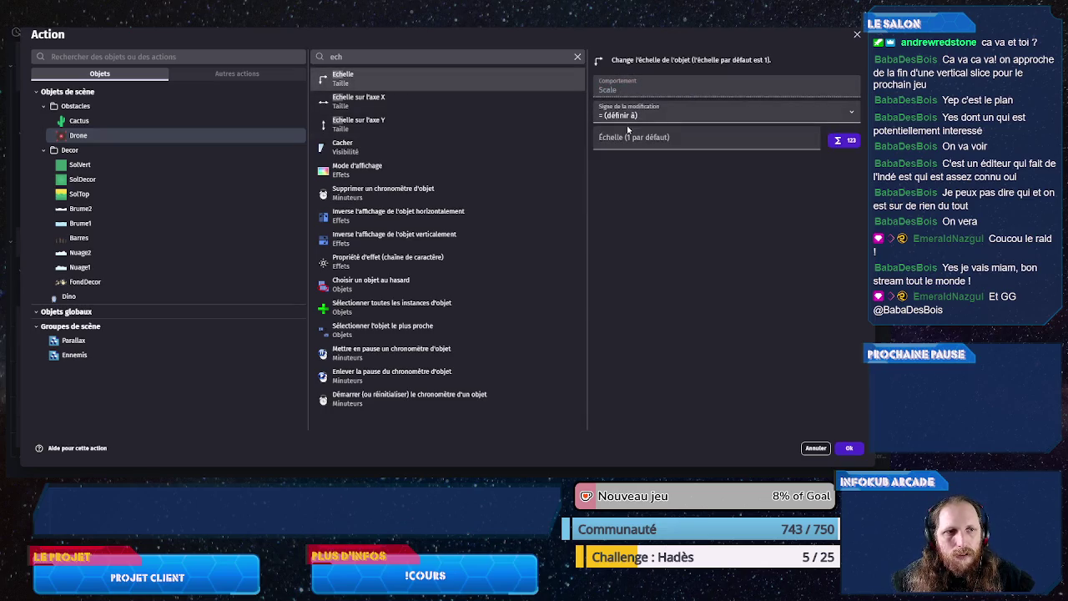
pyautogui.click(626, 137)
pyautogui.write('5')
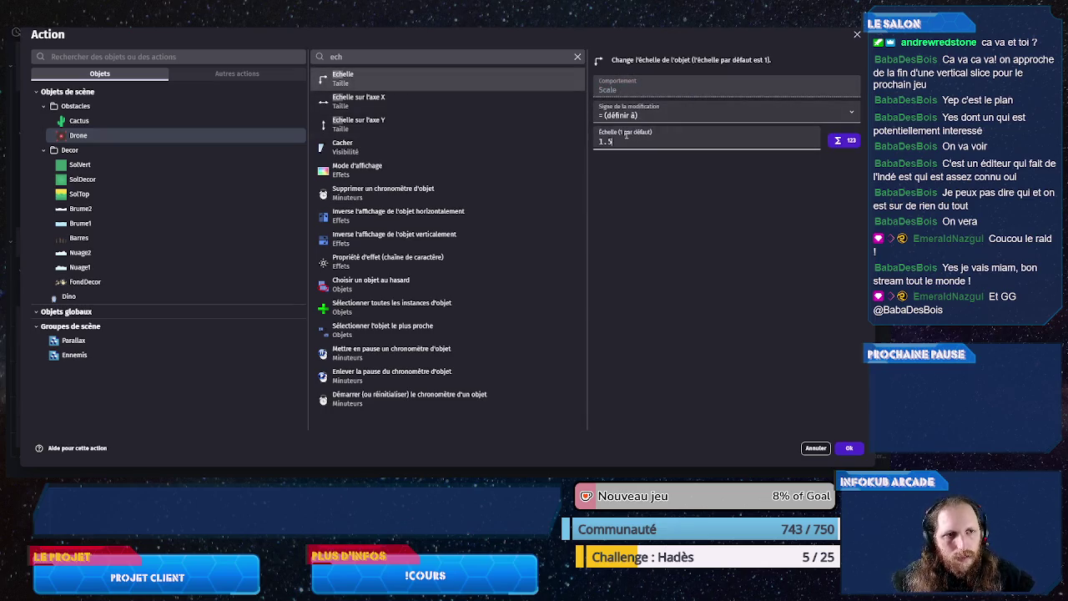
pyautogui.click(847, 448)
pyautogui.hotkey('ctrl', 's')
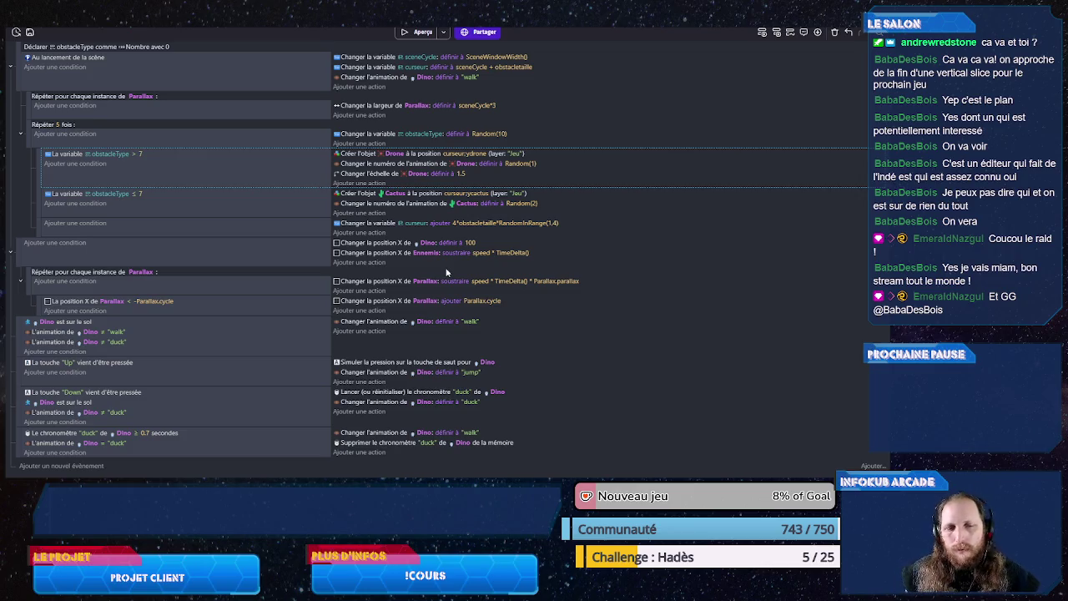
# Step: Test-play the preview, jumping over cacti and ducking under Drones, then close it
pyautogui.click(417, 33)
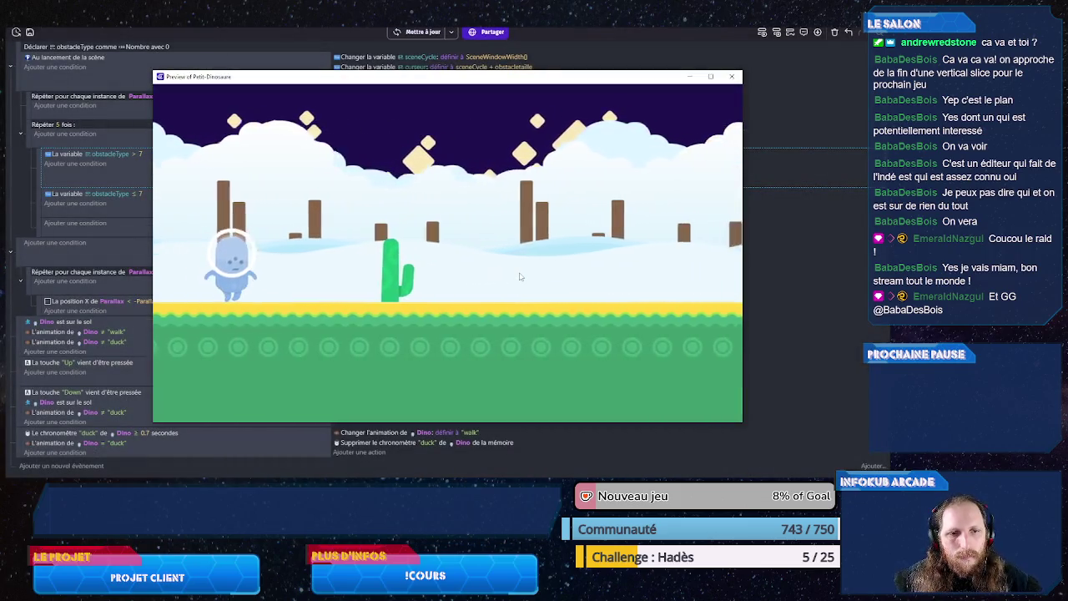
pyautogui.press('Up')
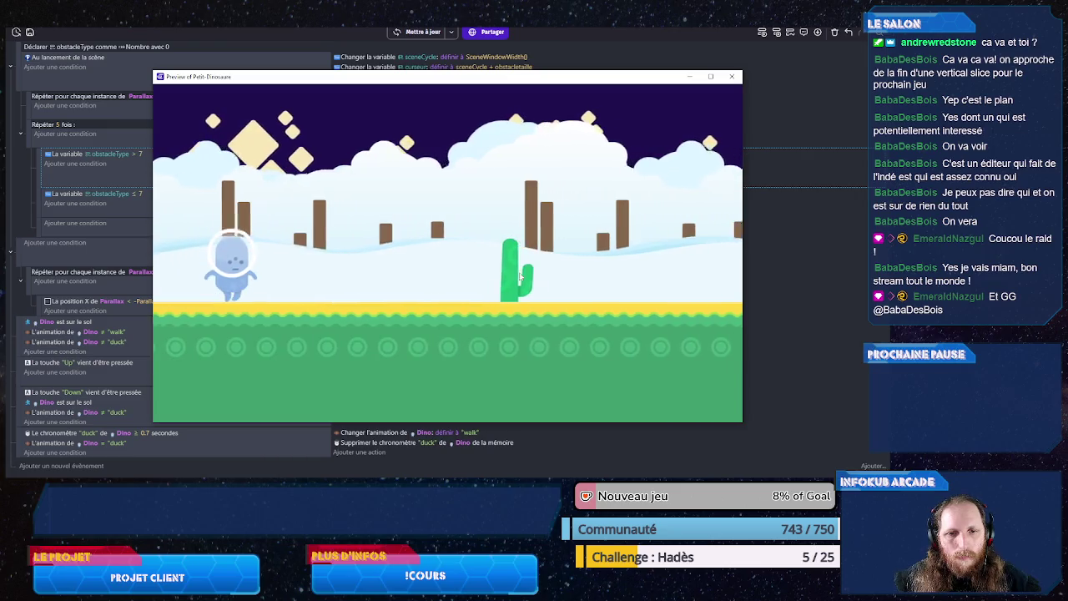
pyautogui.press('Up')
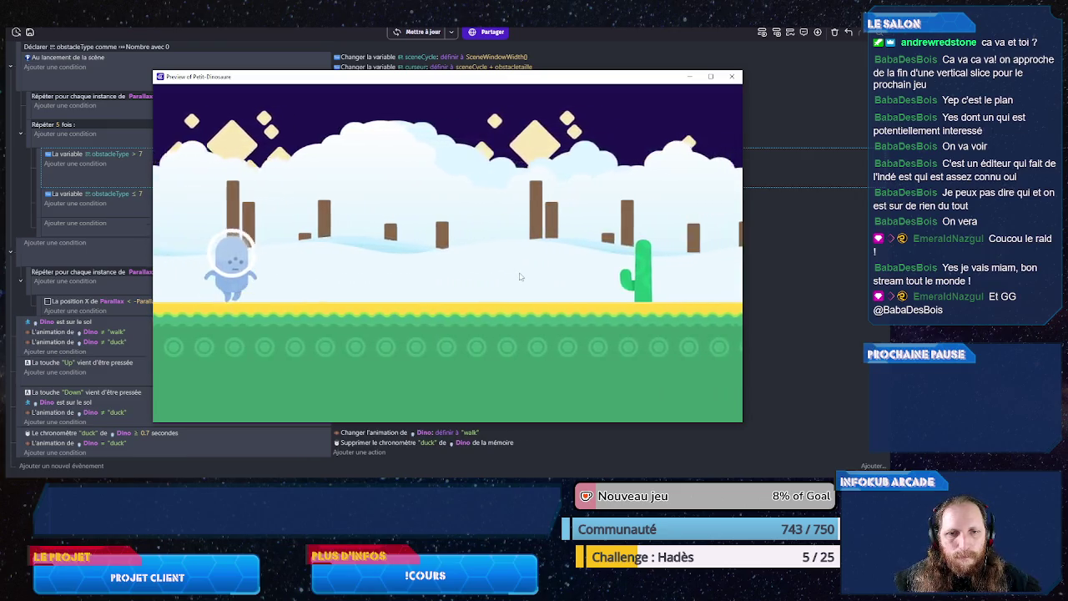
pyautogui.press('Up')
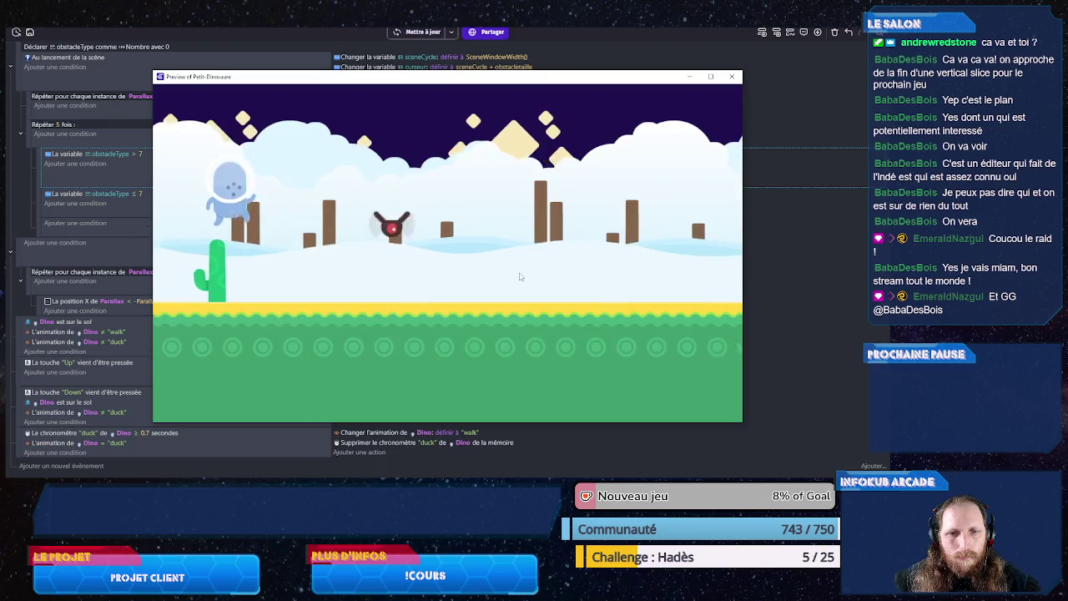
pyautogui.press('Down')
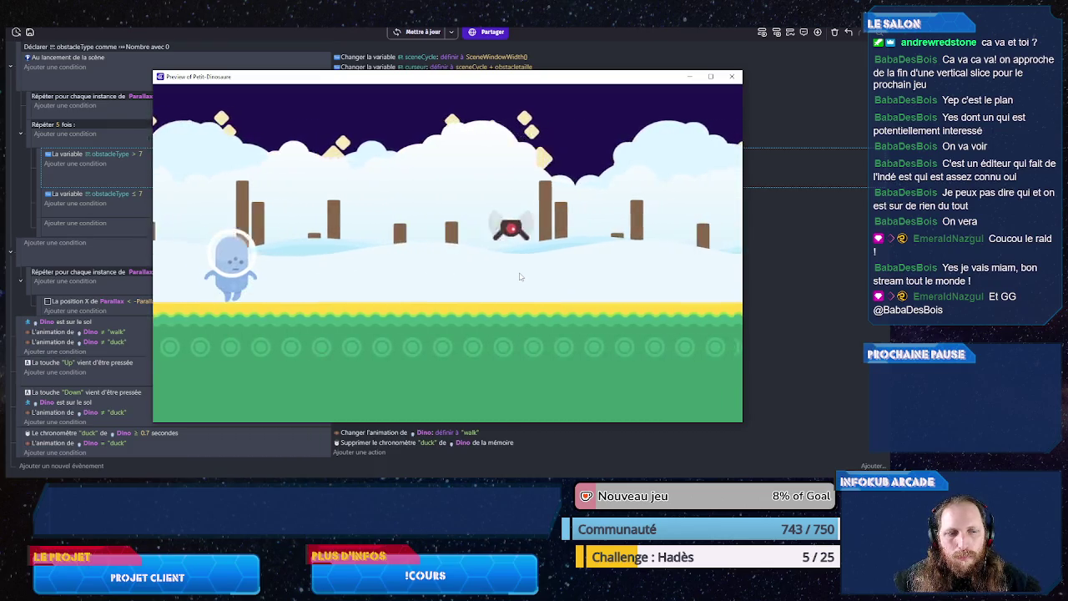
pyautogui.press('Down')
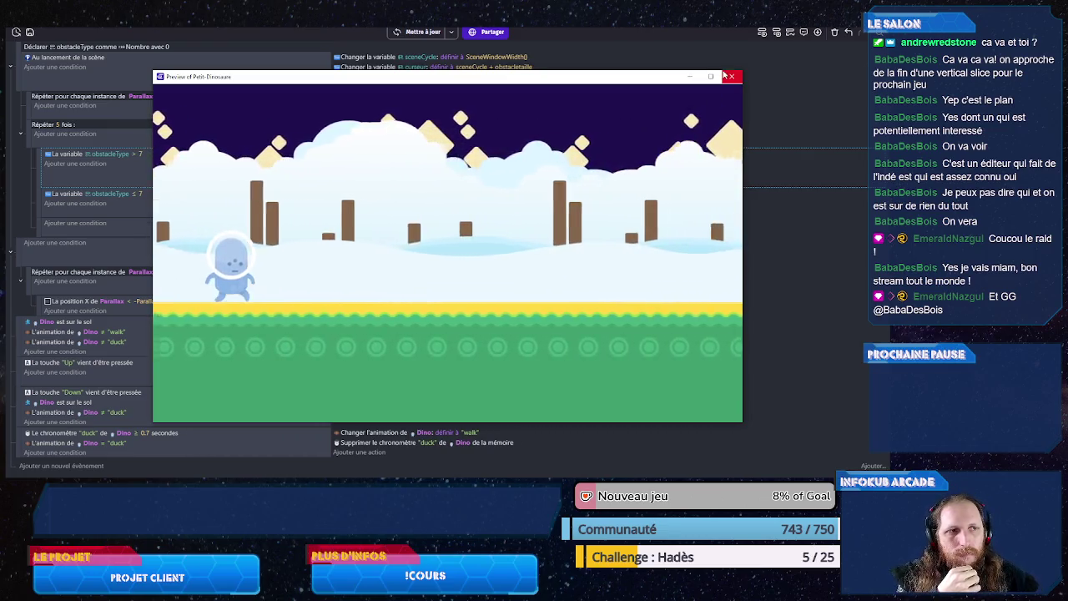
pyautogui.click(732, 76)
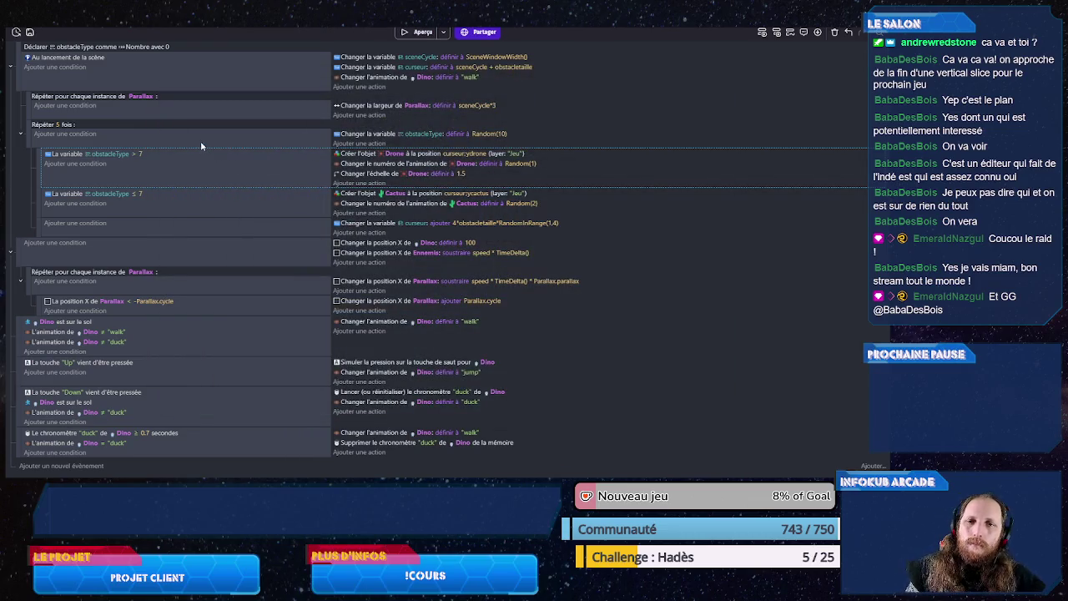
# Step: Save the project and open the PetitDino scene editor tab
pyautogui.hotkey('ctrl', 's')
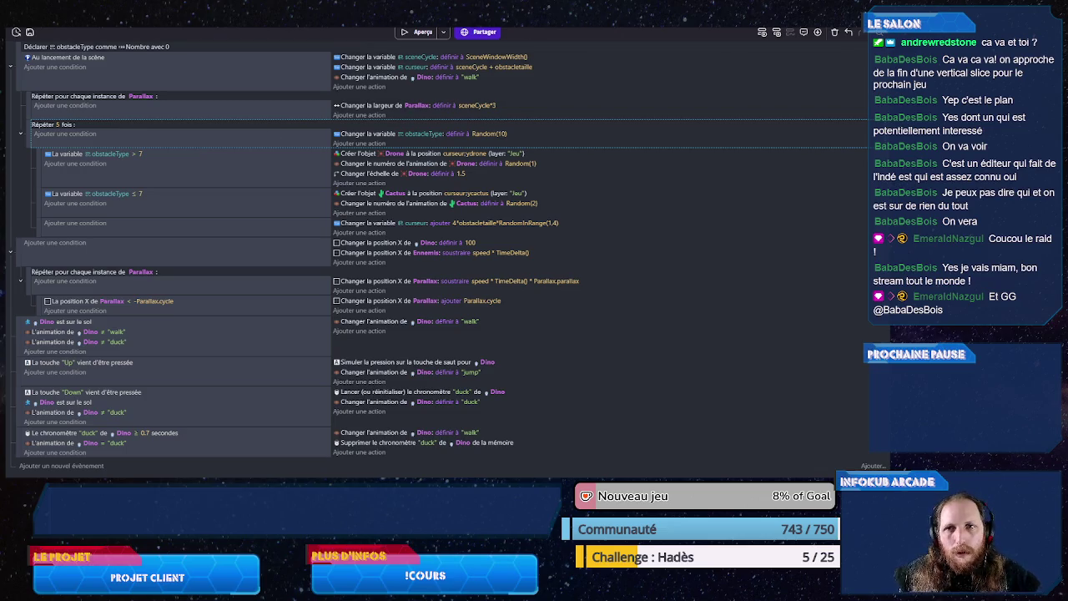
pyautogui.click(96, 37)
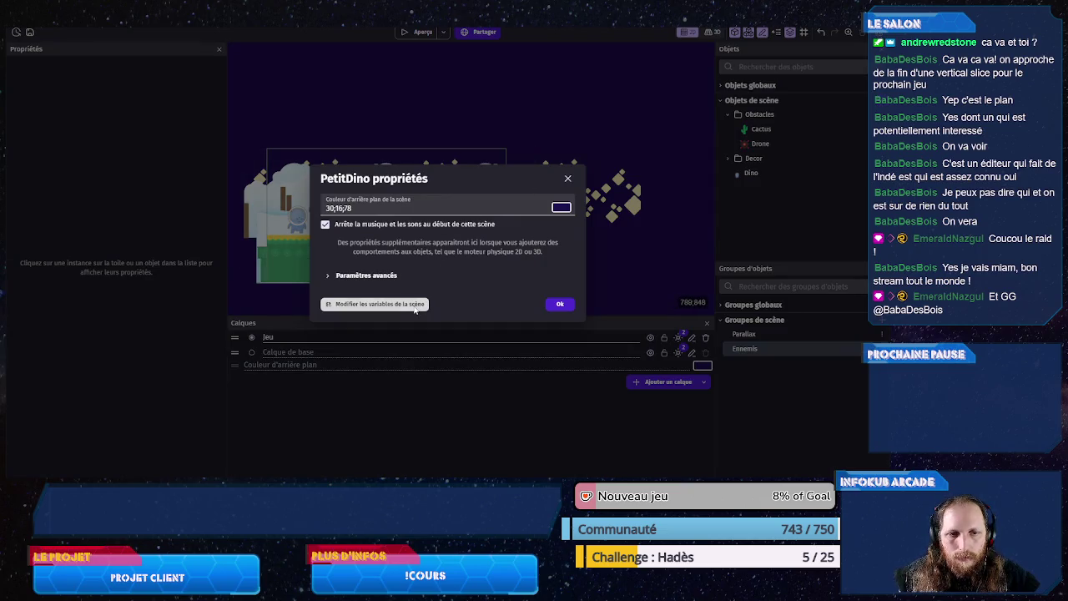
# Step: Create scene variable enneminb with value 5, apply, save, and go back to the events
pyautogui.click(410, 302)
pyautogui.click(694, 60)
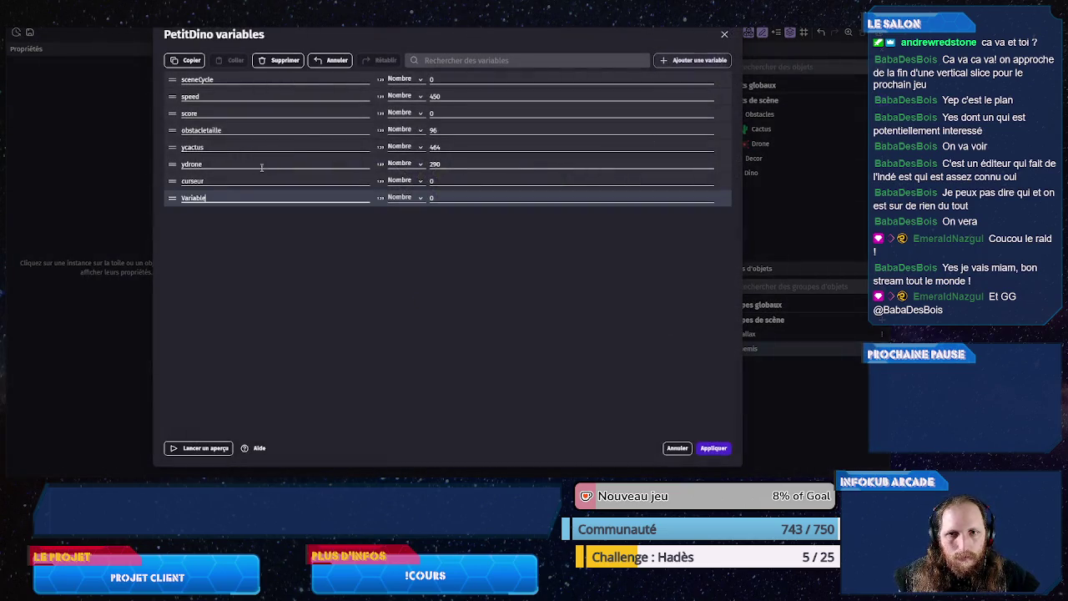
pyautogui.doubleClick(203, 197)
pyautogui.write('d')
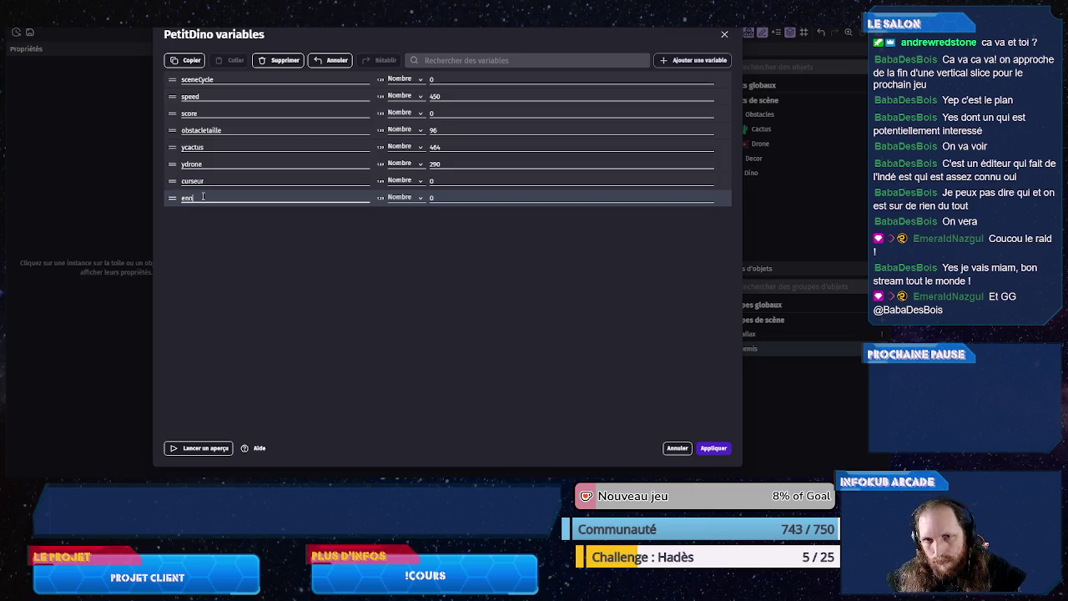
pyautogui.write('emicount')
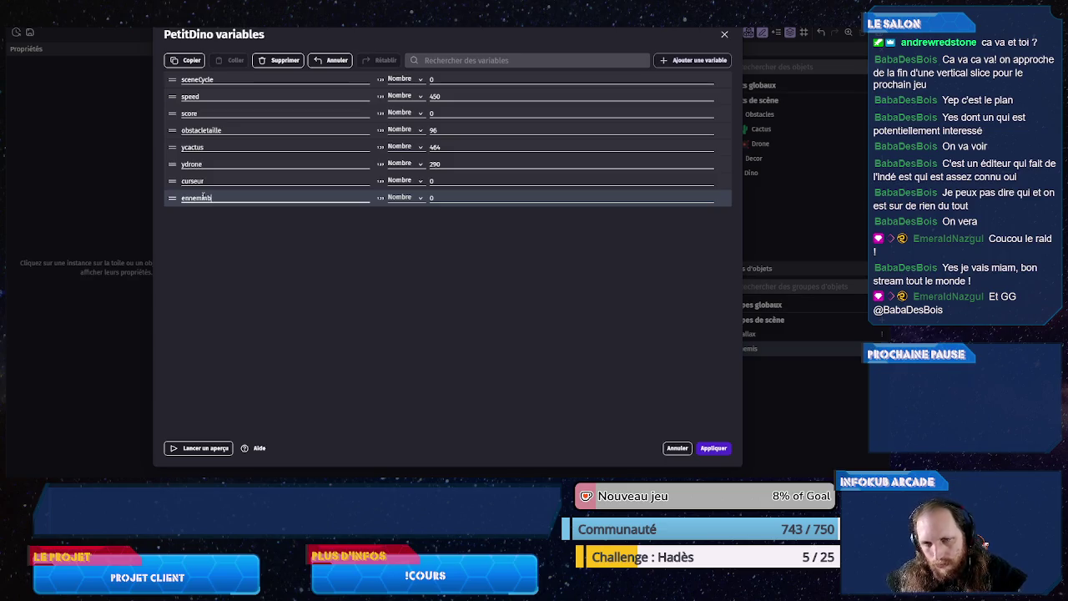
pyautogui.click(478, 196)
pyautogui.write('5')
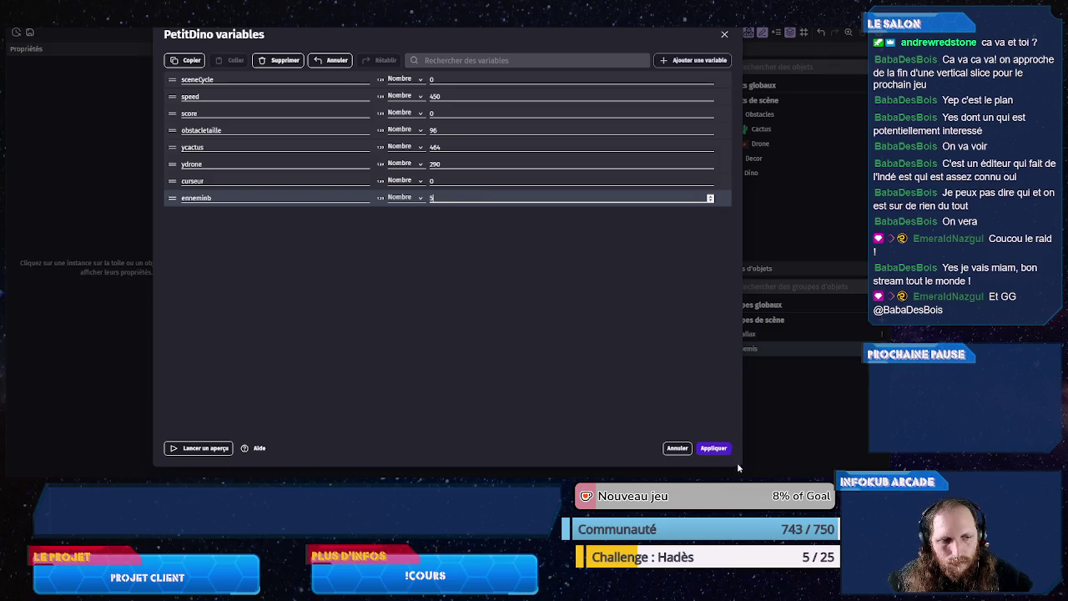
pyautogui.click(716, 449)
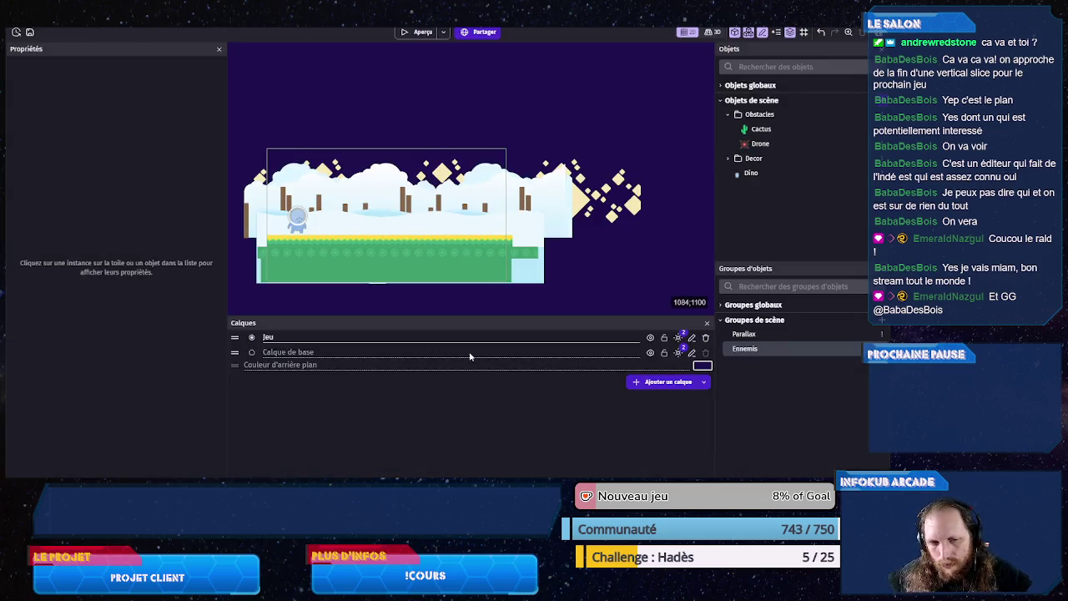
pyautogui.hotkey('ctrl', 's')
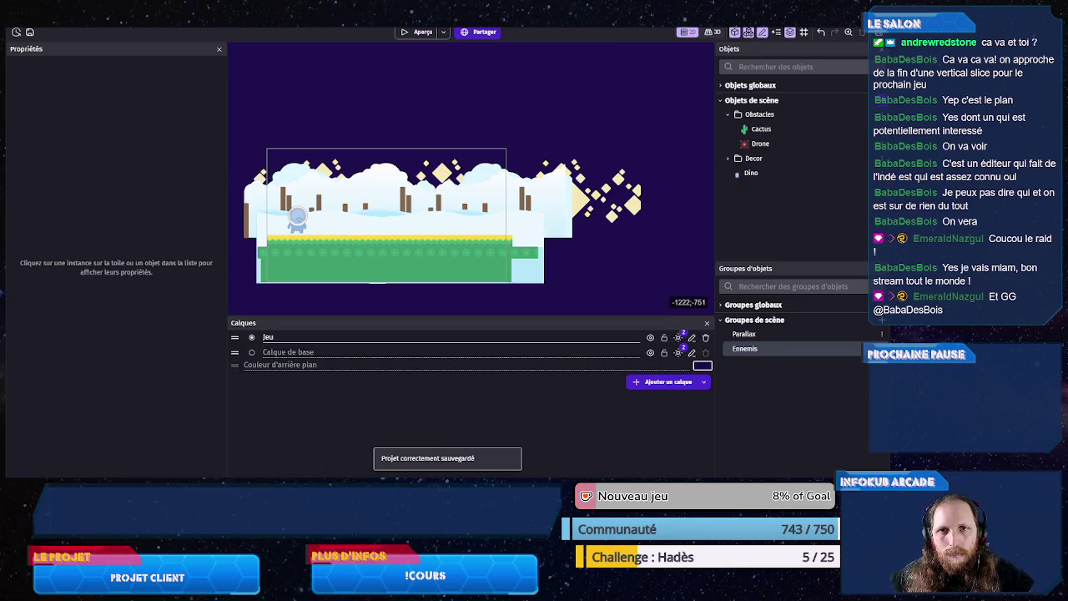
pyautogui.click(147, 28)
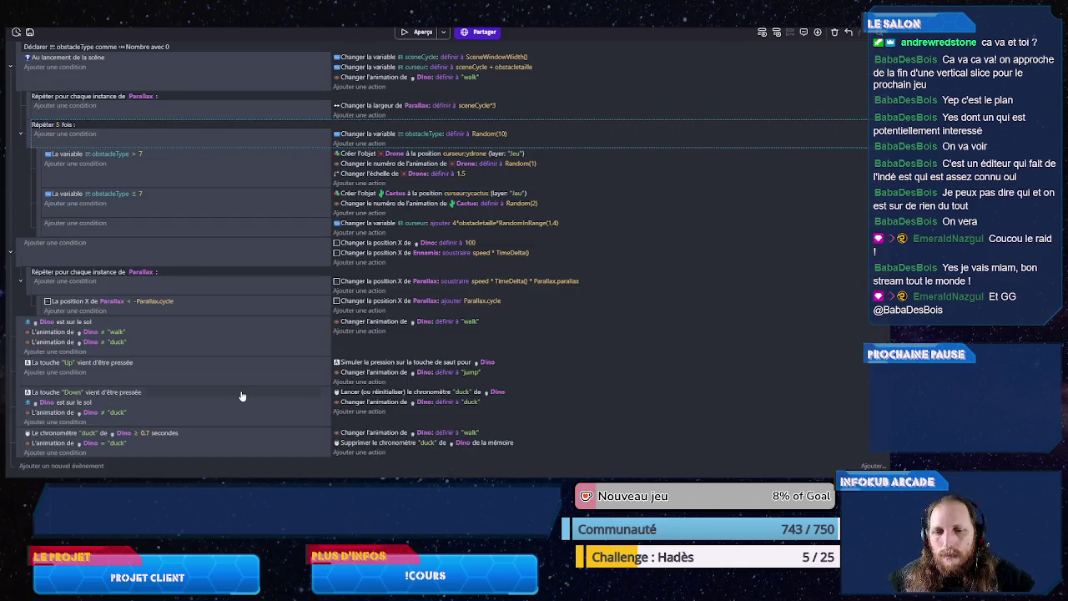
pyautogui.hotkey('ctrl', 'shift', 'Tab')
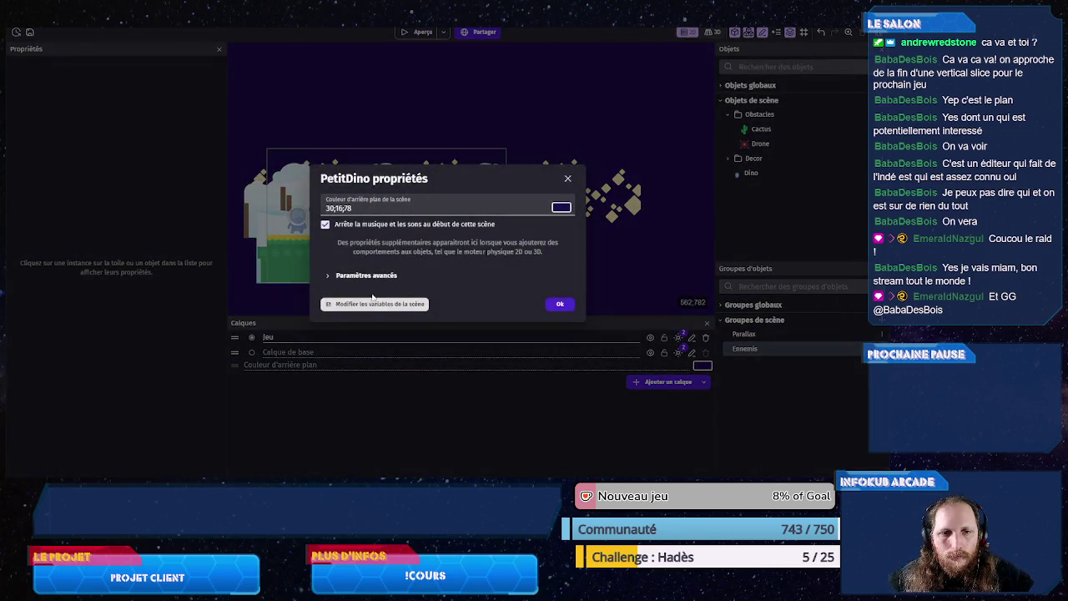
pyautogui.click(371, 304)
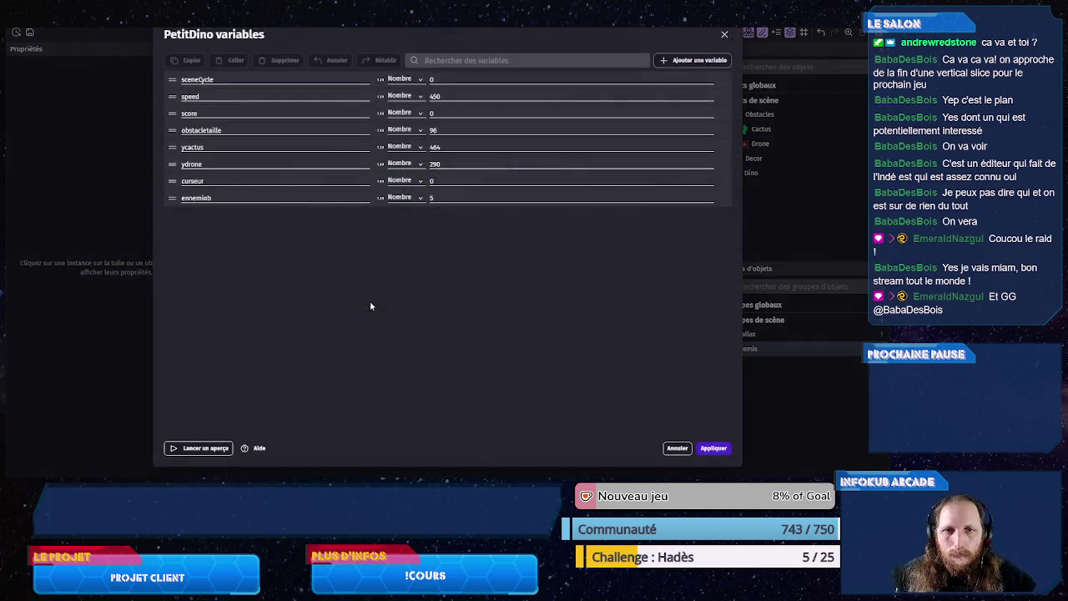
pyautogui.click(226, 80)
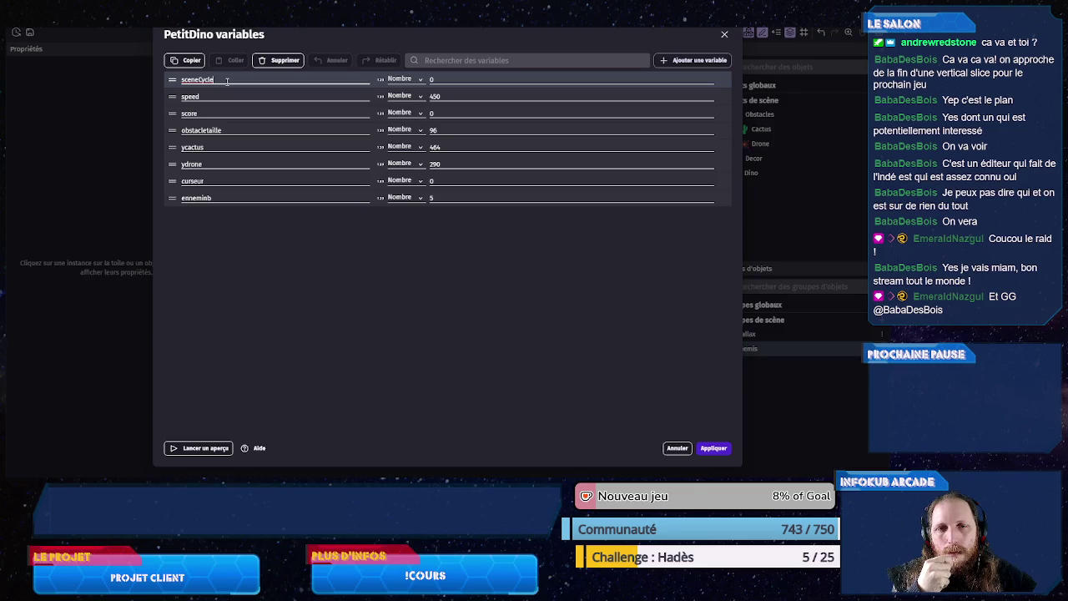
pyautogui.click(434, 86)
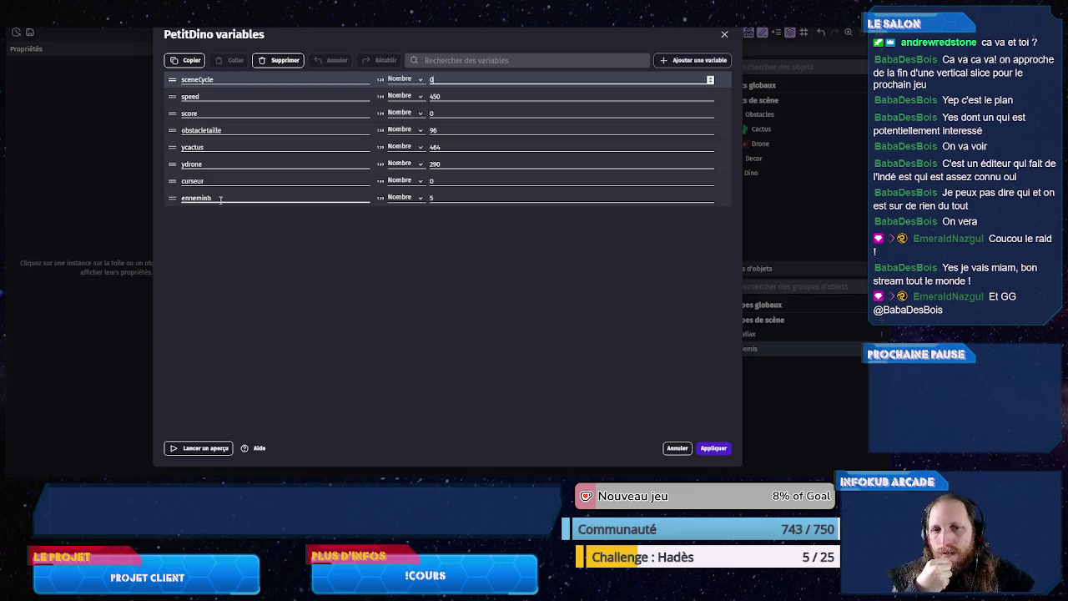
pyautogui.click(677, 448)
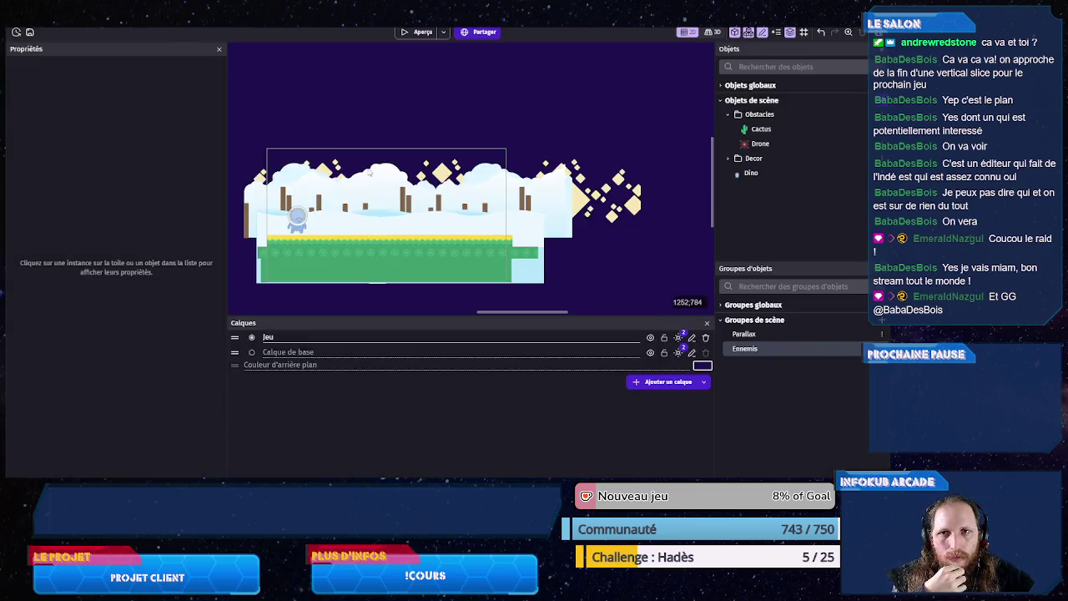
pyautogui.hotkey('ctrl', 'Tab')
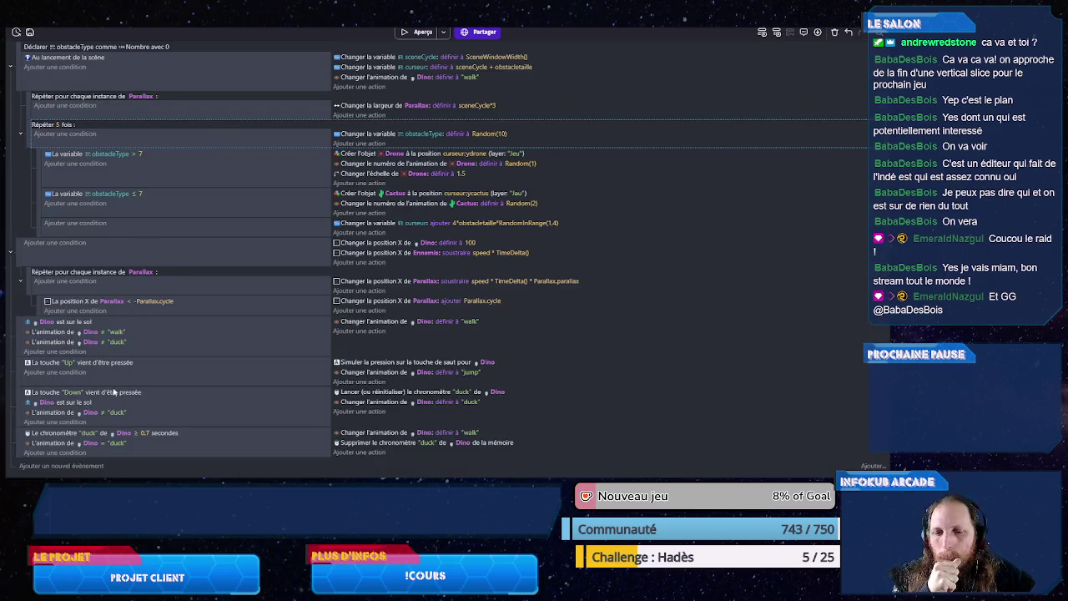
# Step: Add a final event with the condition Ennemis Position X < sceneCycle
pyautogui.click(62, 465)
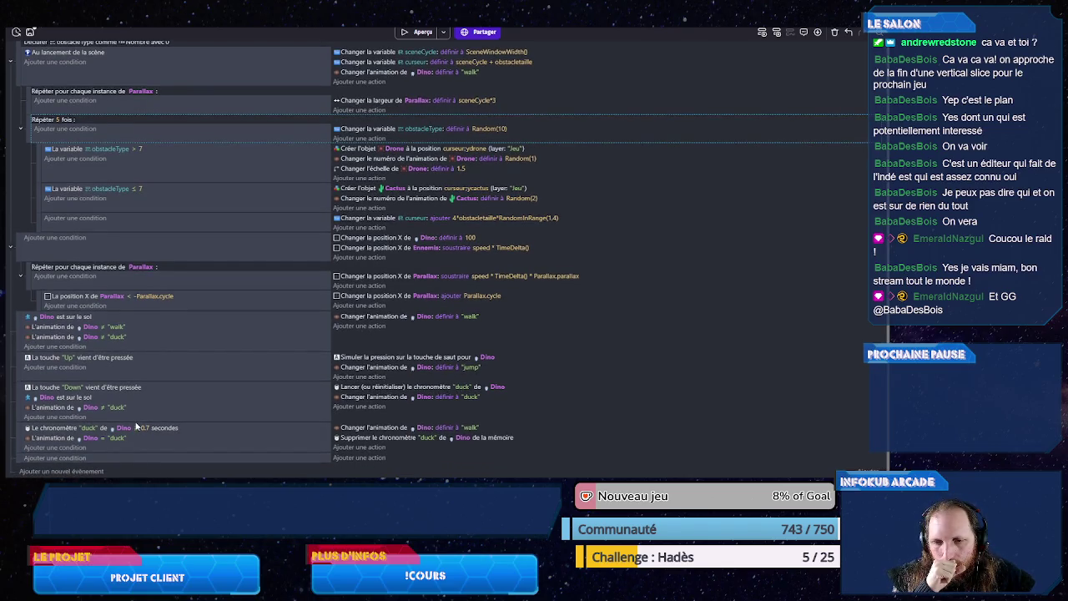
pyautogui.click(80, 458)
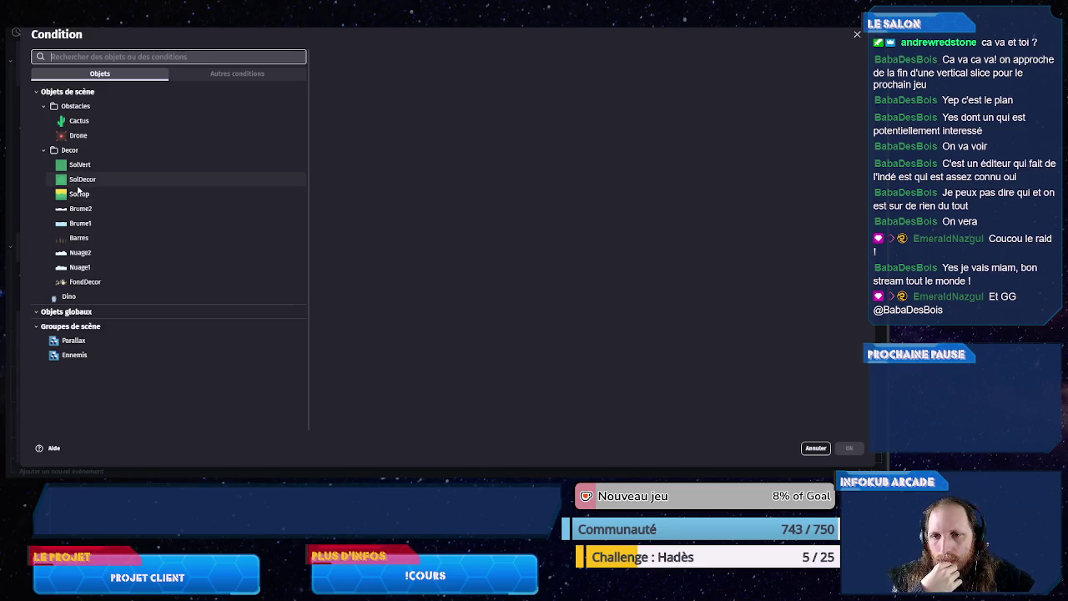
pyautogui.click(61, 359)
pyautogui.click(61, 359)
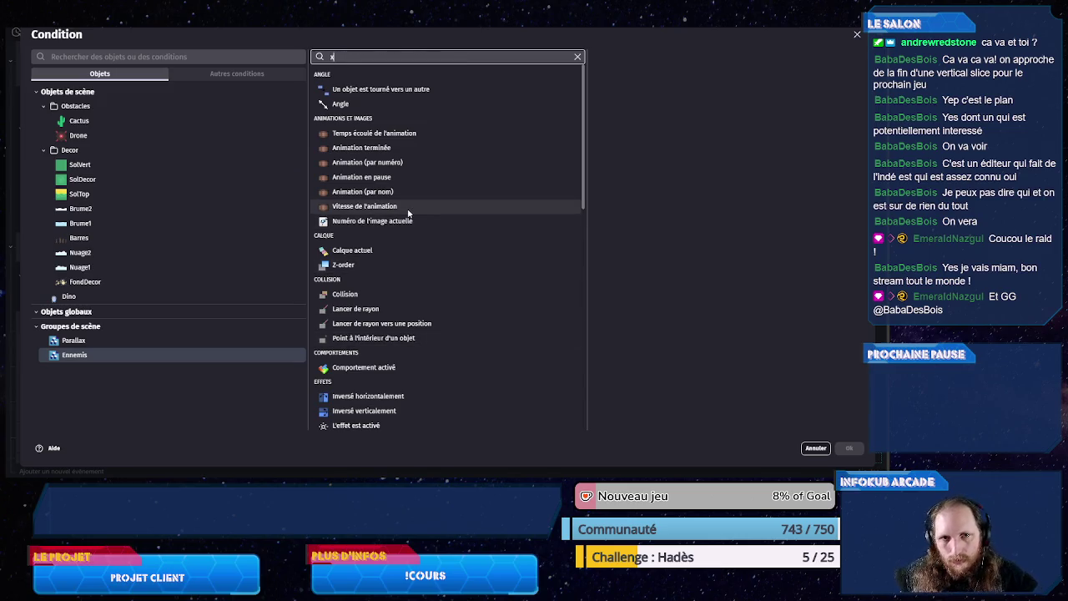
pyautogui.write('x')
pyautogui.click(396, 103)
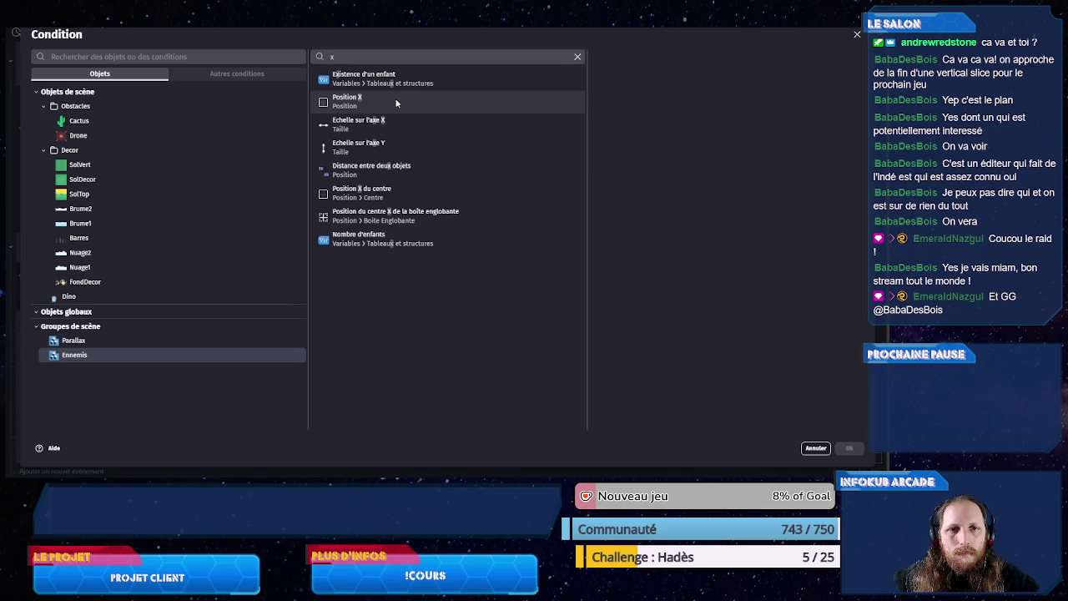
pyautogui.click(638, 90)
pyautogui.click(641, 111)
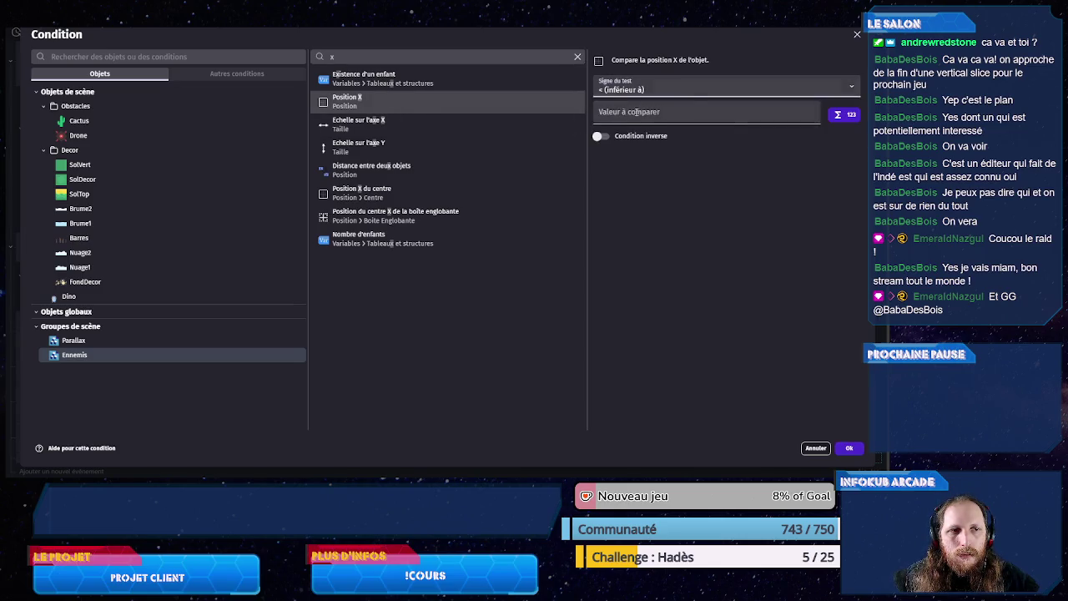
pyautogui.write('sceneCycle')
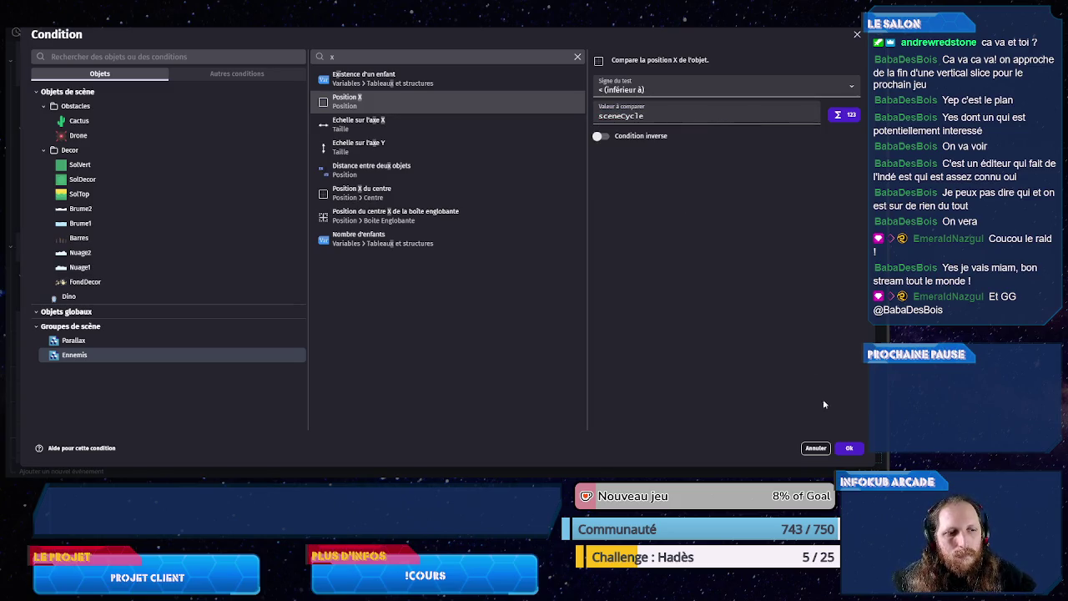
pyautogui.click(848, 448)
pyautogui.scroll(-1, 96, 317)
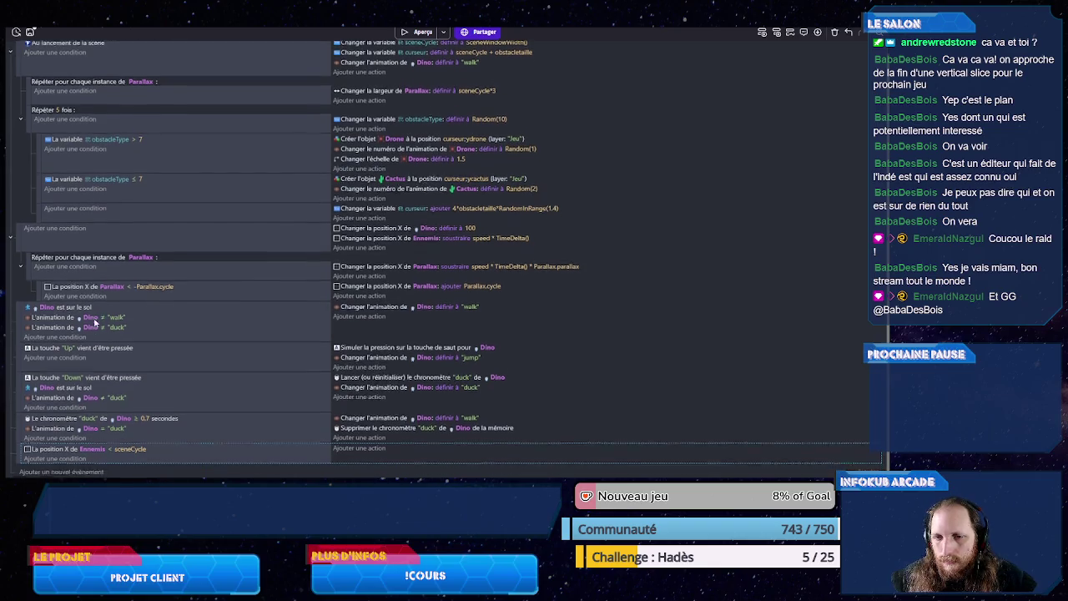
pyautogui.click(57, 459)
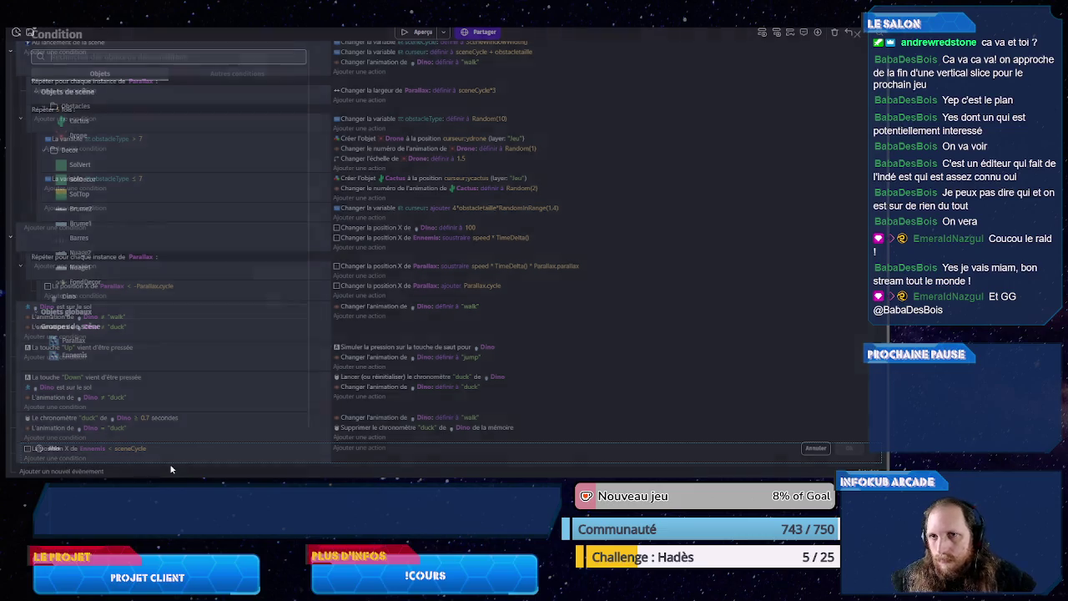
# Step: Add the 'Déclencher une seule fois' trigger-once condition under the Ennemis X check
pyautogui.write('une fois')
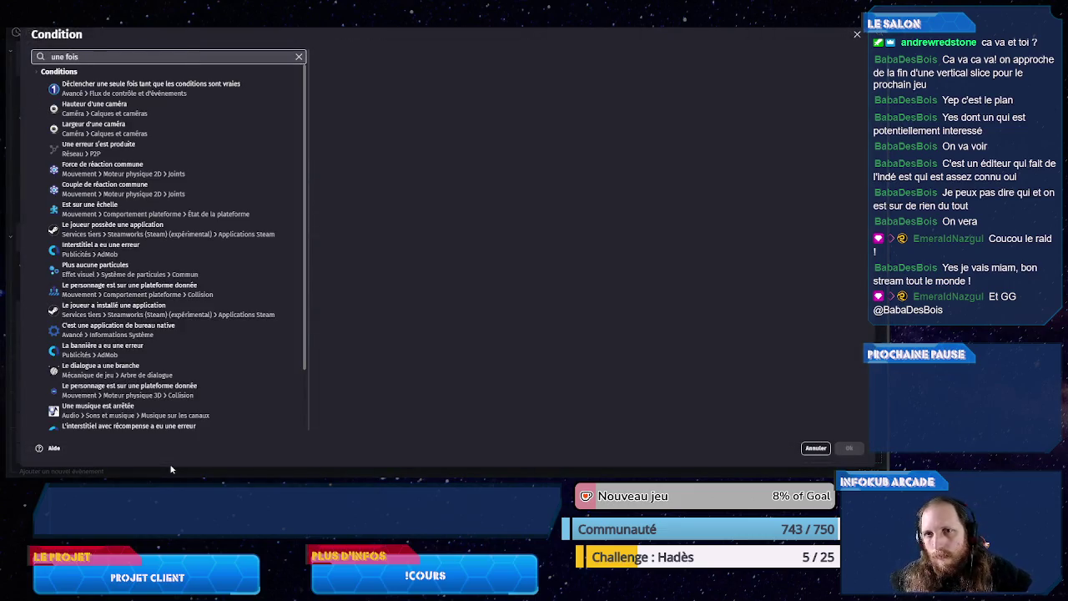
pyautogui.click(161, 88)
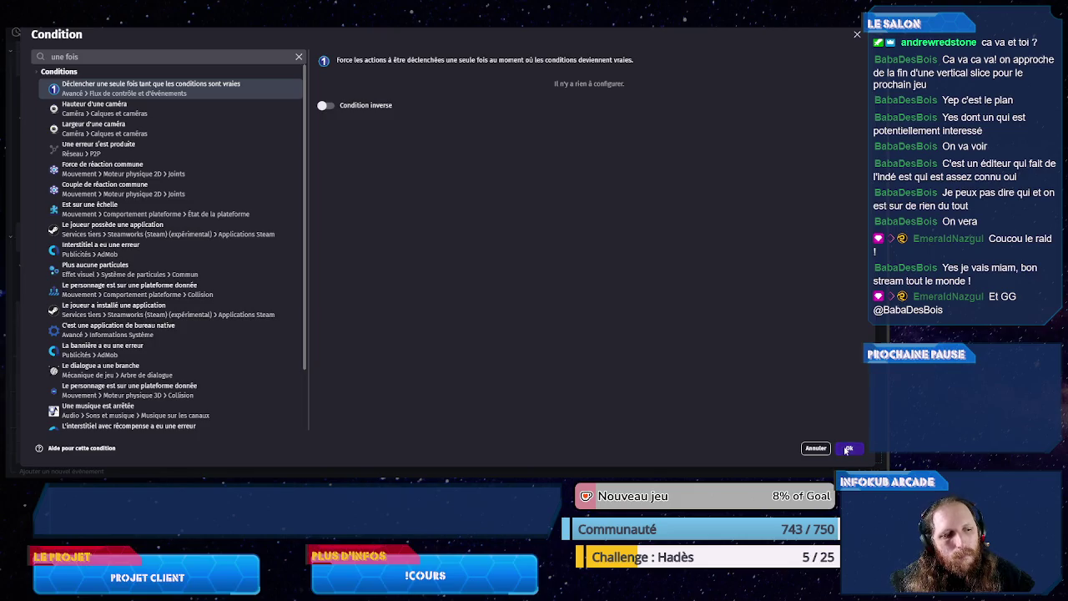
pyautogui.click(848, 448)
pyautogui.scroll(-1, 234, 344)
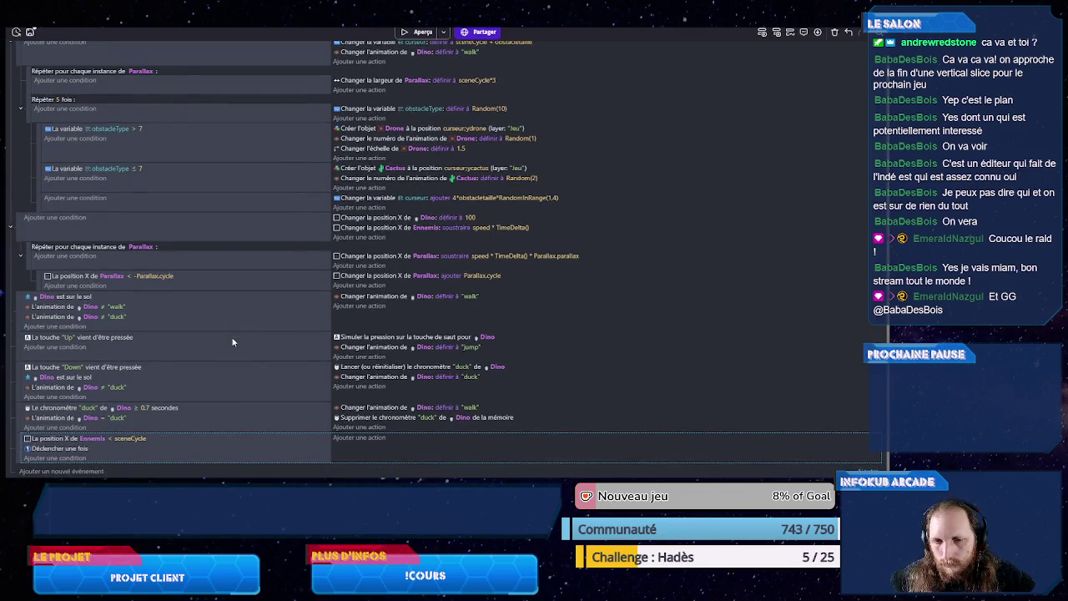
pyautogui.click(376, 445)
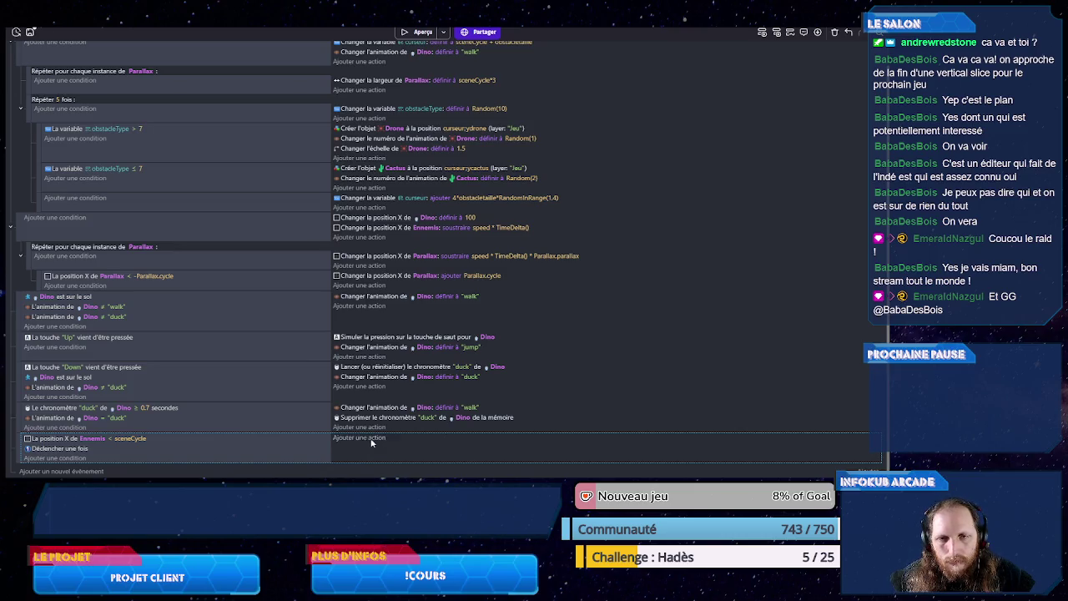
# Step: Complete the console log action with the message "entre" and start a preview with the debugger
pyautogui.write('conso')
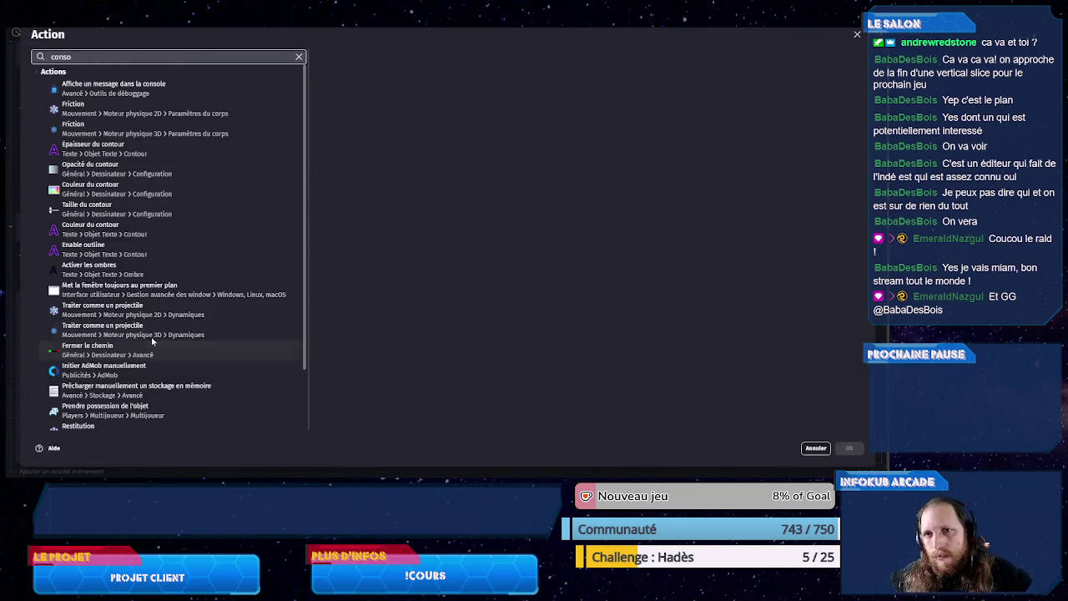
pyautogui.click(175, 87)
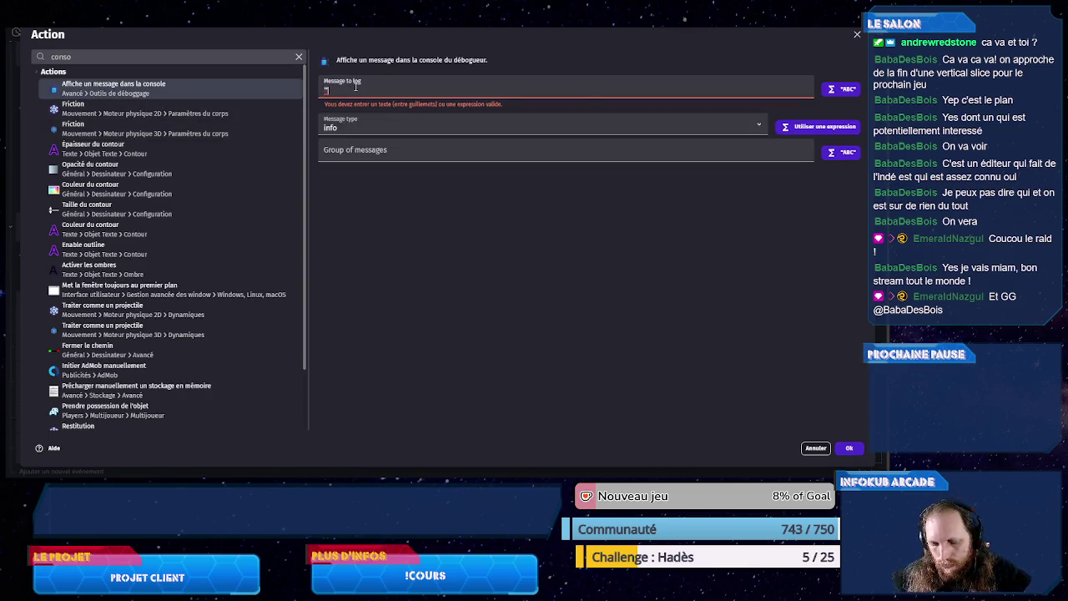
pyautogui.write('"')
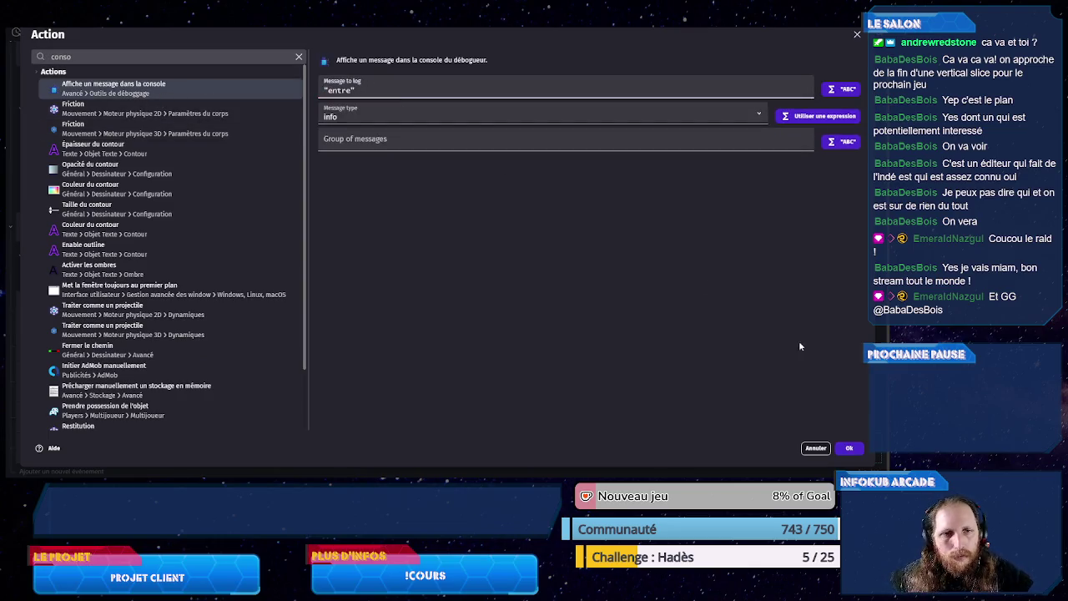
pyautogui.click(848, 447)
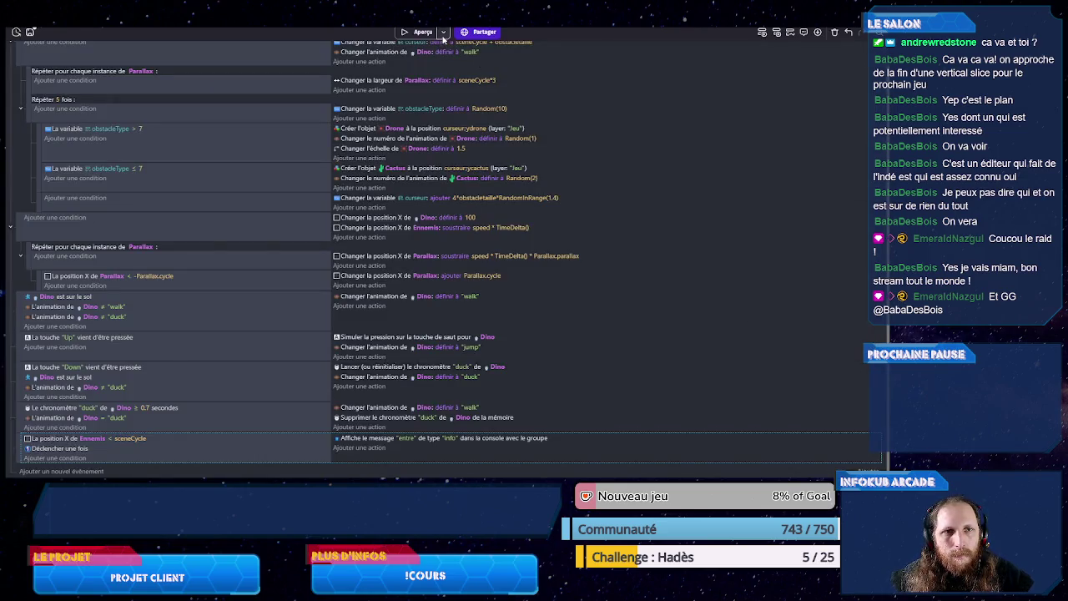
pyautogui.click(445, 31)
pyautogui.click(469, 60)
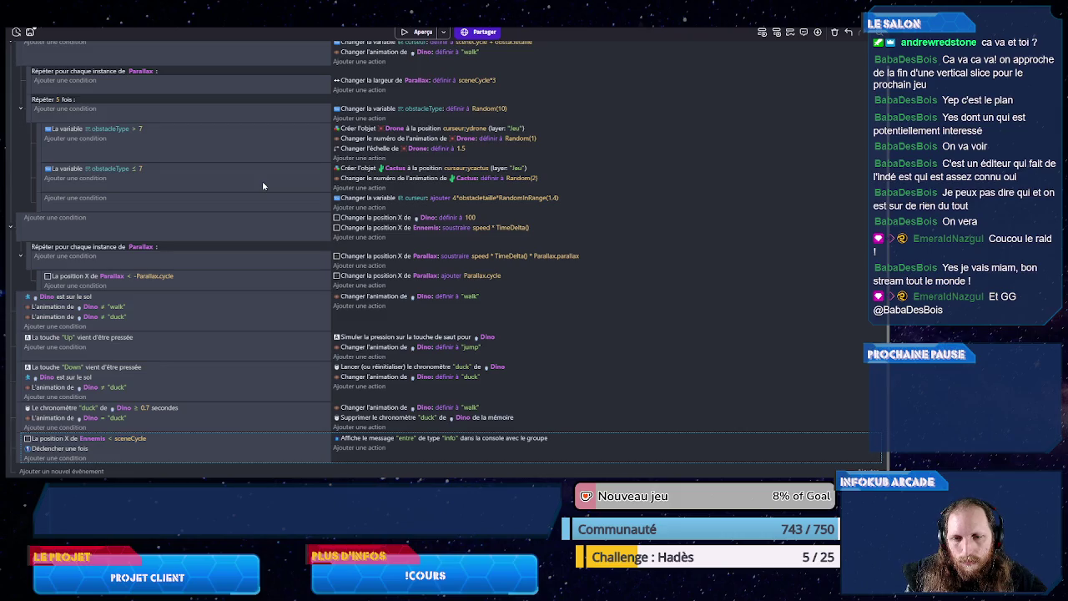
# Step: Add a 'Répéter pour chaque instance' event that loops over Ennemis
pyautogui.rightClick(108, 459)
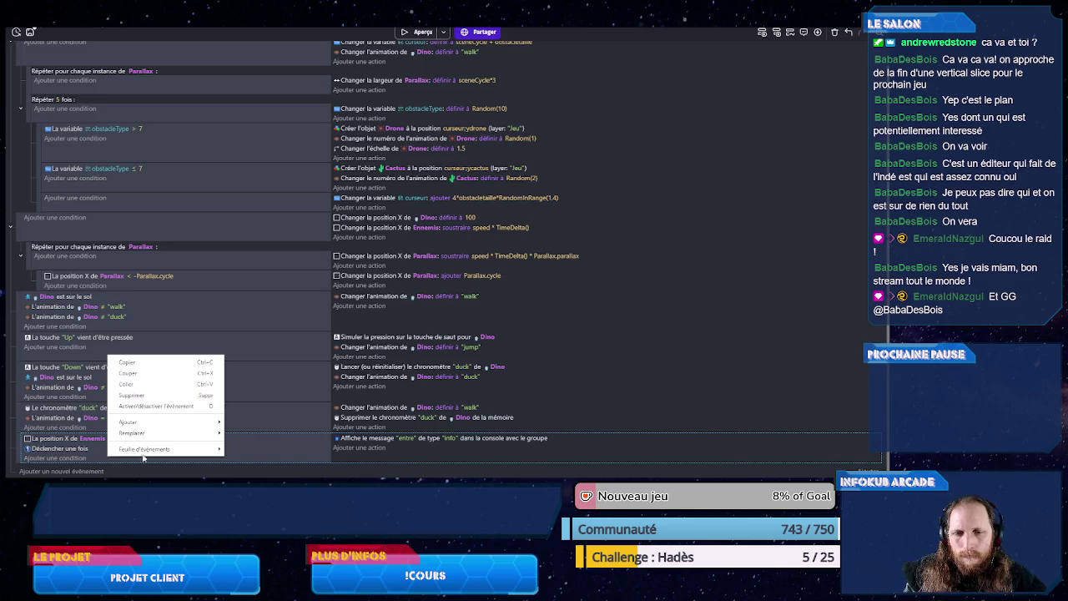
pyautogui.moveTo(213, 421)
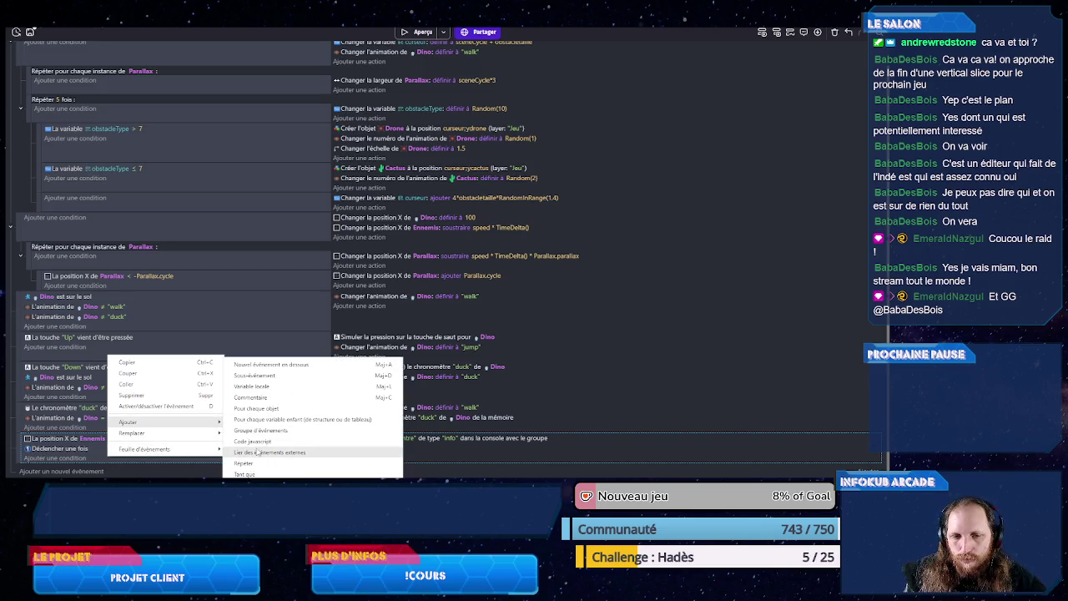
pyautogui.click(95, 457)
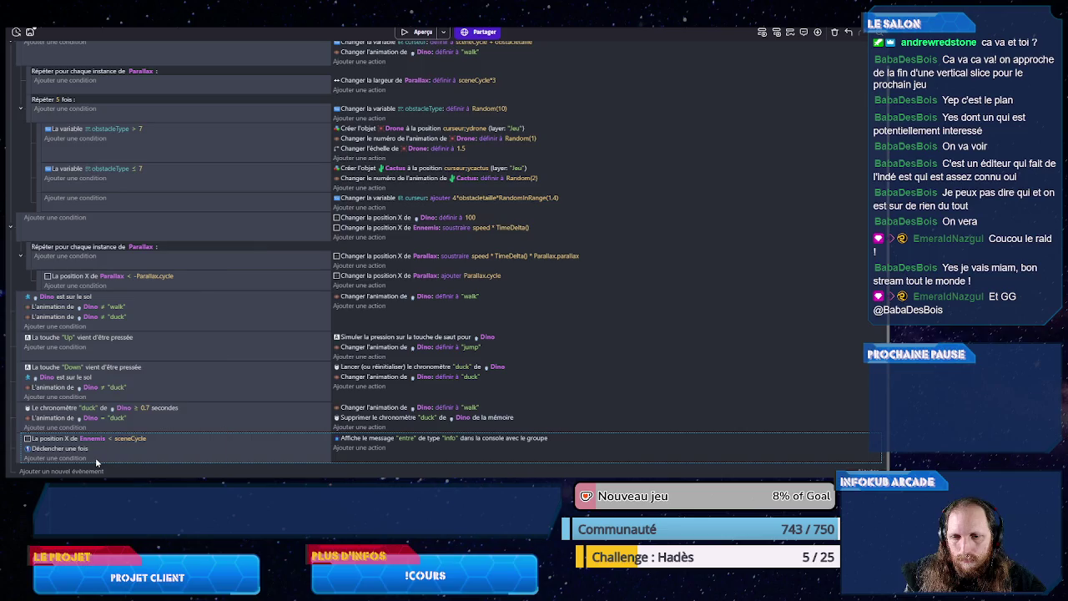
pyautogui.rightClick(98, 455)
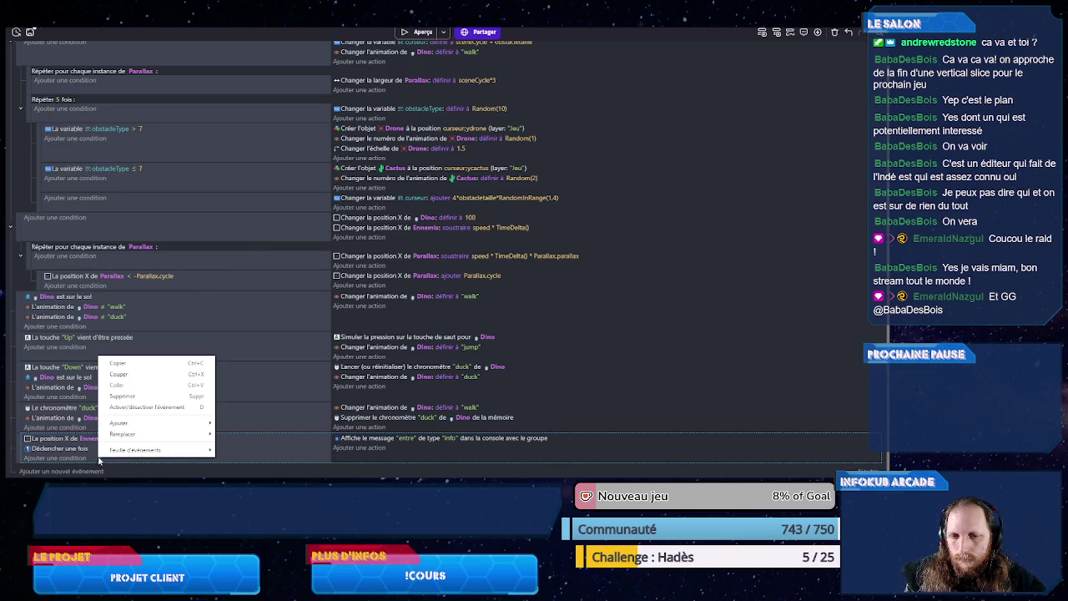
pyautogui.moveTo(138, 423)
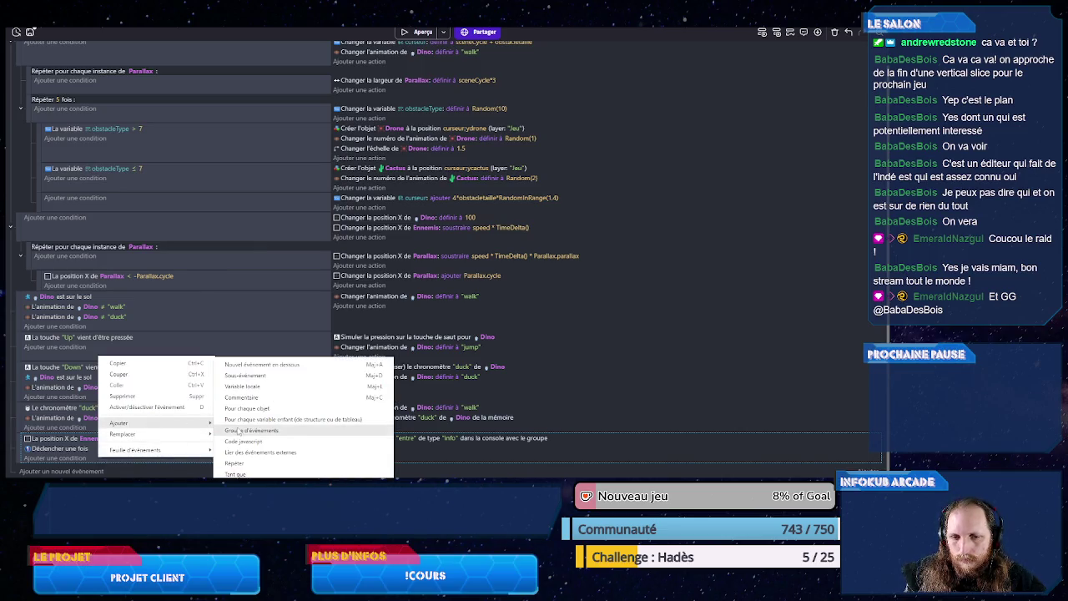
pyautogui.click(247, 408)
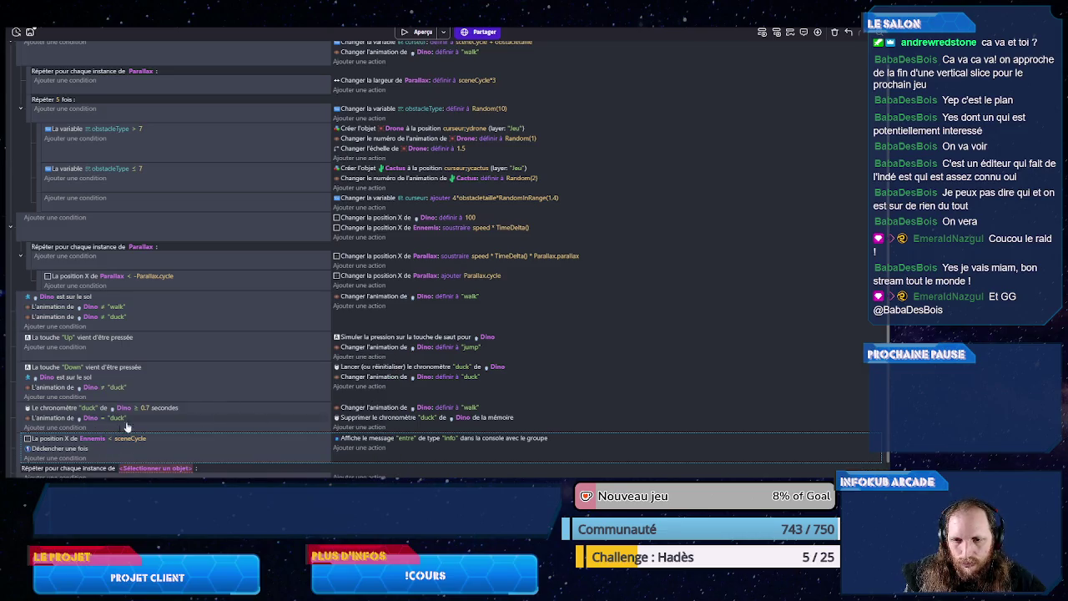
pyautogui.click(150, 468)
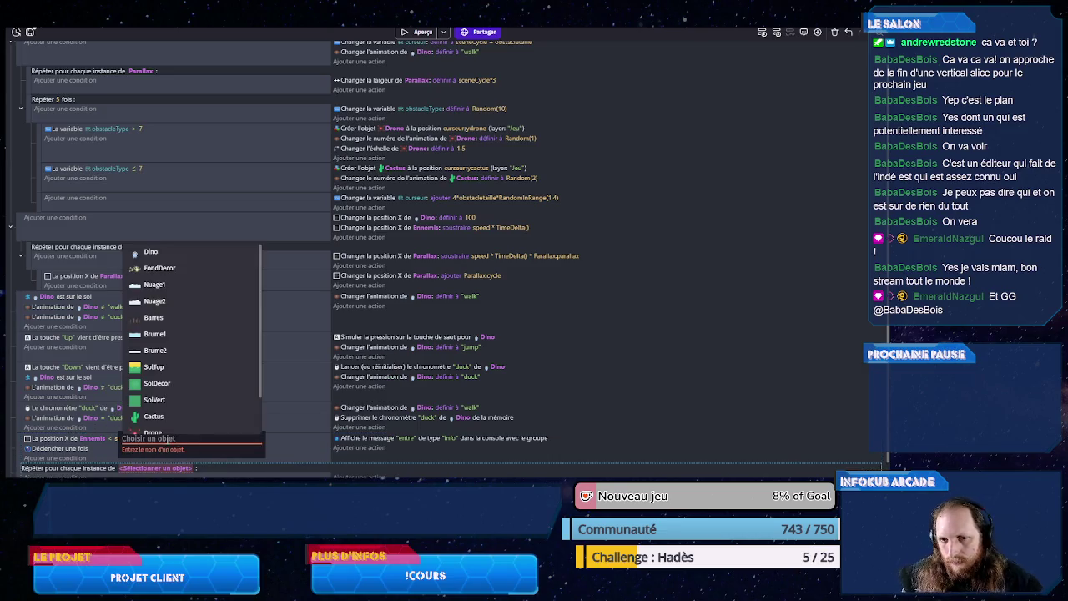
pyautogui.write('enn')
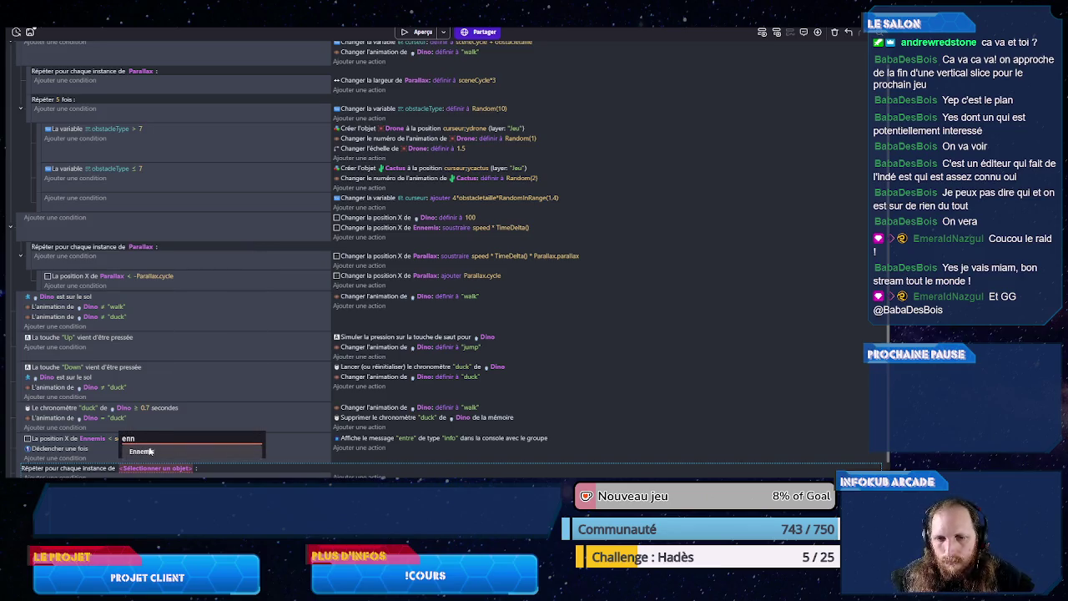
pyautogui.click(149, 451)
pyautogui.scroll(-1, 41, 451)
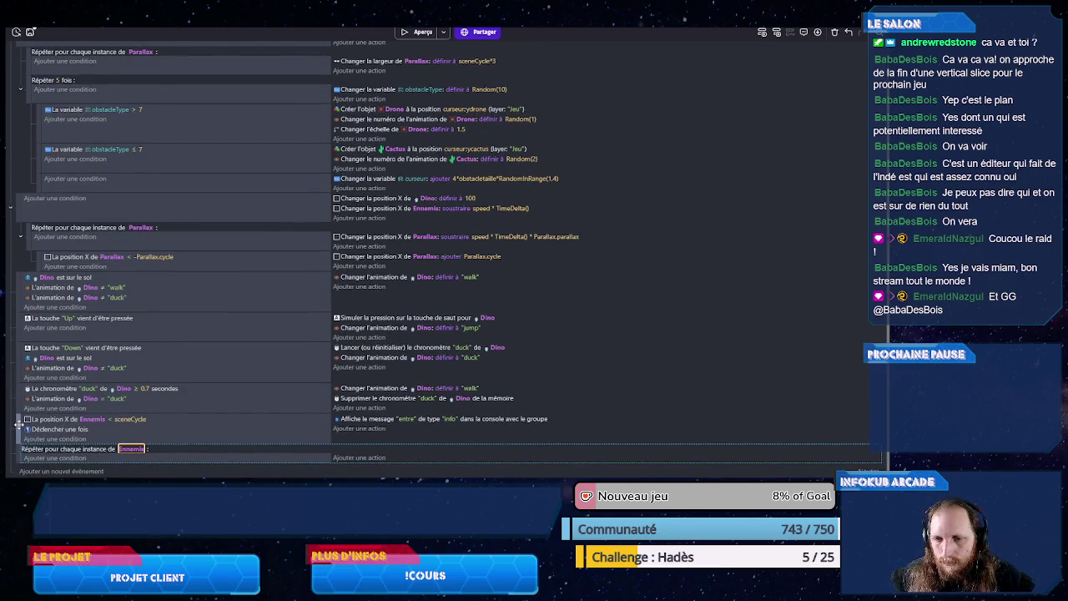
# Step: Nest the Ennemis X-check event inside the loop, then run and close a debugger preview
pyautogui.moveTo(26, 434); pyautogui.dragTo(83, 451)
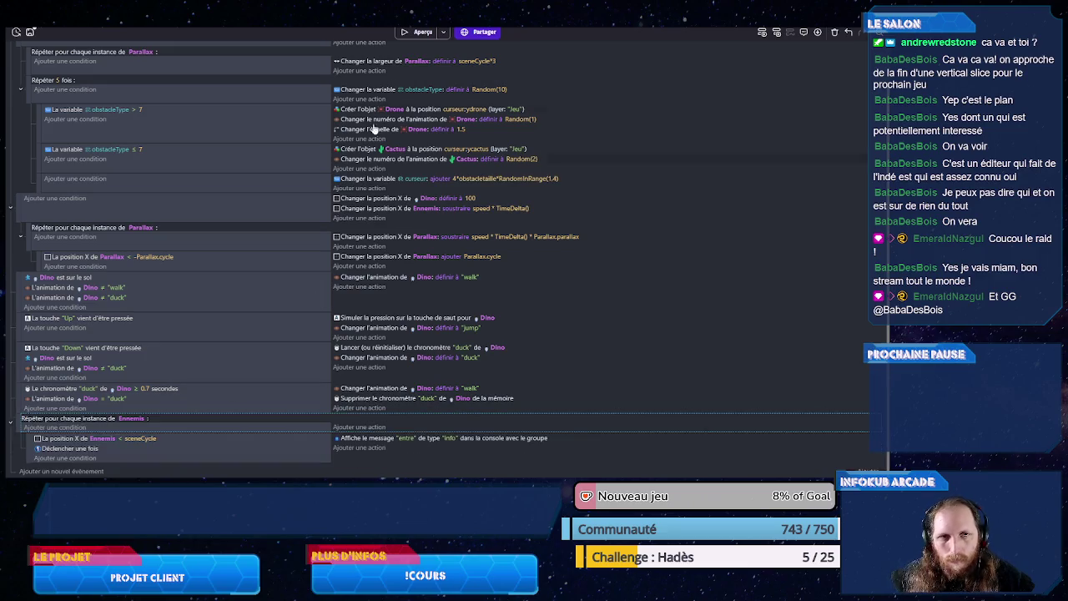
pyautogui.click(444, 31)
pyautogui.click(457, 56)
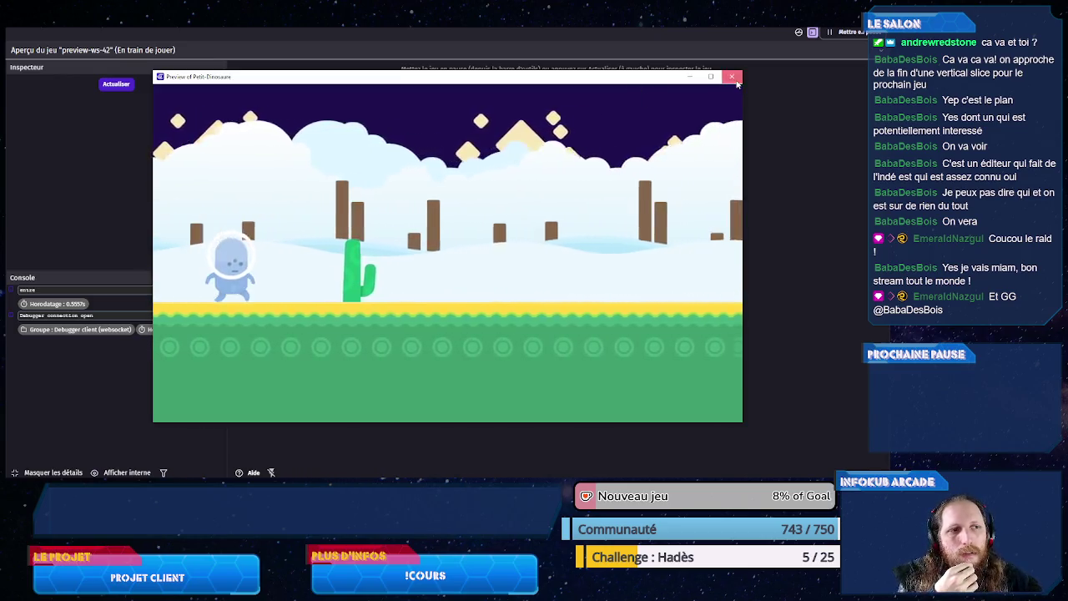
pyautogui.click(731, 76)
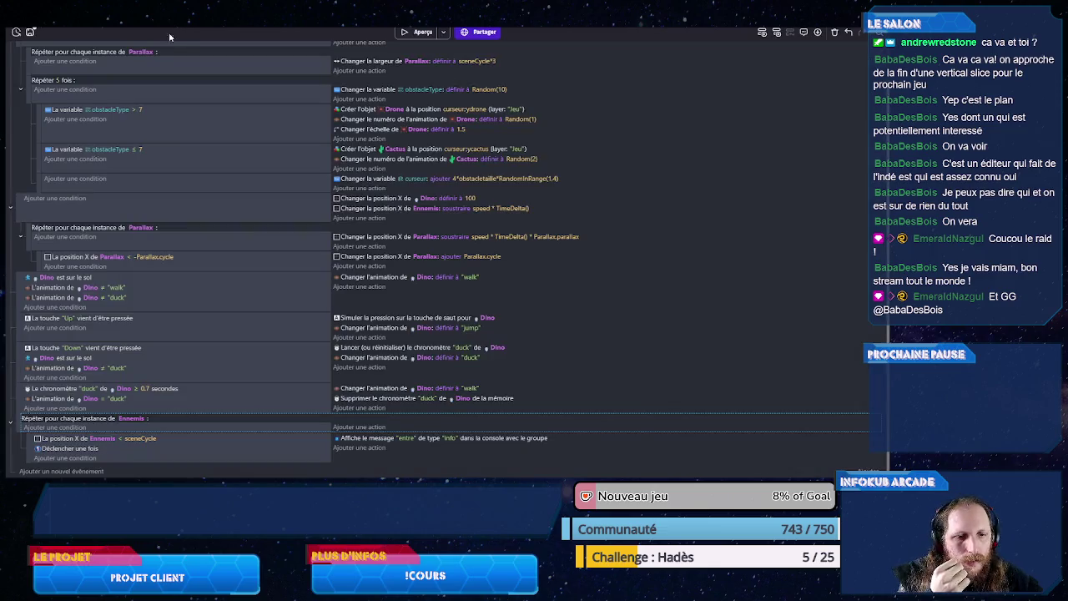
# Step: Add a Booléen variable 'visible' (false) to the Ennemis group and move the X-check event out of the loop
pyautogui.hotkey('ctrl', 'Tab')
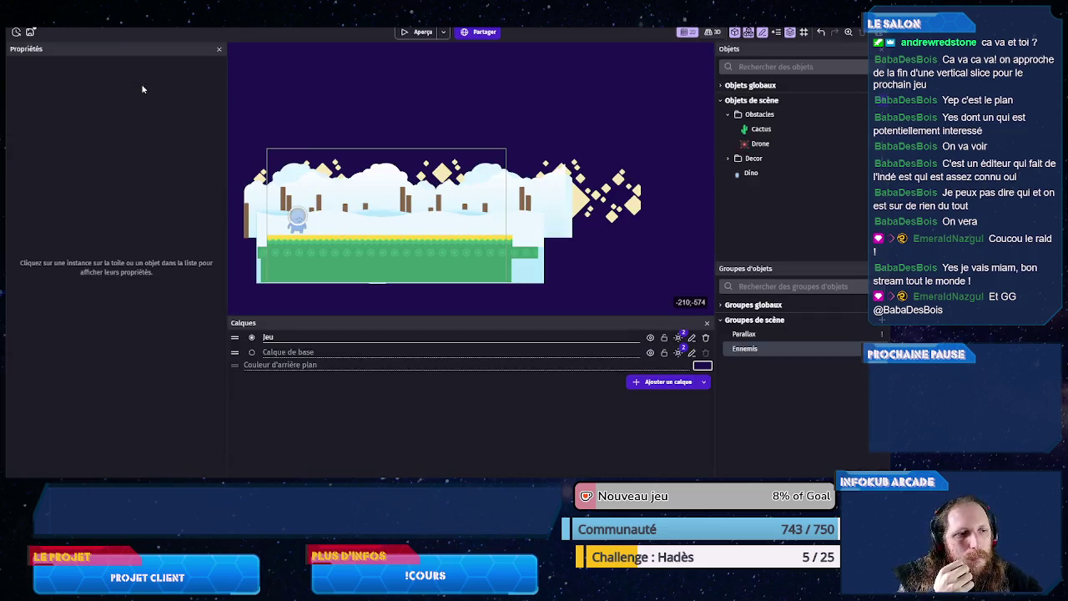
pyautogui.doubleClick(765, 350)
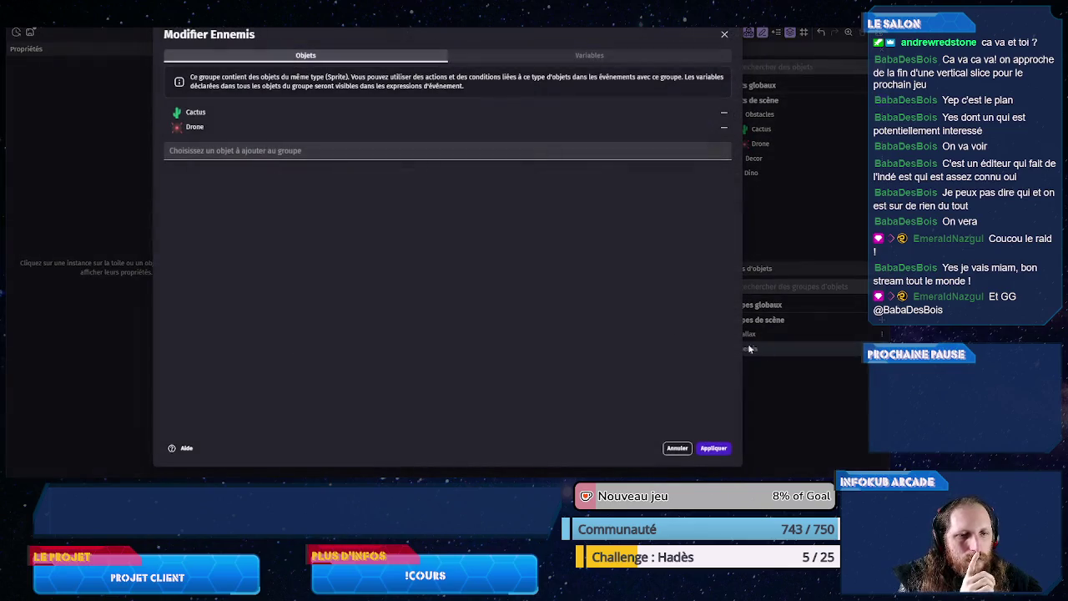
pyautogui.click(513, 57)
pyautogui.click(449, 284)
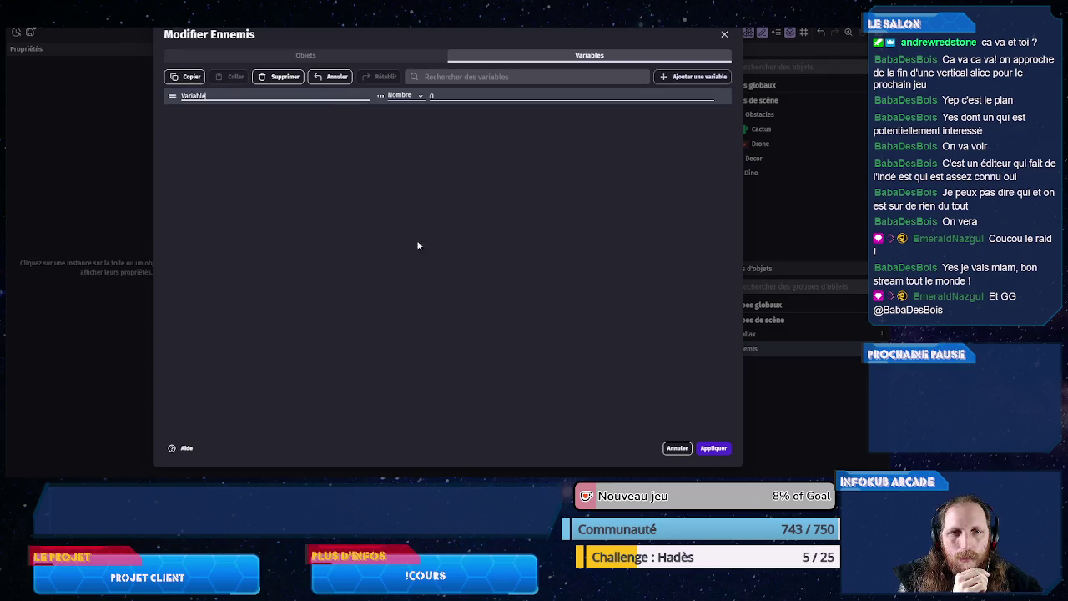
pyautogui.doubleClick(329, 99)
pyautogui.write('visi')
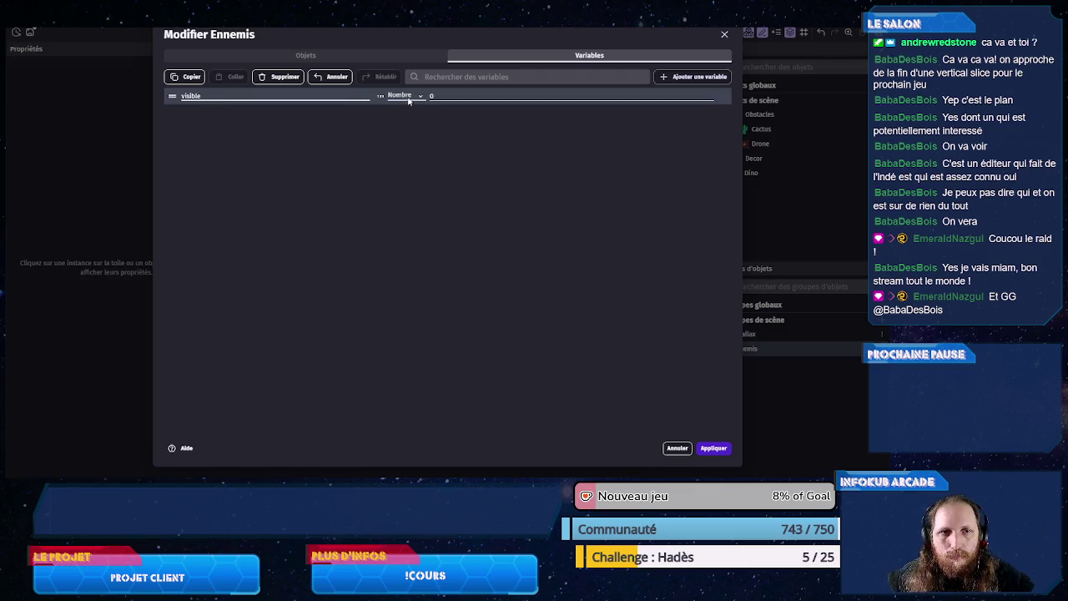
pyautogui.click(408, 99)
pyautogui.click(404, 127)
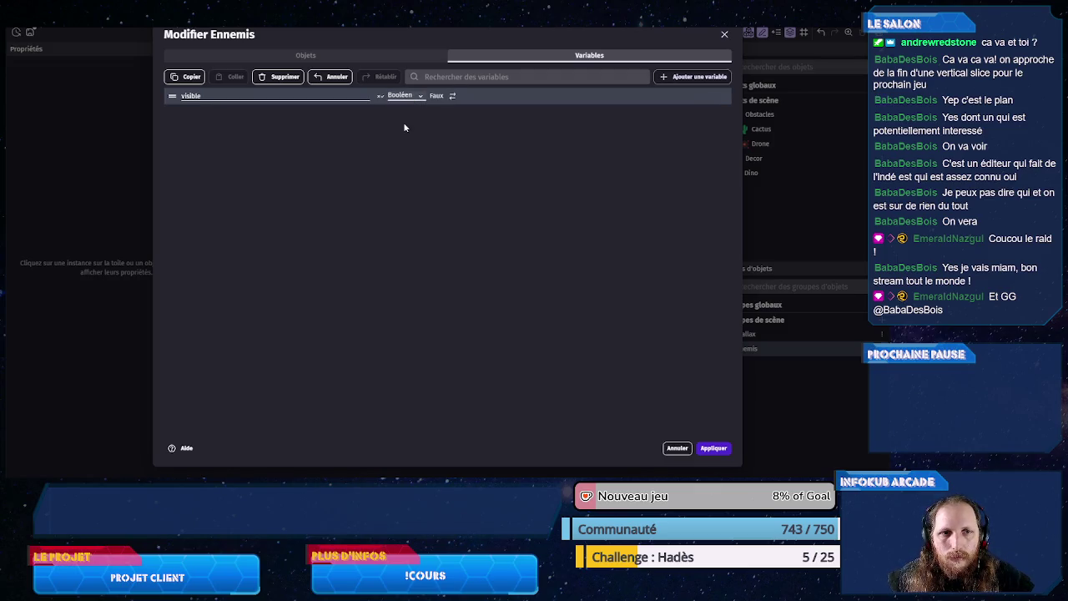
pyautogui.click(710, 448)
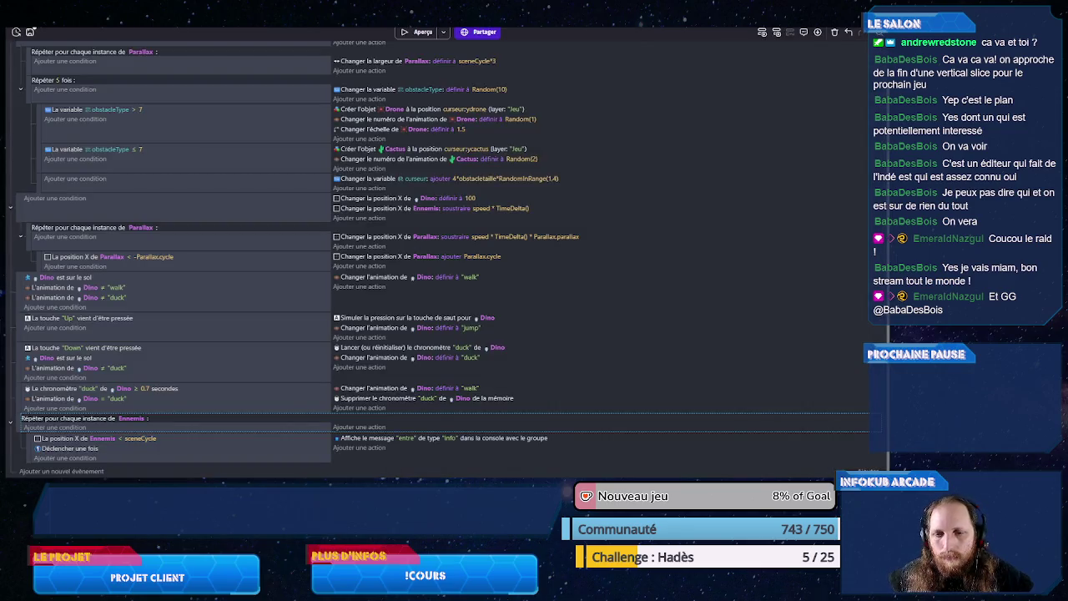
pyautogui.moveTo(27, 438); pyautogui.dragTo(23, 415)
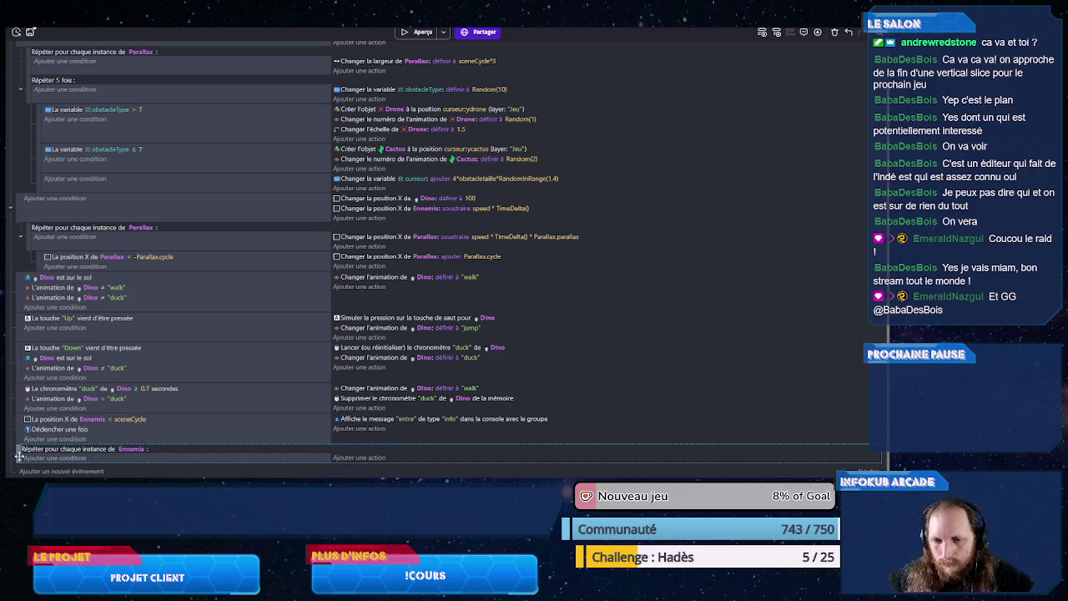
pyautogui.moveTo(18, 454); pyautogui.dragTo(18, 455)
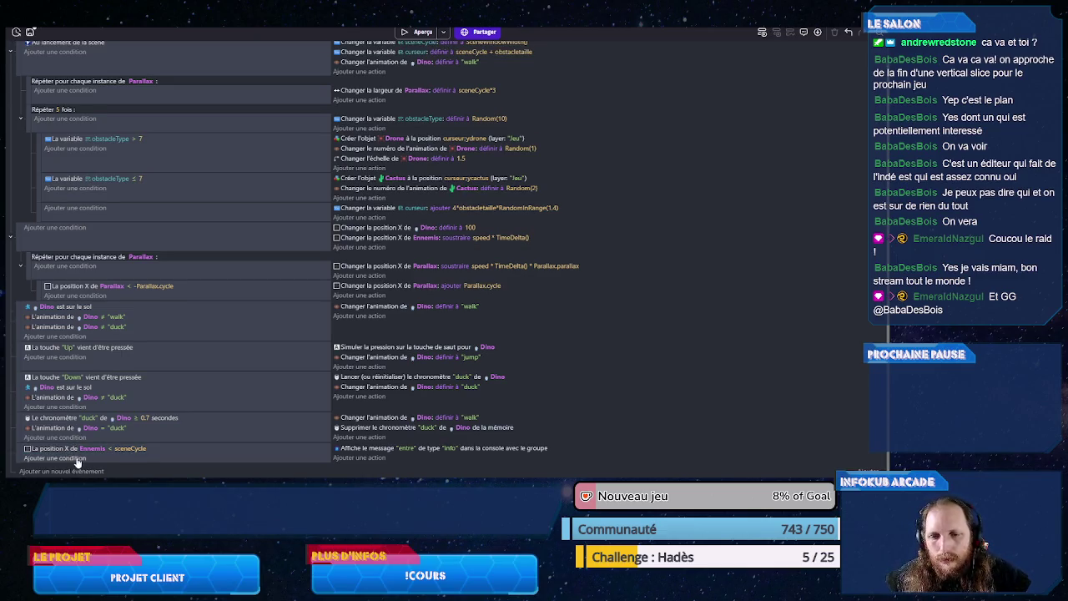
# Step: Add a condition requiring the Ennemis variable visible to be false
pyautogui.click(73, 457)
pyautogui.write('cn')
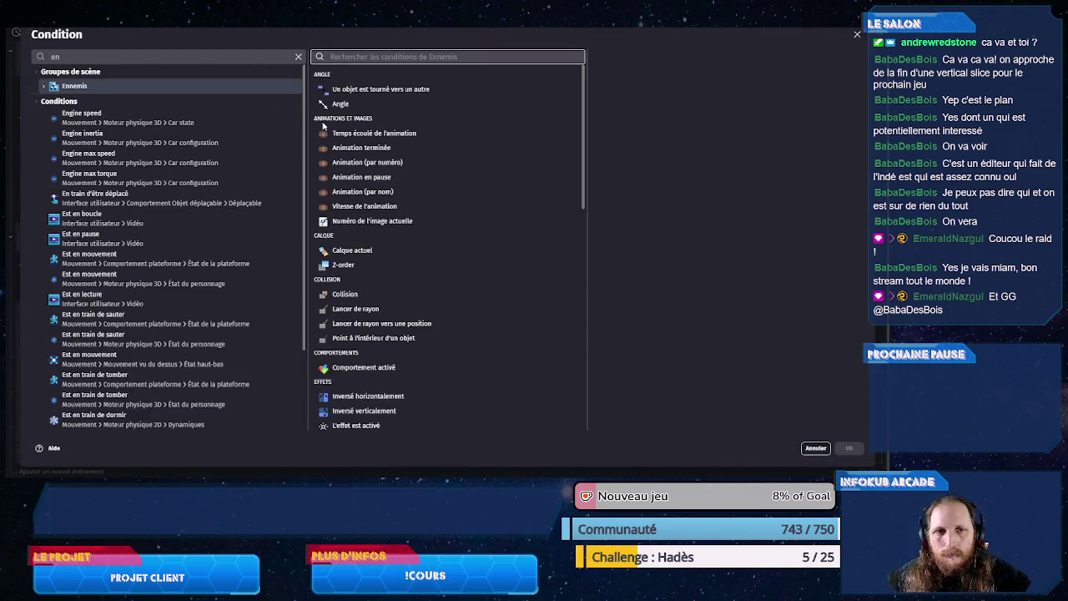
pyautogui.write('var')
pyautogui.click(395, 79)
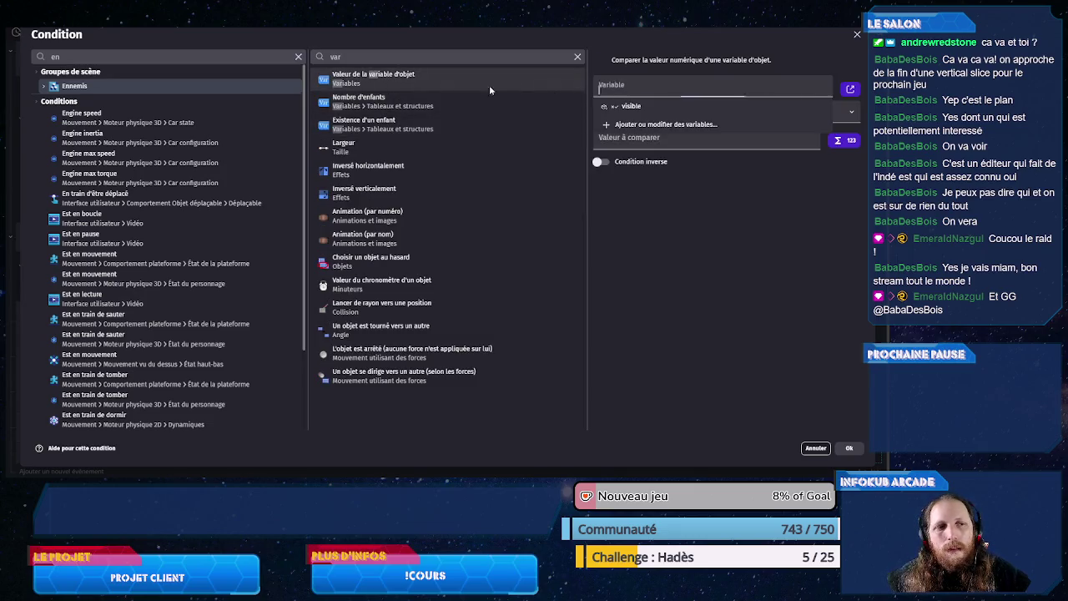
pyautogui.click(619, 105)
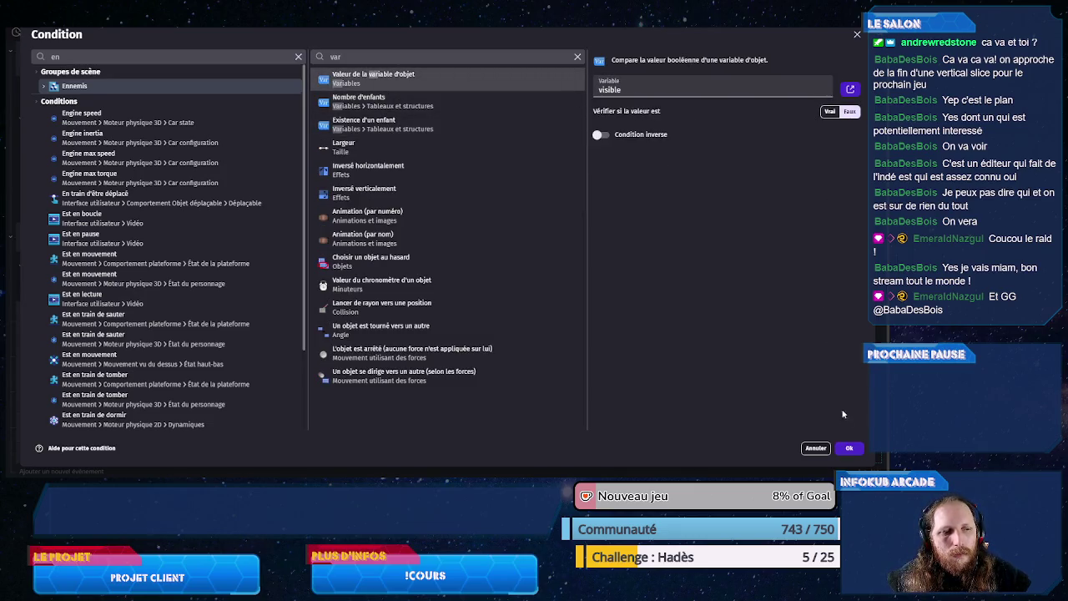
pyautogui.click(848, 448)
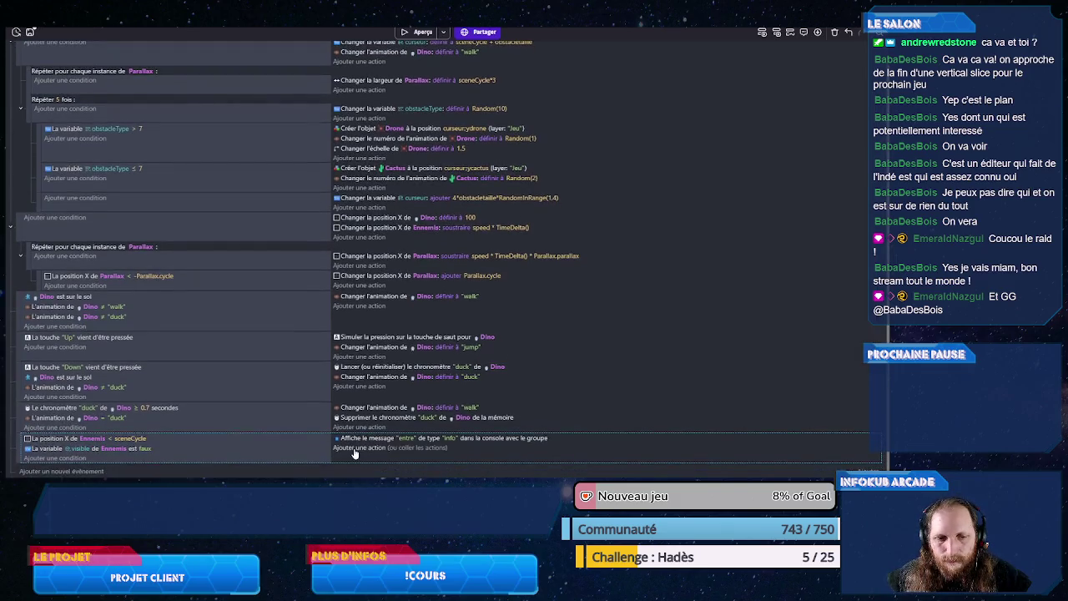
# Step: Add an action setting the Ennemis variable visible to true, then launch a preview
pyautogui.click(353, 451)
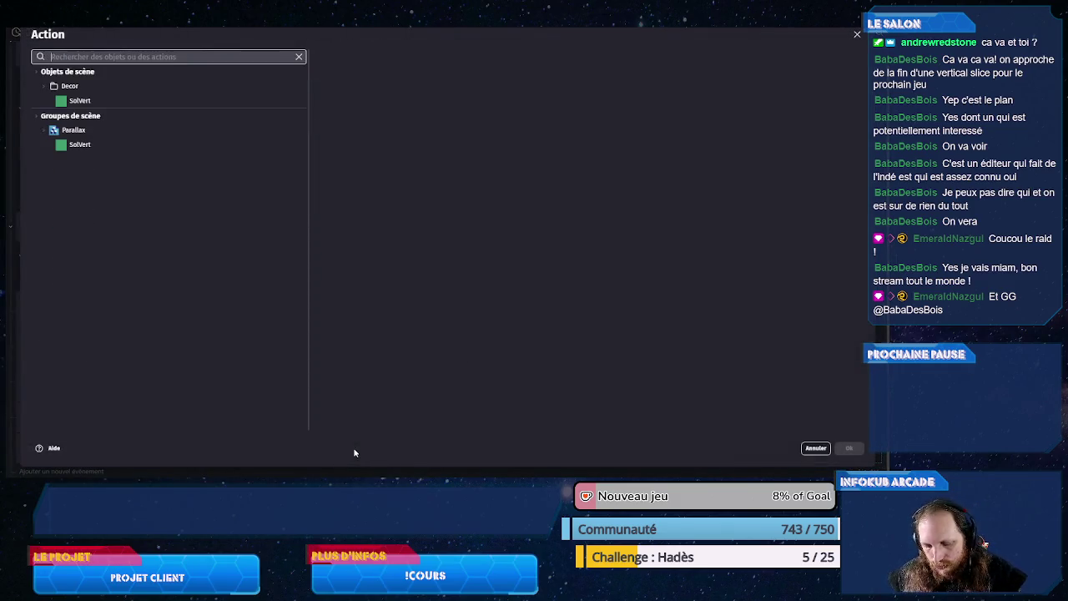
pyautogui.write('var')
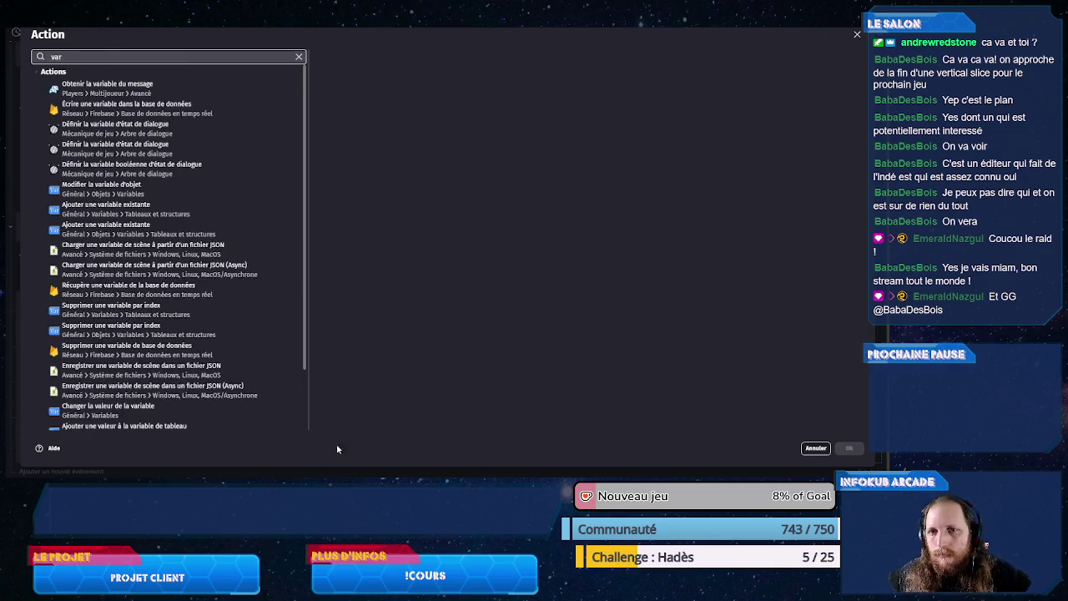
pyautogui.click(233, 189)
pyautogui.write('e')
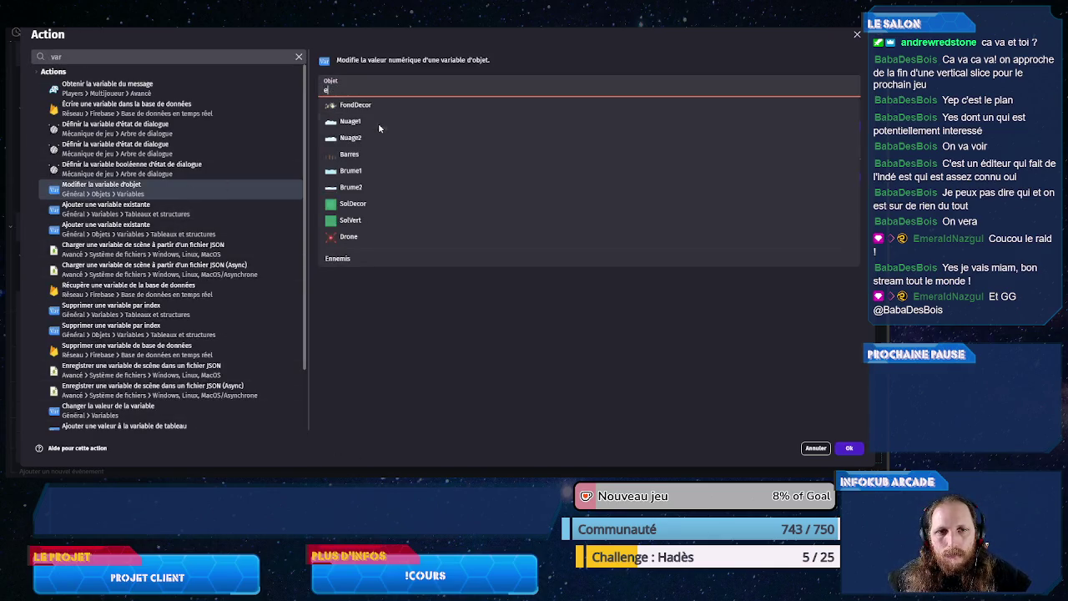
pyautogui.click(338, 259)
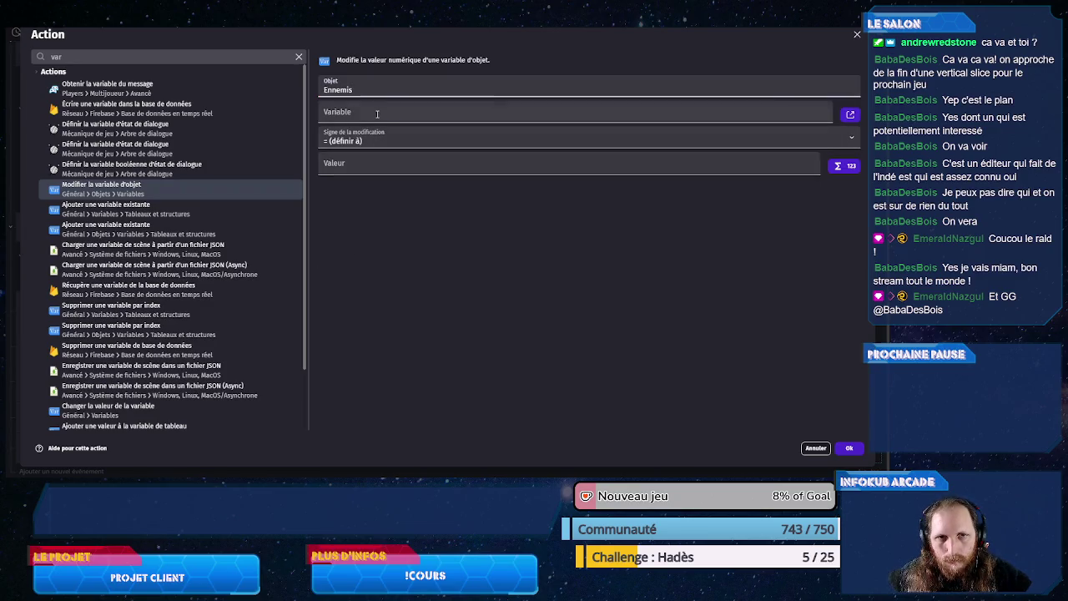
pyautogui.click(370, 118)
pyautogui.click(356, 132)
pyautogui.click(353, 190)
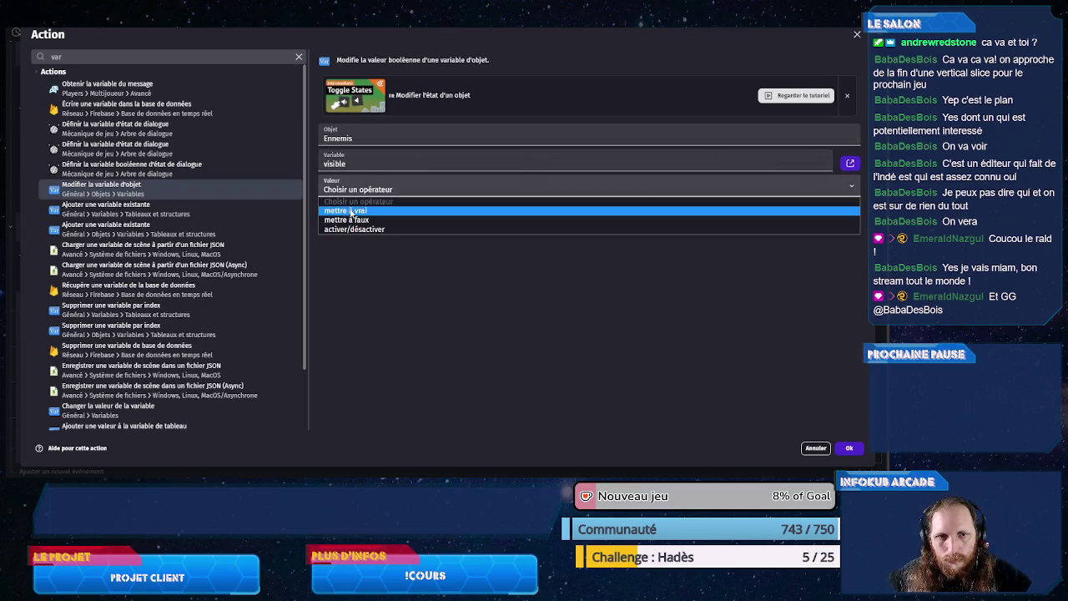
pyautogui.click(350, 219)
pyautogui.click(846, 448)
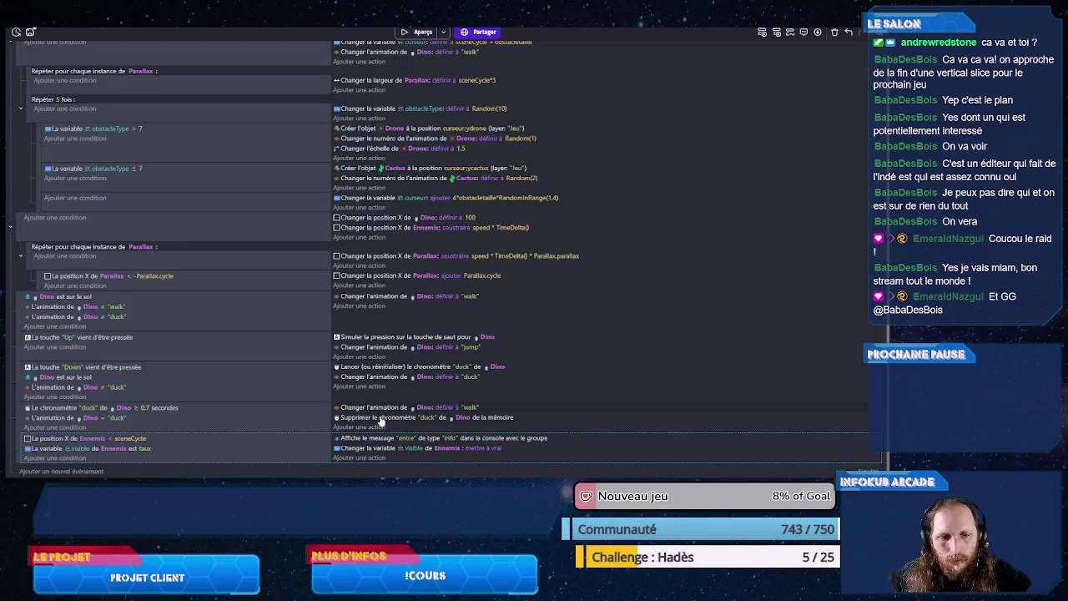
pyautogui.click(443, 31)
pyautogui.click(484, 59)
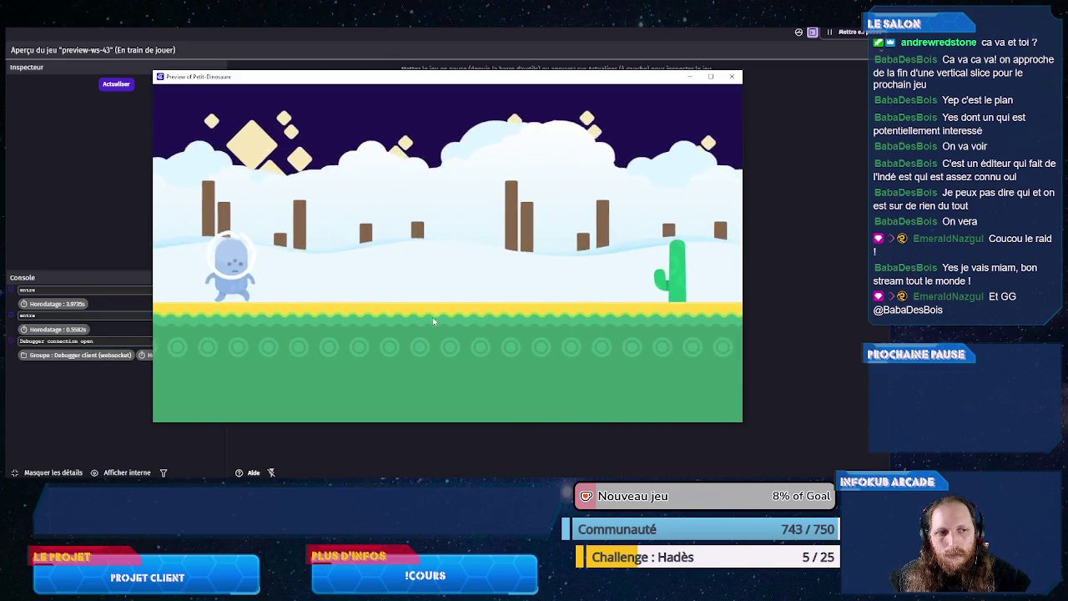
pyautogui.press('space')
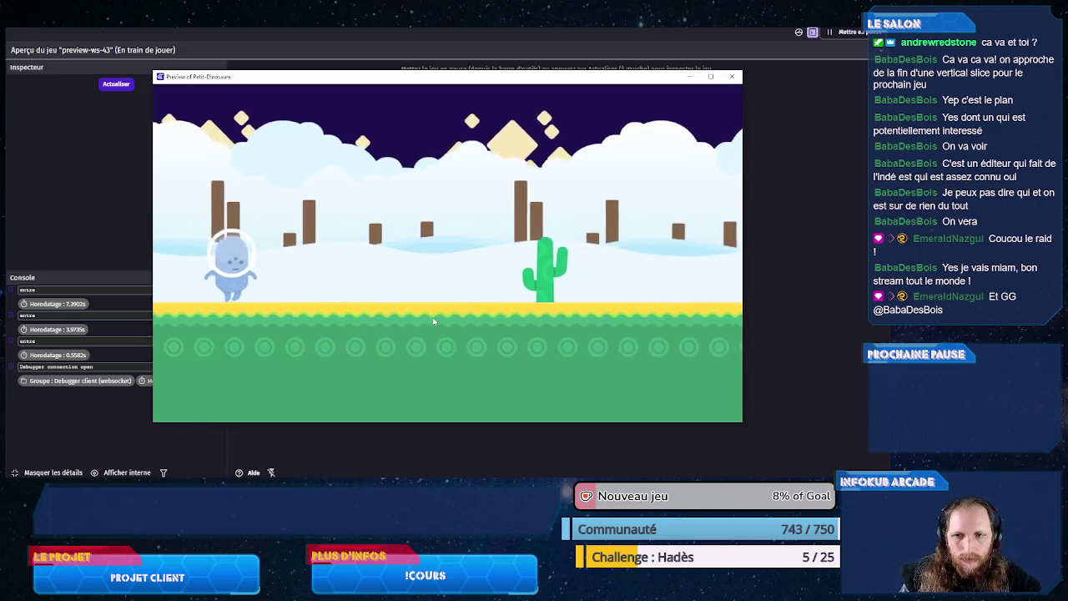
pyautogui.press('space')
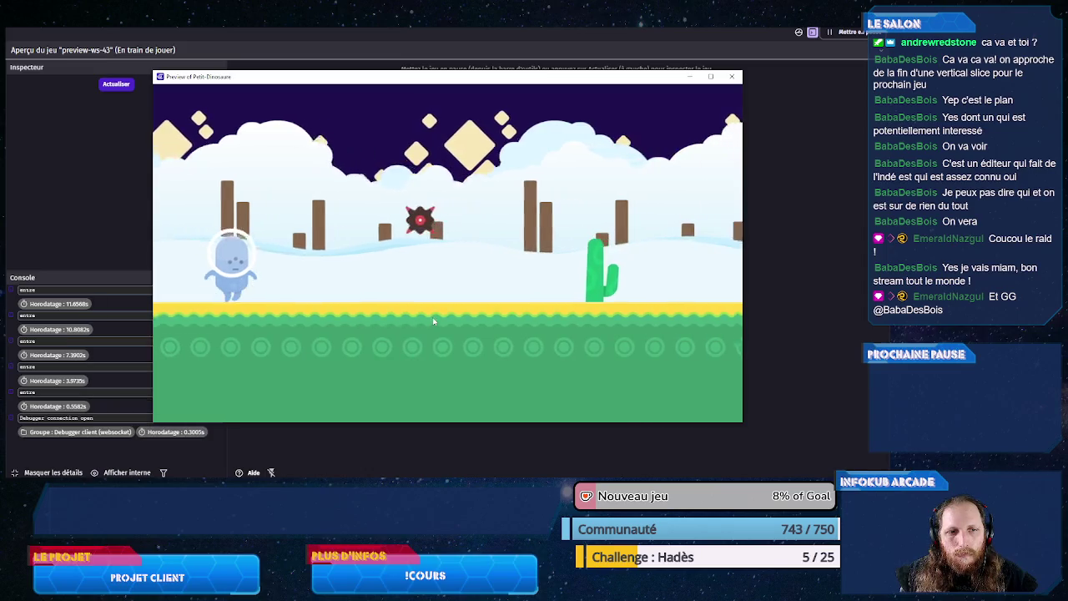
pyautogui.press('space')
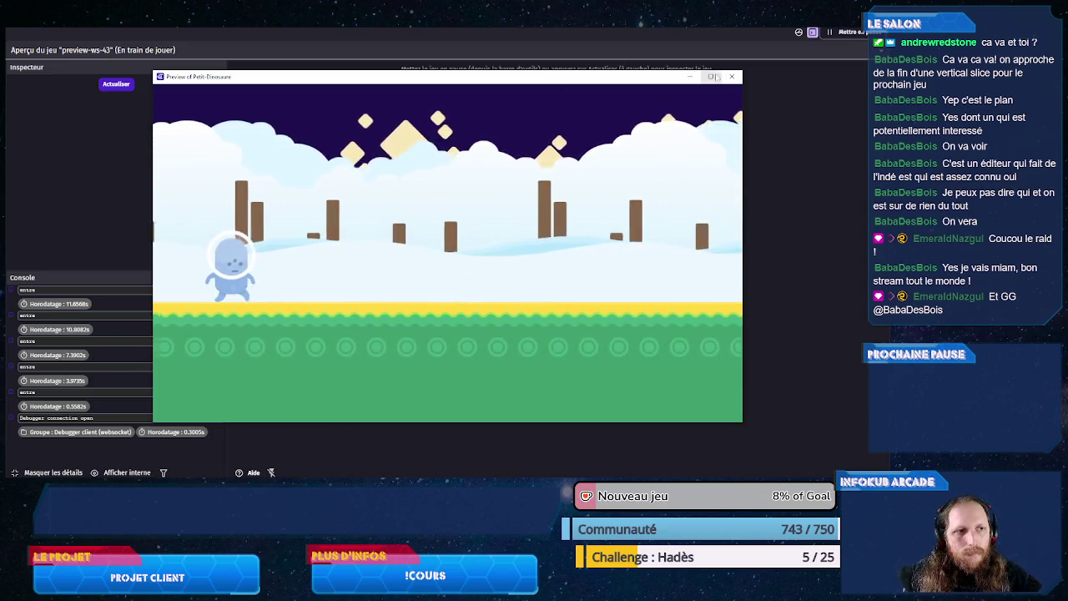
pyautogui.hotkey('alt', 'F4')
pyautogui.hotkey('ctrl', 'w')
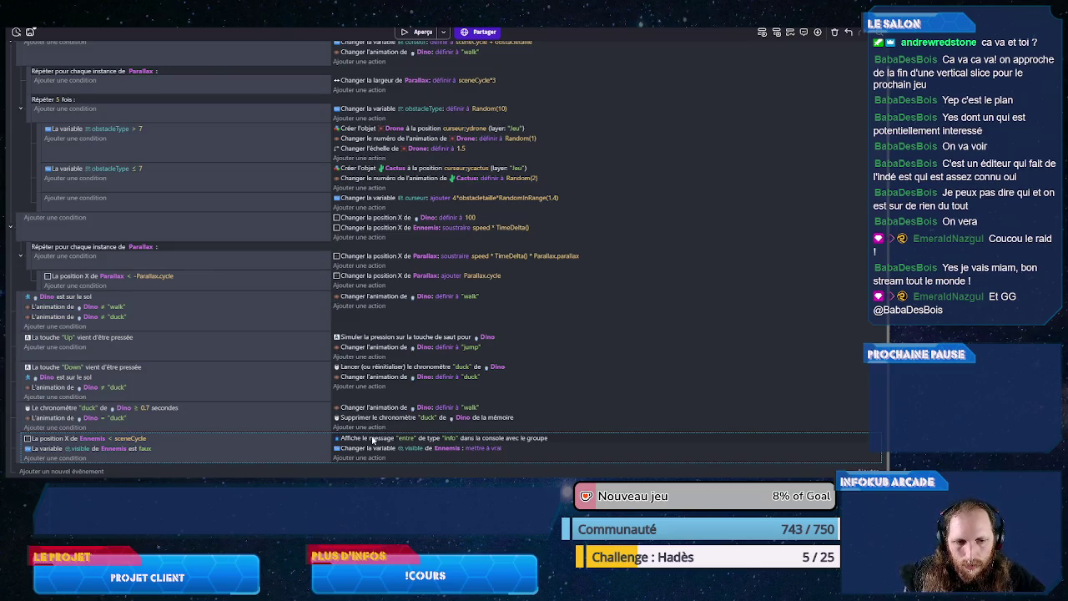
# Step: Replace the console message action with one subtracting 1 from the scene variable enneminb
pyautogui.click(373, 439)
pyautogui.press('Delete')
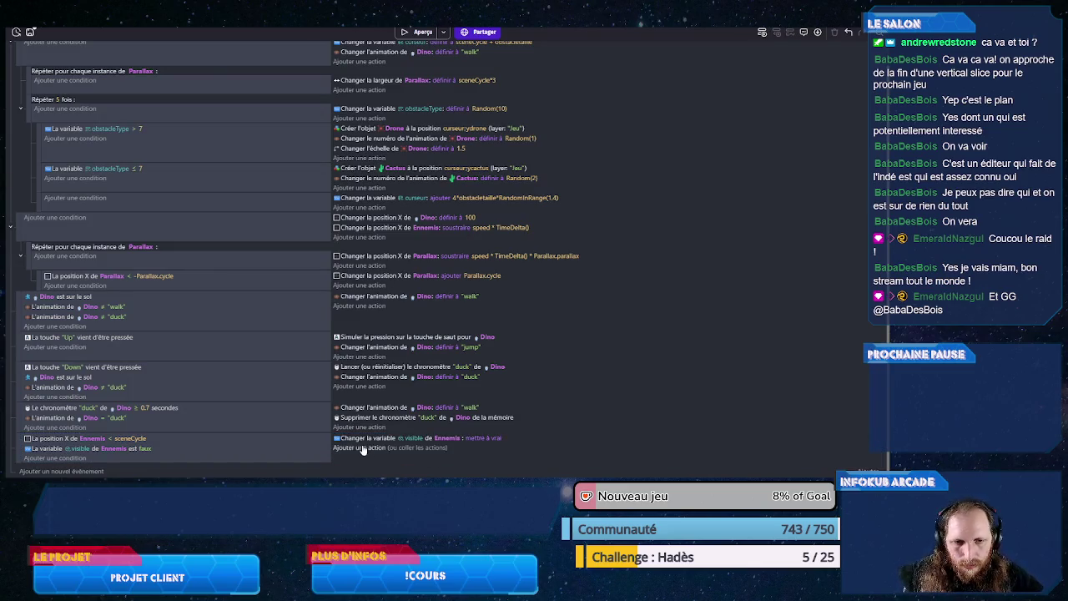
pyautogui.click(362, 448)
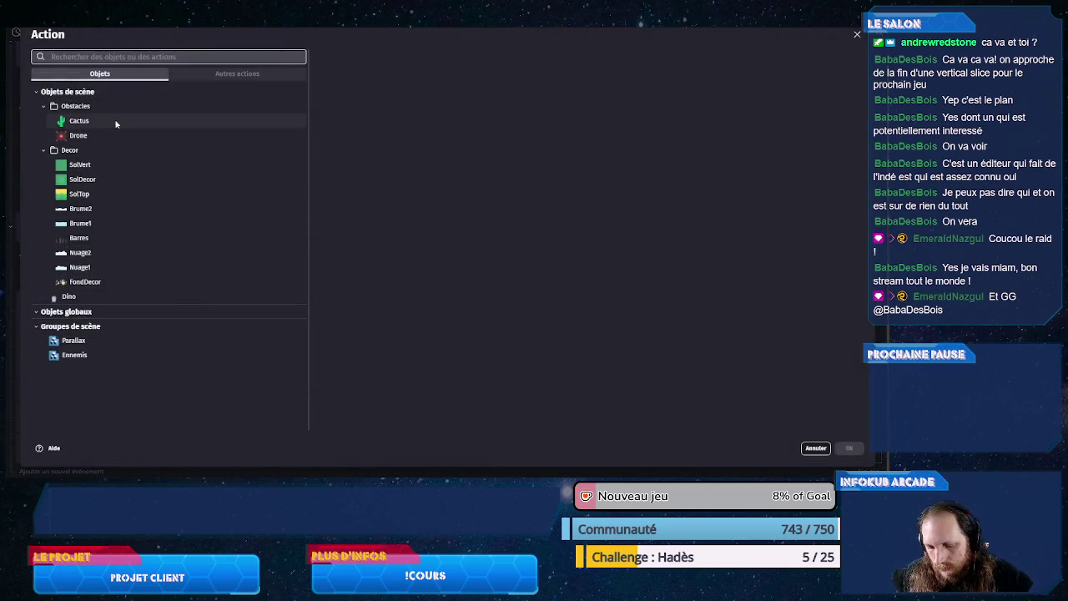
pyautogui.write('ch')
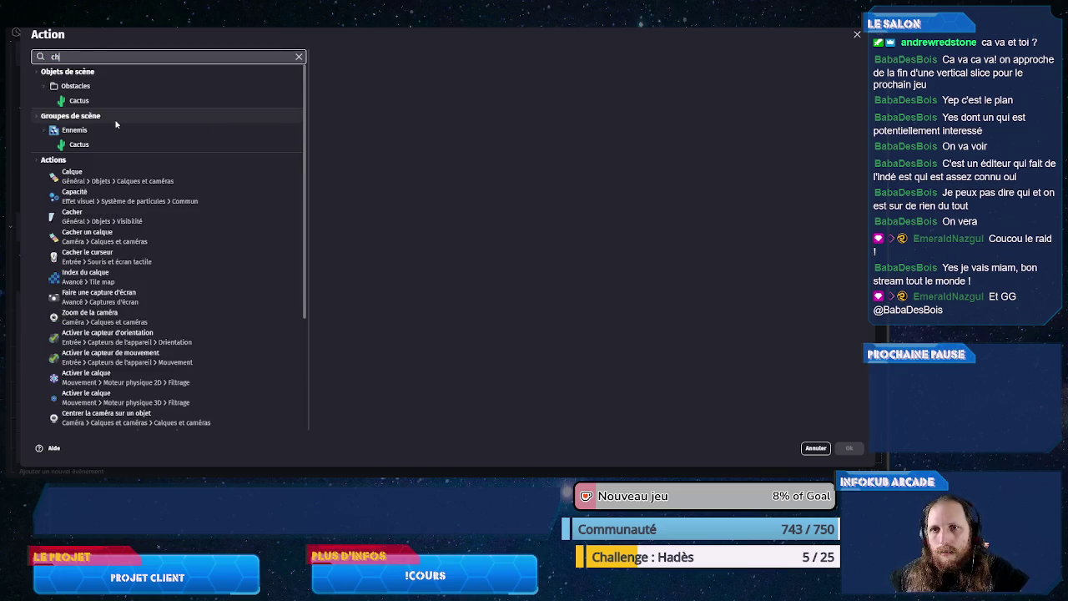
pyautogui.write('anger')
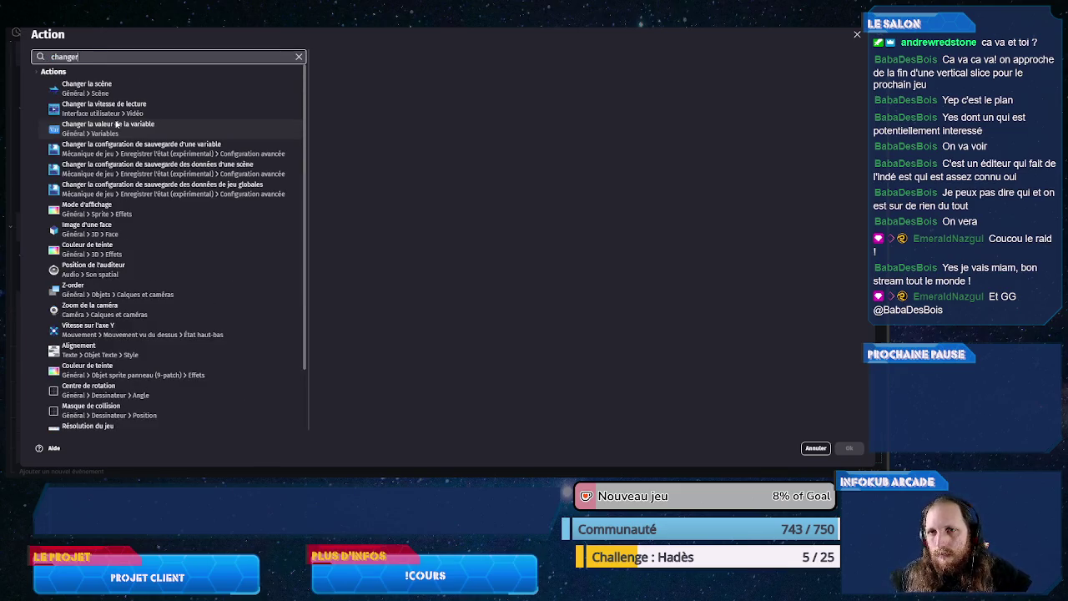
pyautogui.click(116, 125)
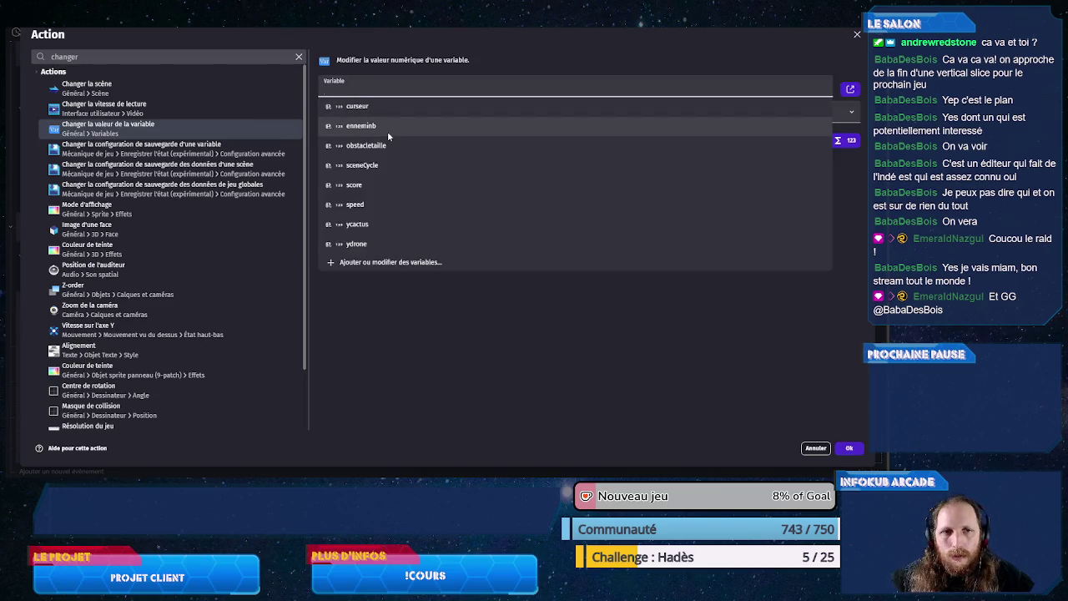
pyautogui.click(387, 131)
pyautogui.click(377, 117)
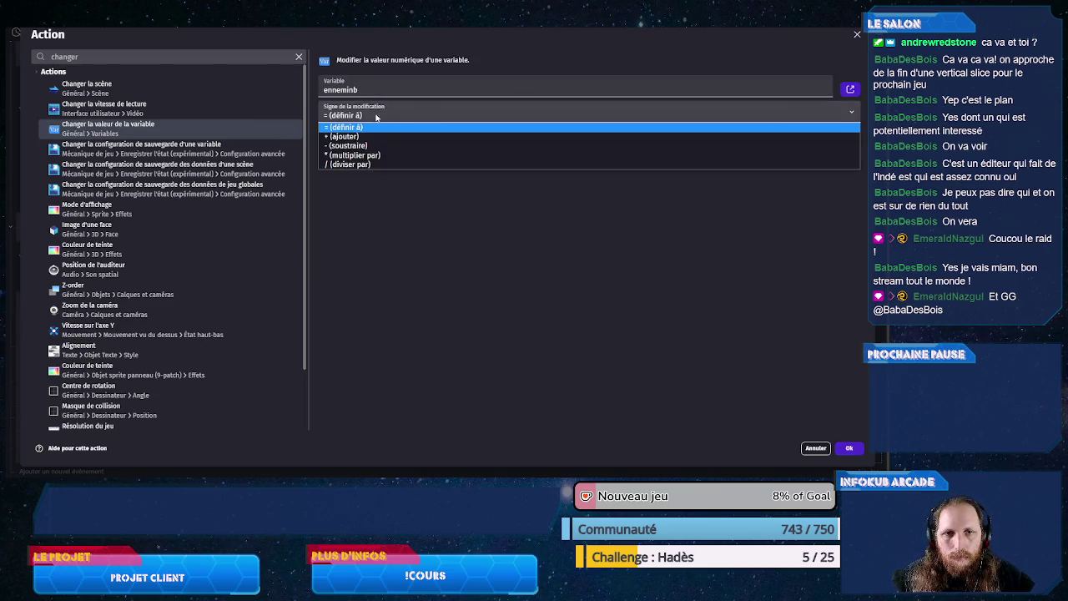
pyautogui.click(376, 145)
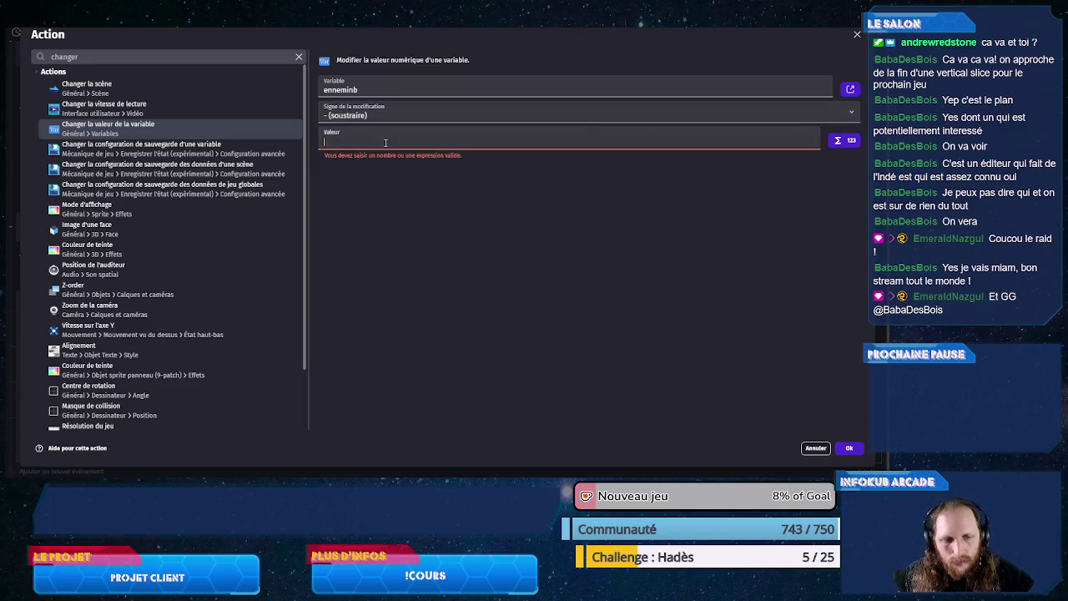
pyautogui.write('1')
pyautogui.click(858, 455)
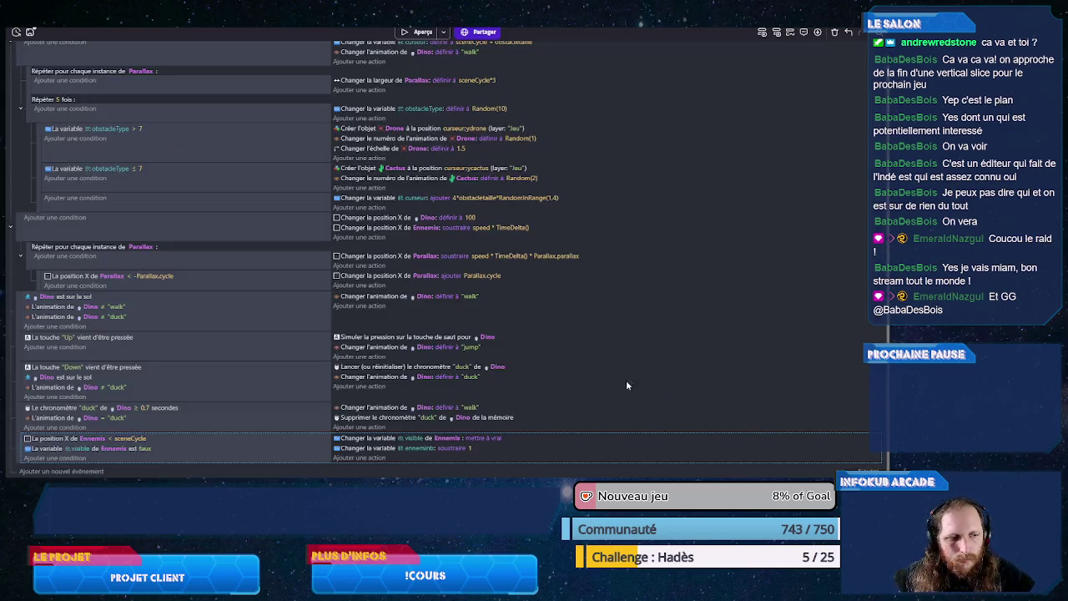
# Step: Add a sub-event to the respawn event with the condition scene variable enneminb = 0
pyautogui.rightClick(217, 462)
pyautogui.moveTo(284, 427)
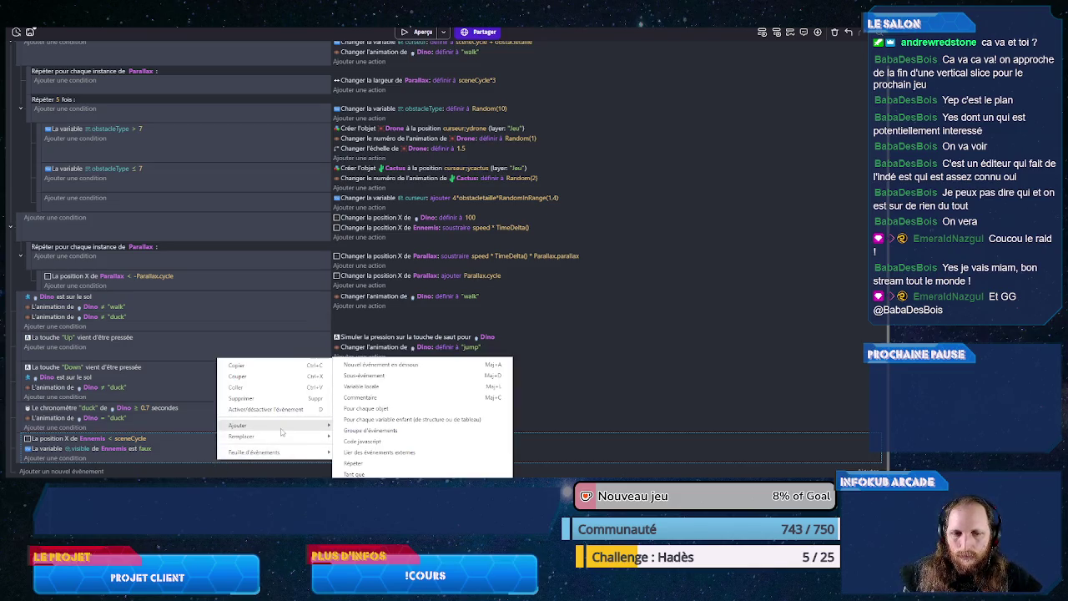
pyautogui.click(361, 387)
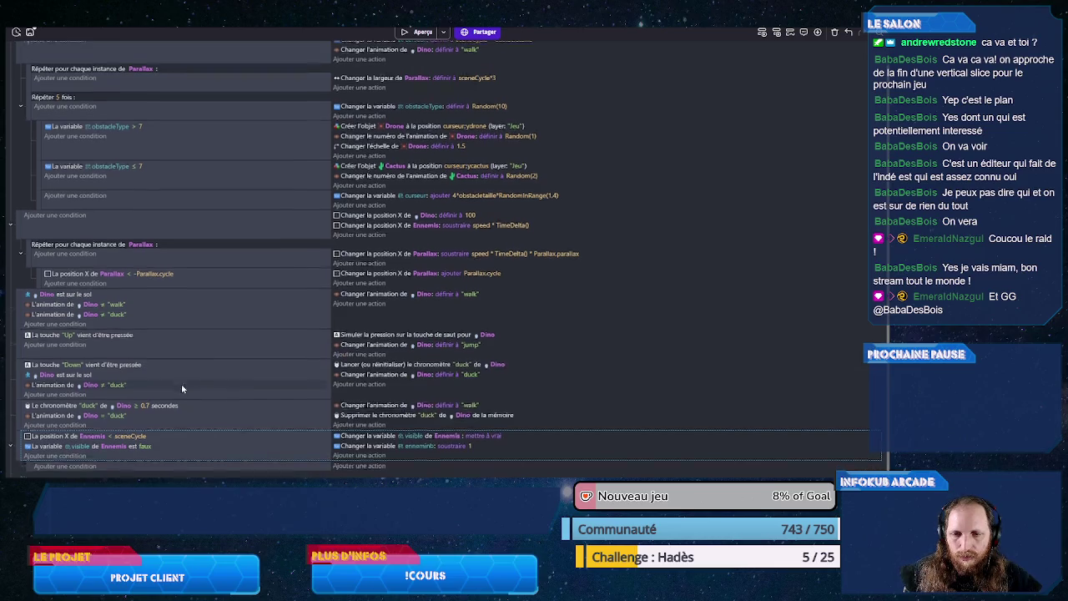
pyautogui.click(73, 458)
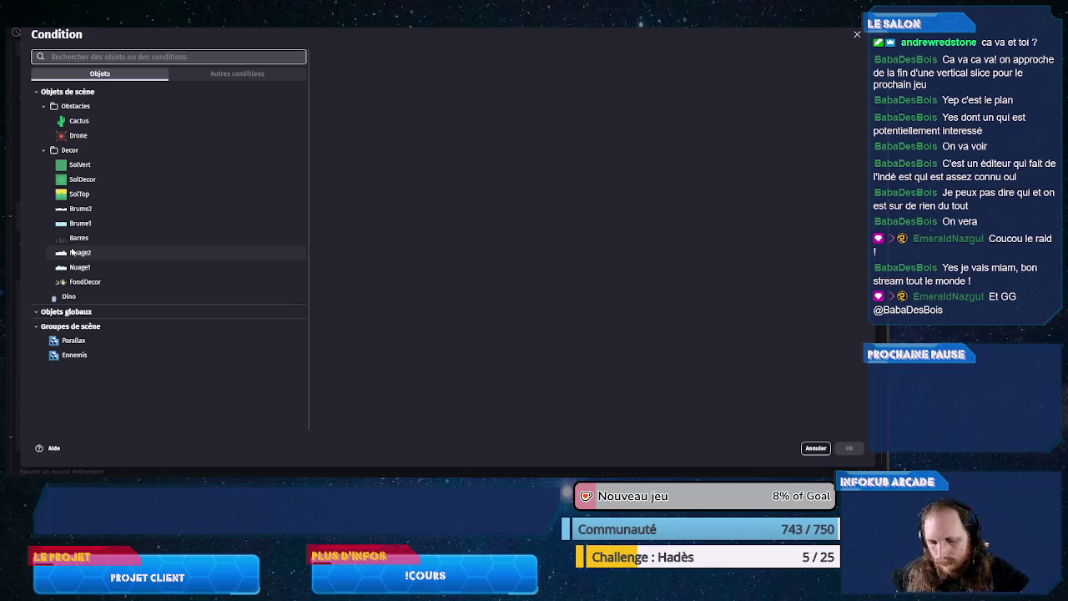
pyautogui.write('var')
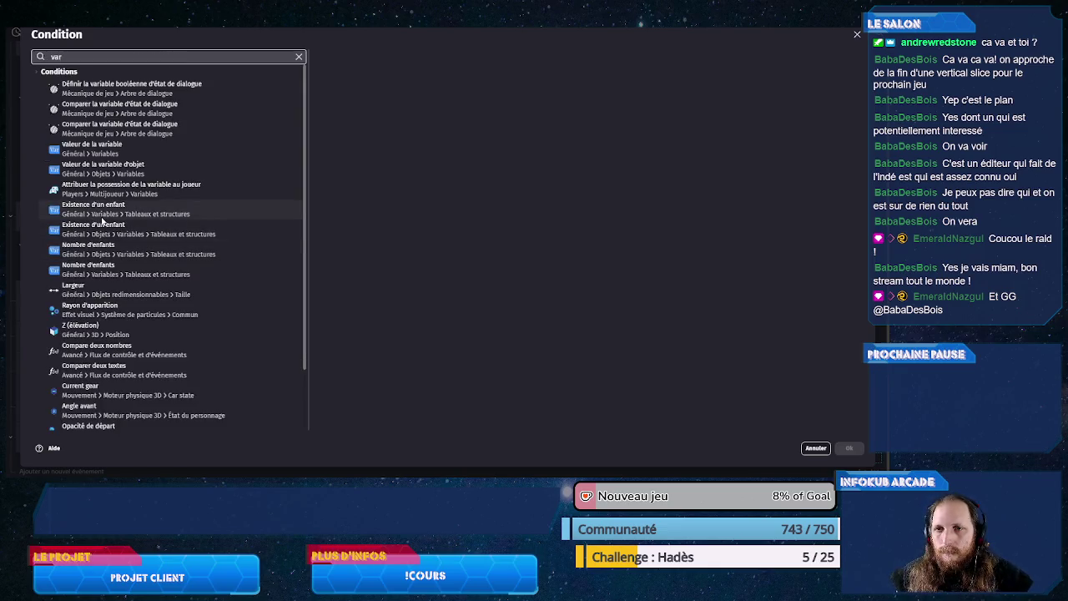
pyautogui.click(110, 151)
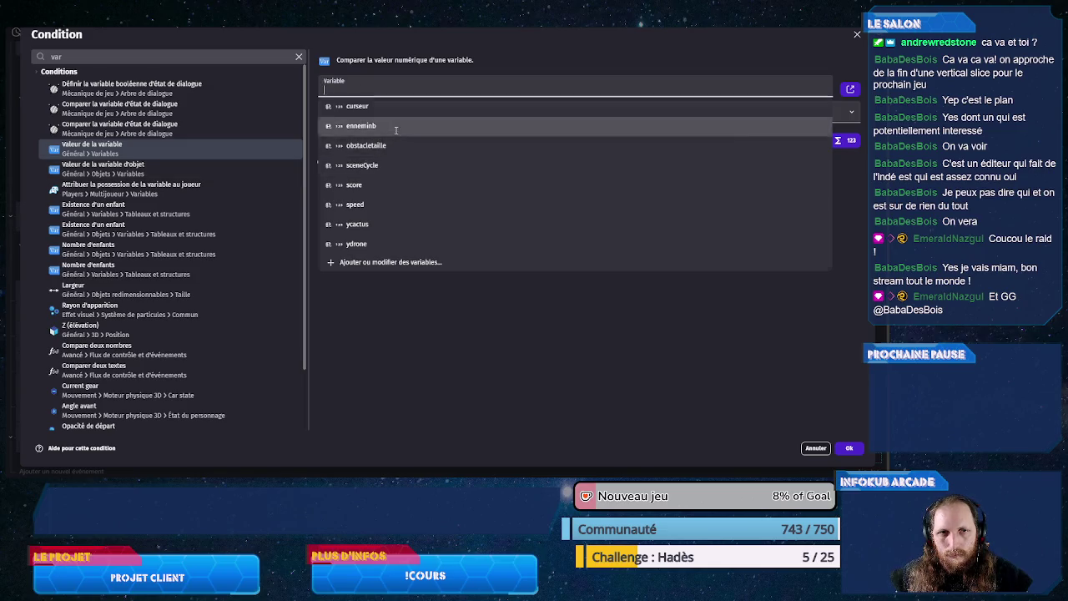
pyautogui.click(361, 126)
pyautogui.write('0')
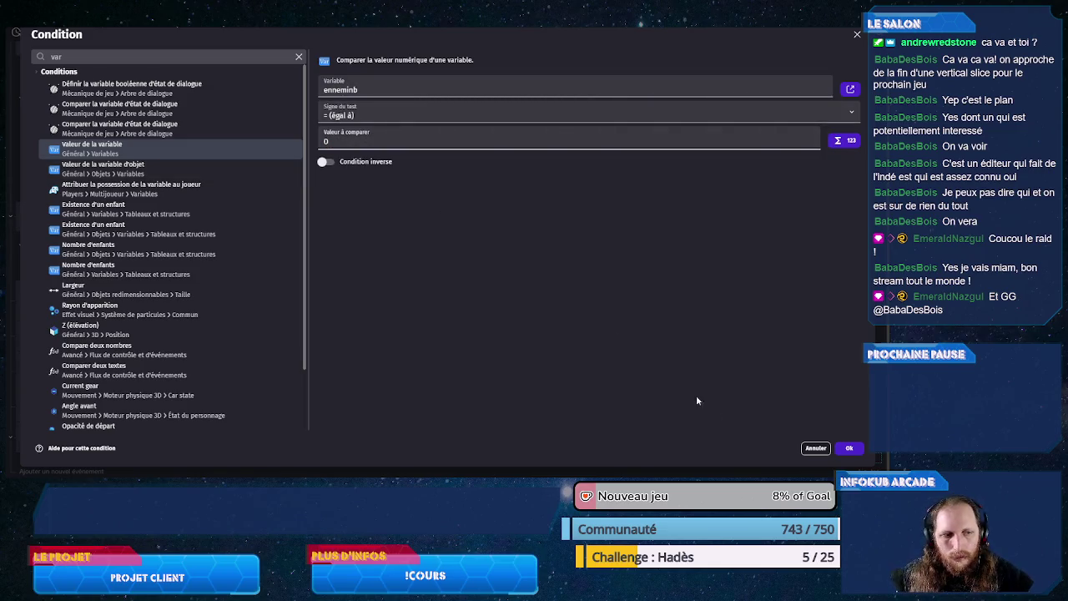
pyautogui.click(849, 448)
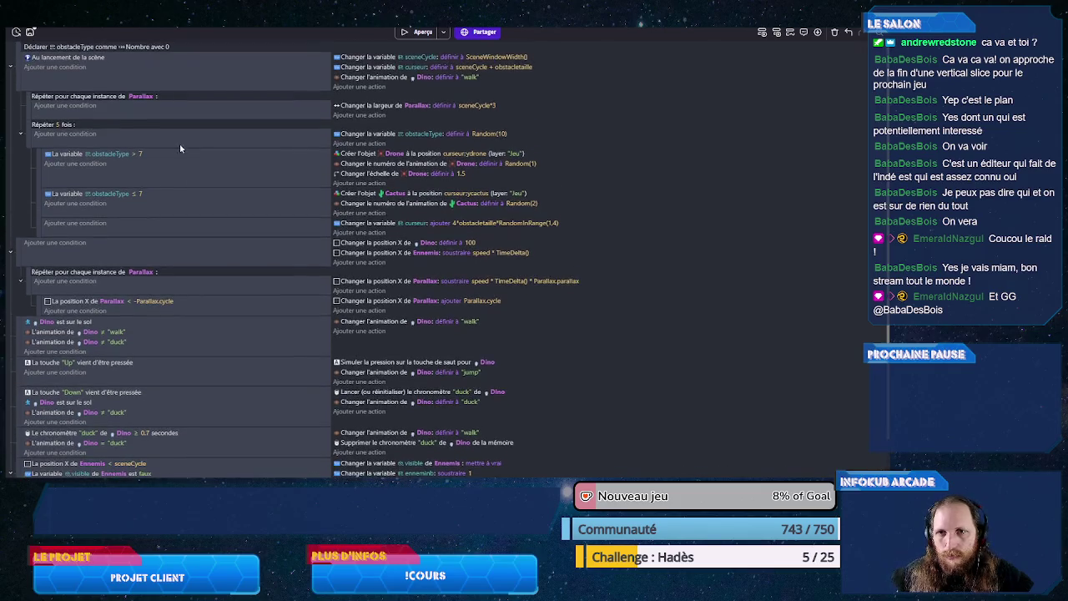
# Step: Move the 'Répéter 5 fois' obstacle-spawning loop into the enneminb = 0 sub-event
pyautogui.scroll(-1, 71, 159)
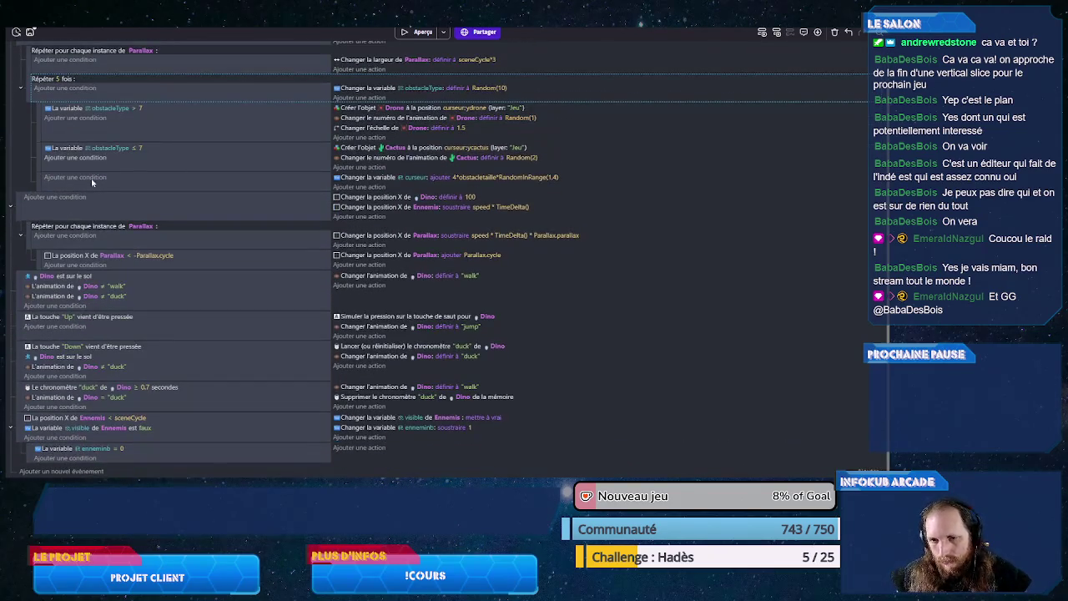
pyautogui.moveTo(178, 468); pyautogui.dragTo(161, 407)
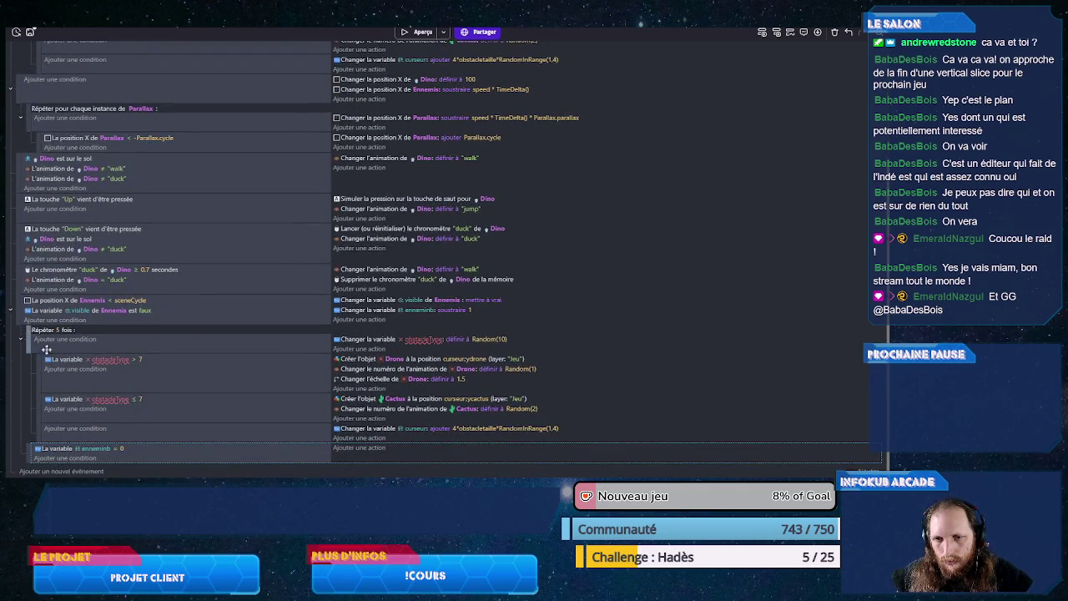
pyautogui.moveTo(43, 347); pyautogui.dragTo(118, 458)
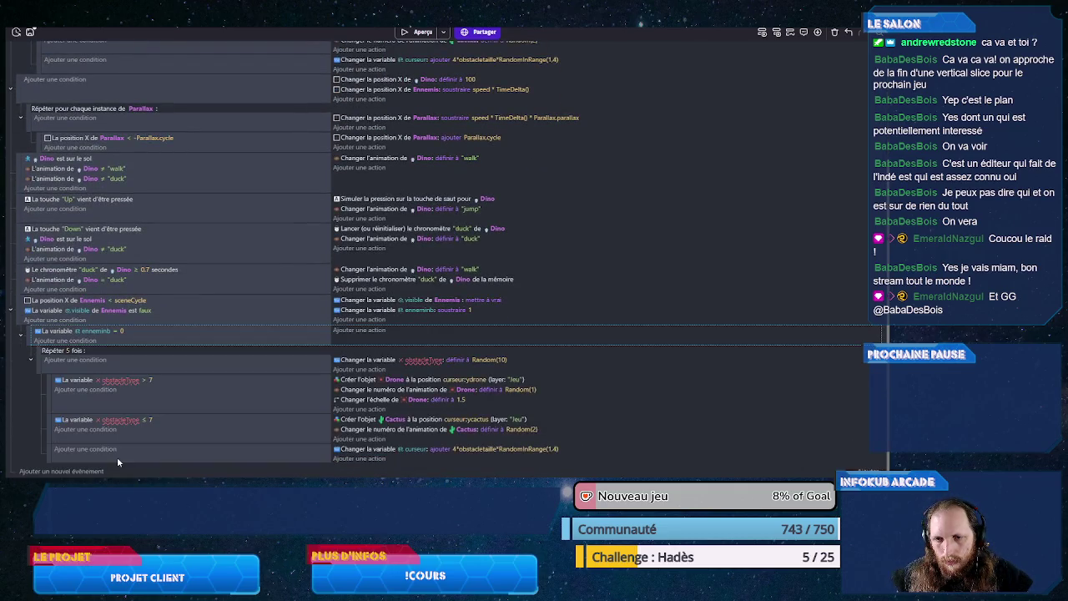
# Step: Declare a local number variable named objectType on the enneminb = 0 sub-event
pyautogui.rightClick(117, 343)
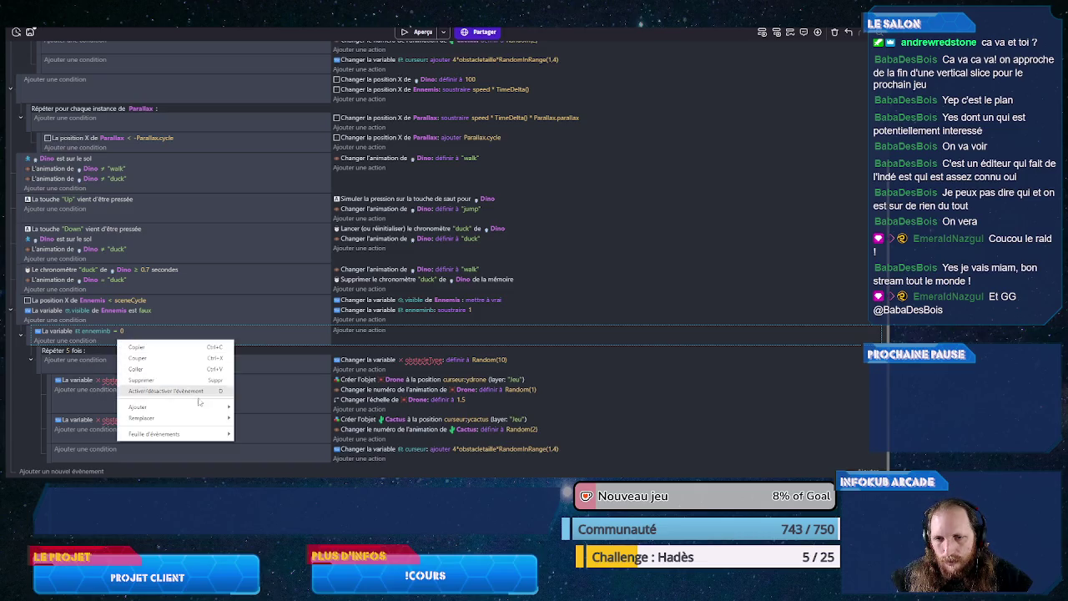
pyautogui.moveTo(206, 408)
pyautogui.click(269, 386)
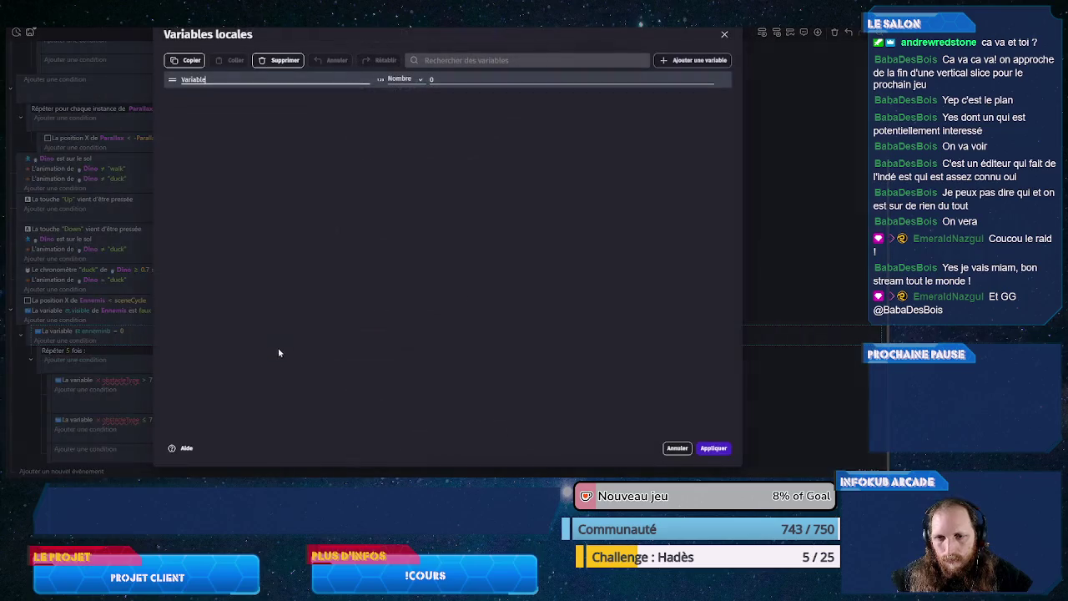
pyautogui.doubleClick(236, 78)
pyautogui.write('objectType')
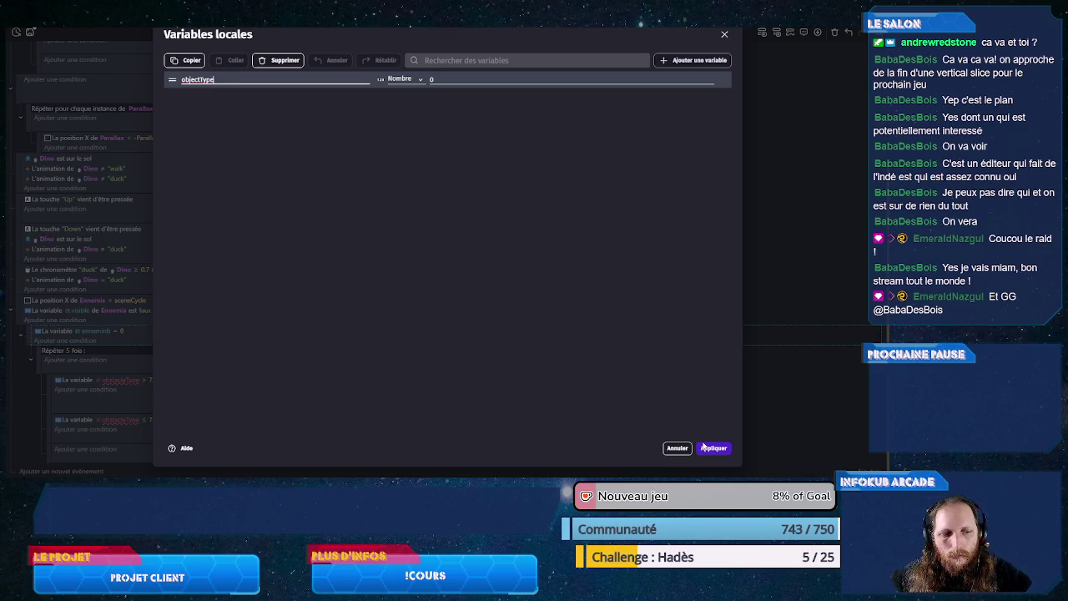
pyautogui.click(713, 448)
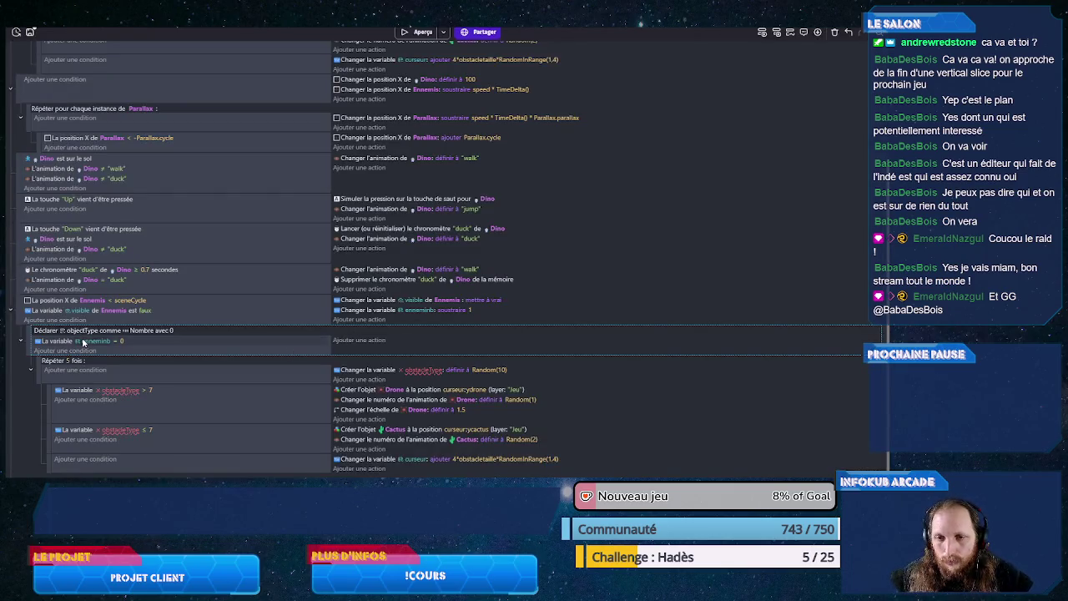
# Step: Rename the local variable objectType to obstacleType in Variables locales
pyautogui.click(96, 340)
pyautogui.press('Return')
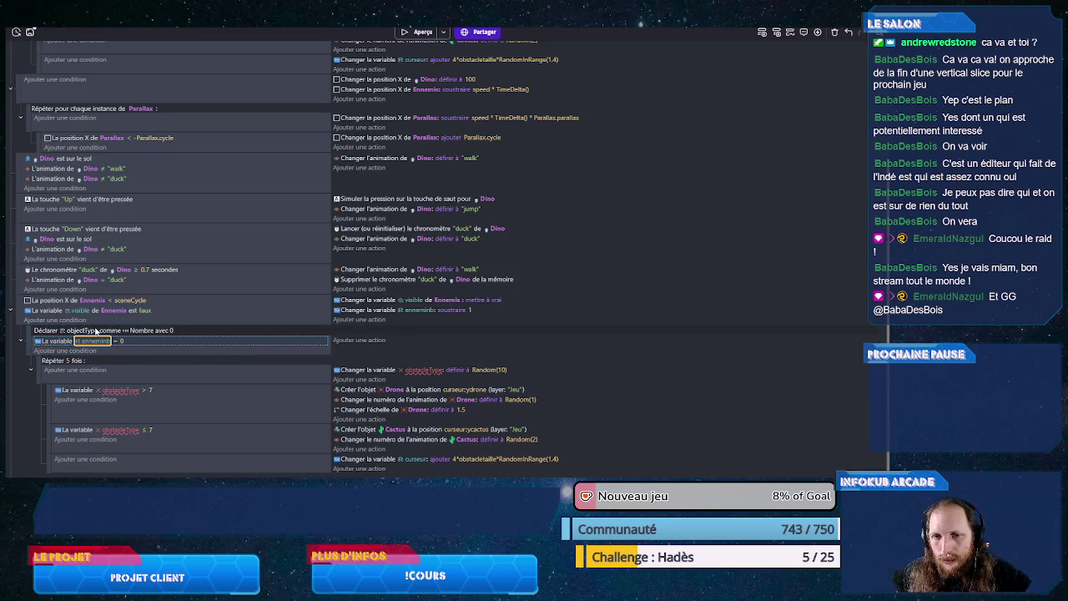
pyautogui.click(96, 331)
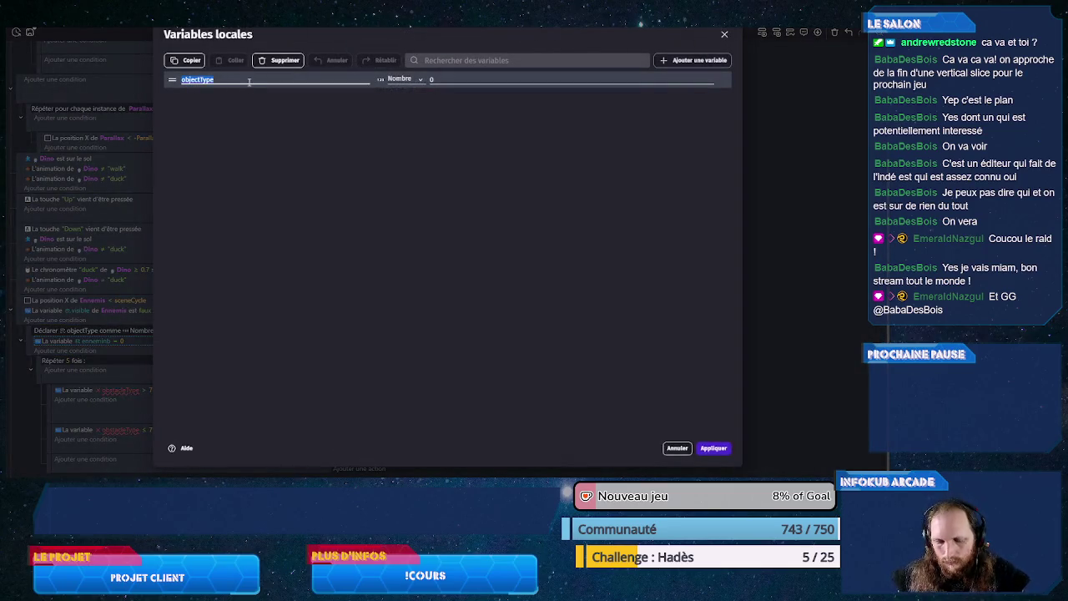
pyautogui.write('o')
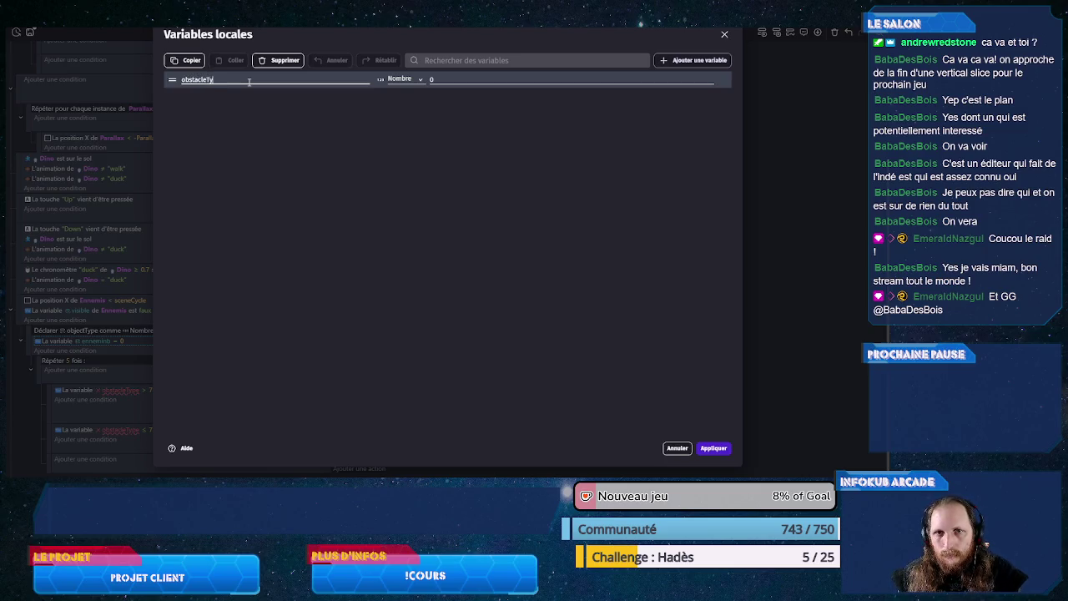
pyautogui.click(715, 450)
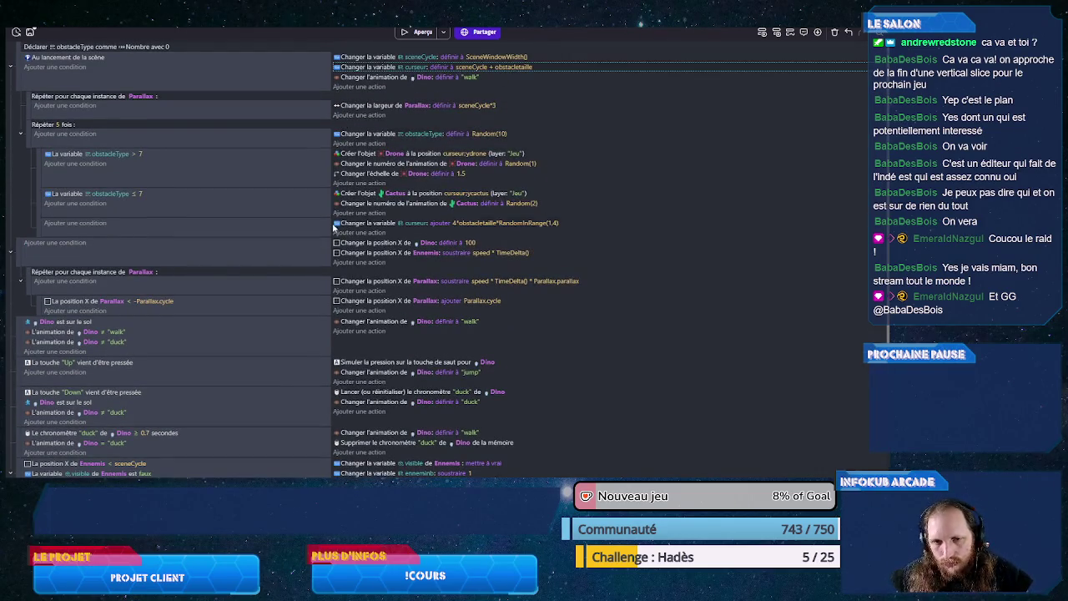
# Step: Paste the action setting curseur to sceneCycle + obstacletaille into the wave event and save the project
pyautogui.scroll(-3, 338, 300)
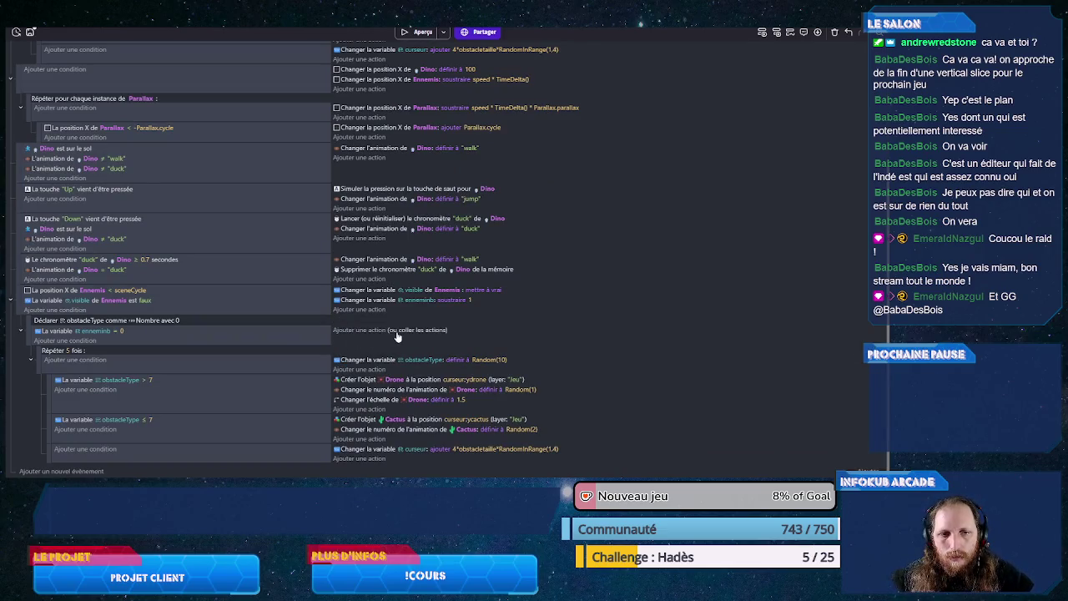
pyautogui.click(426, 331)
pyautogui.hotkey('ctrl', 's')
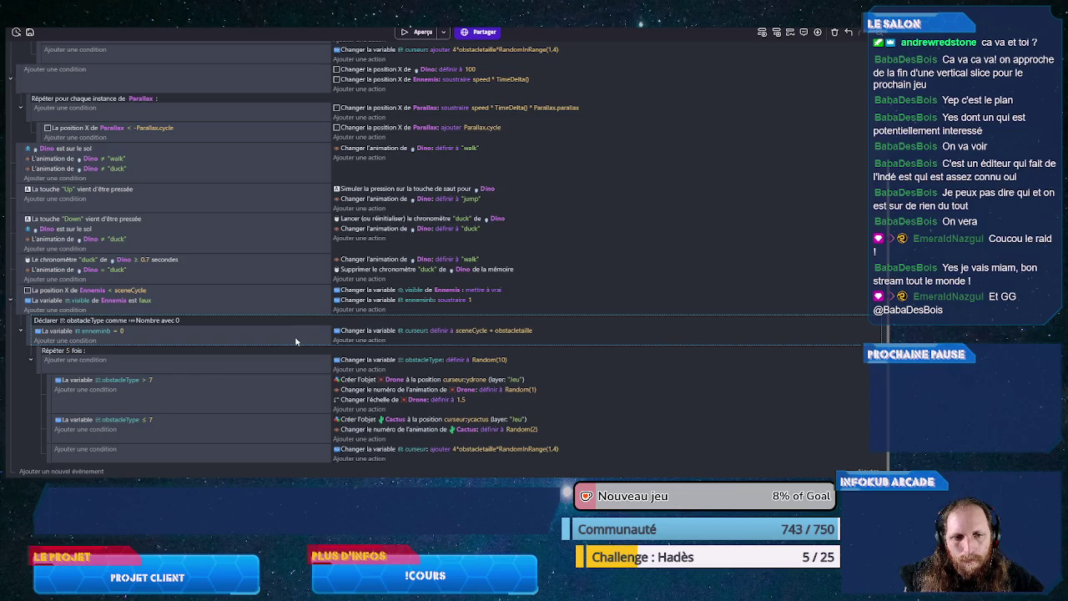
# Step: Playtest the game, jumping the dino over five cacti, then close the preview
pyautogui.click(422, 32)
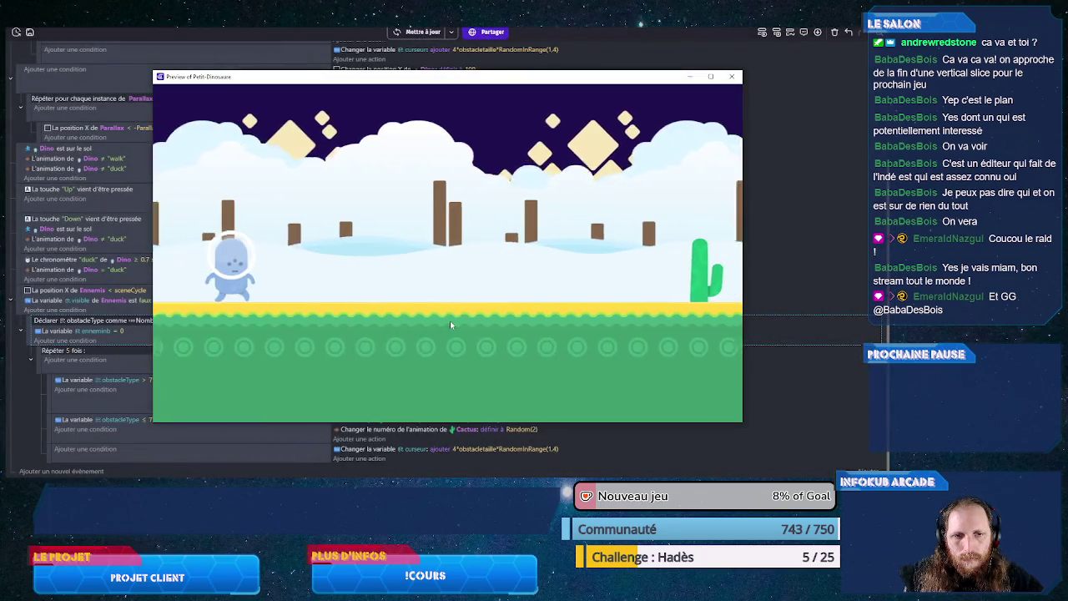
pyautogui.press('Up')
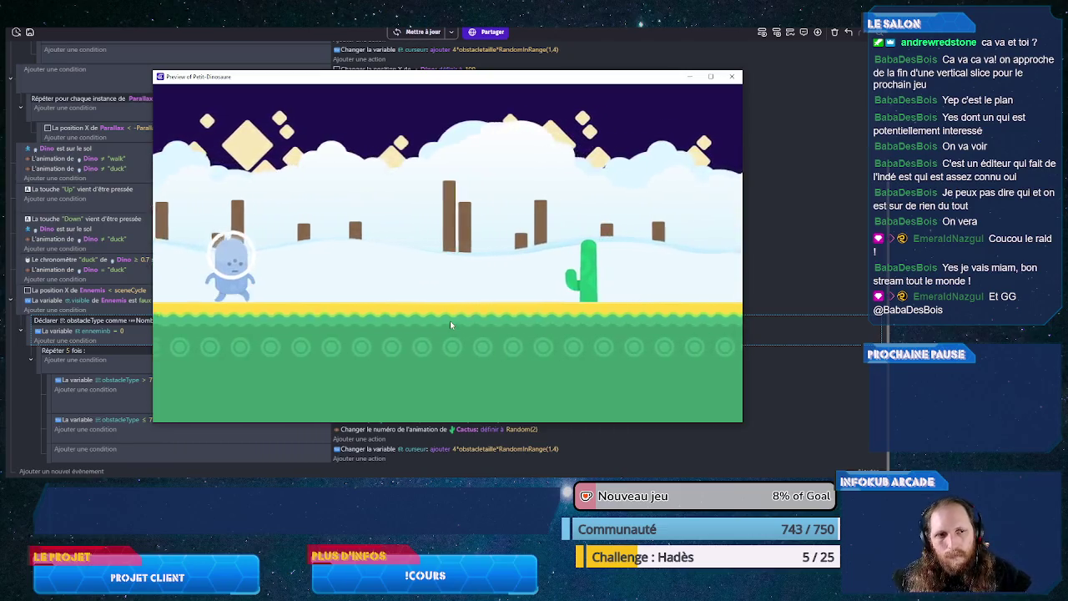
pyautogui.press('Up')
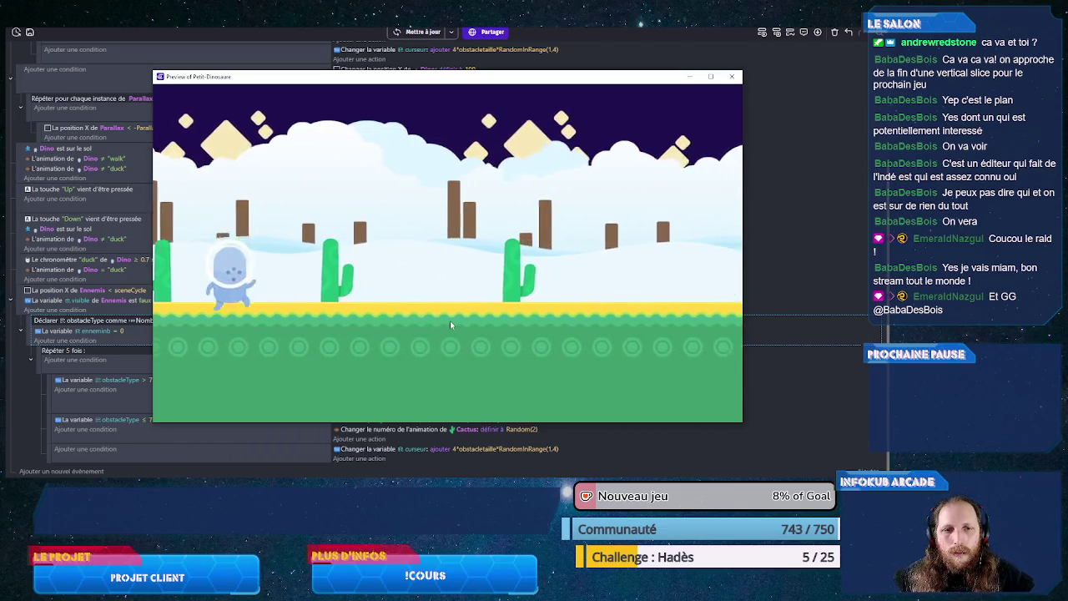
pyautogui.press('Up')
pyautogui.press('Up')
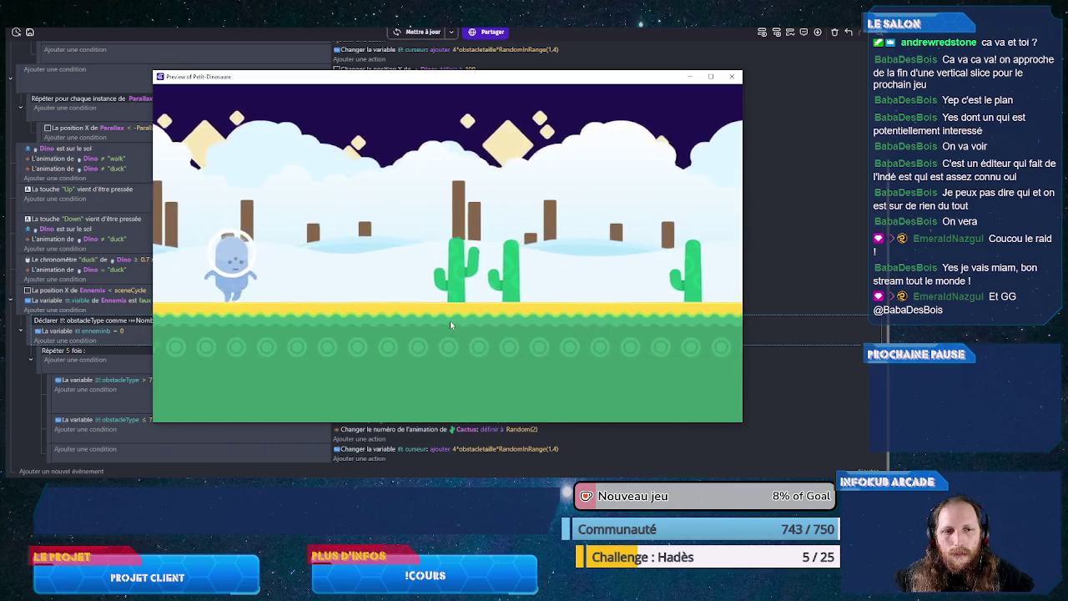
pyautogui.press('Up')
pyautogui.press('Up')
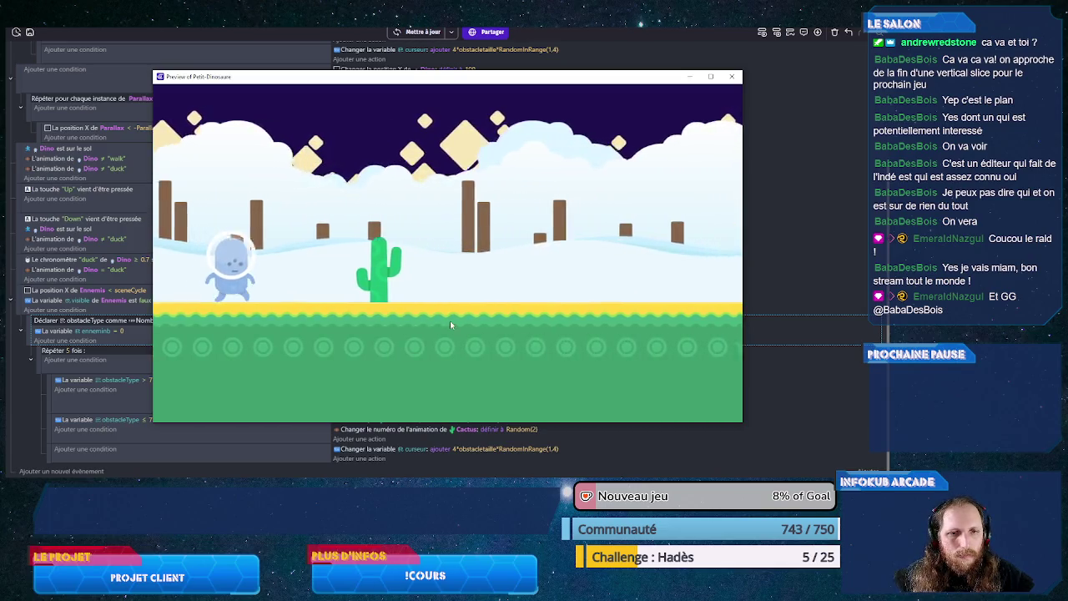
pyautogui.press('Up')
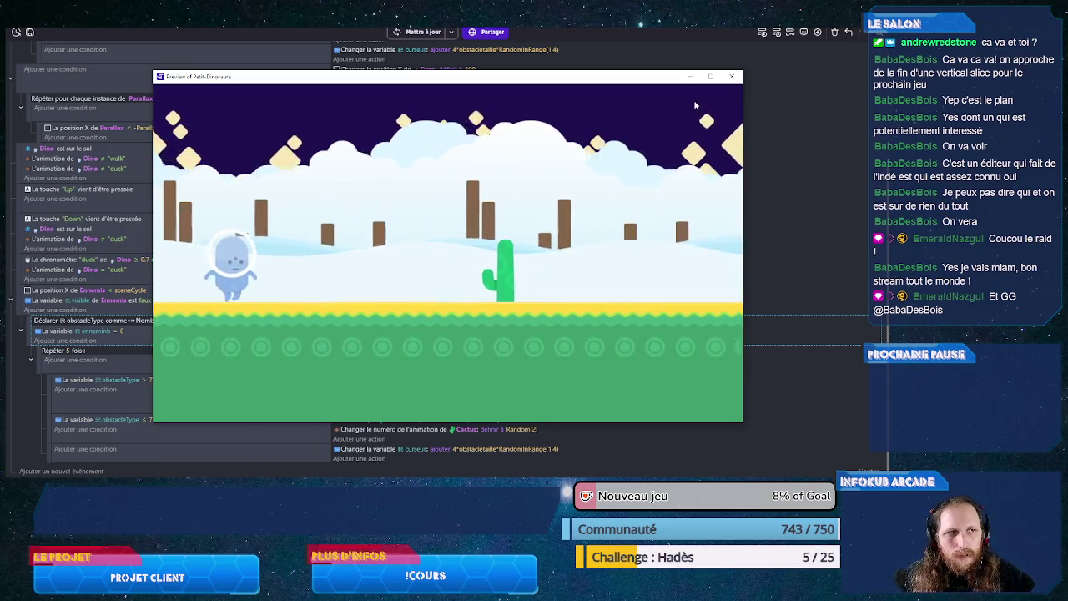
pyautogui.click(732, 76)
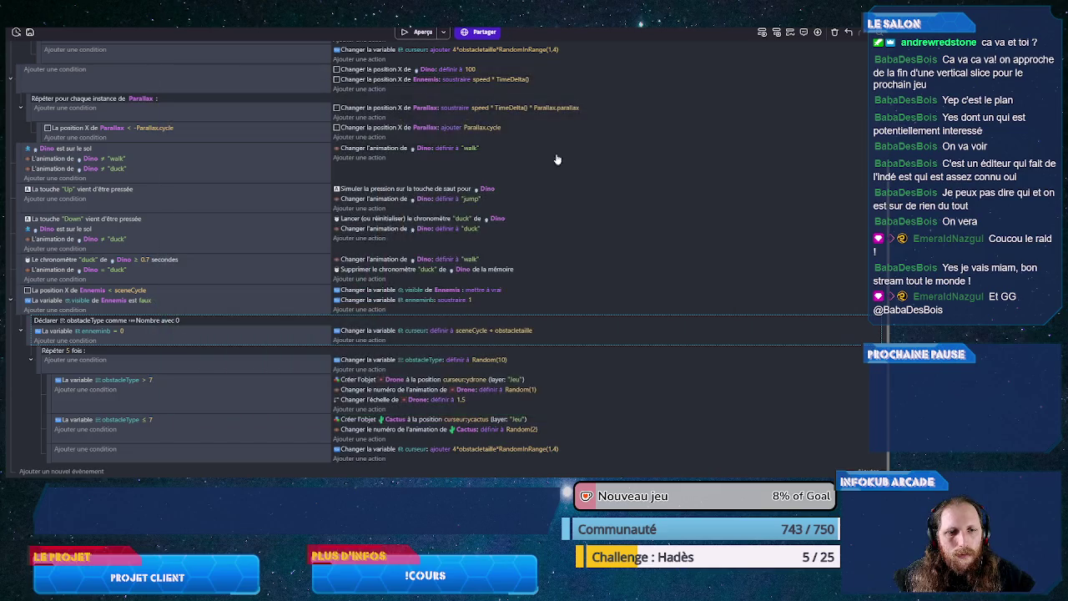
# Step: Change the curseur reset value to sceneCycle + 4*obstacletaille
pyautogui.click(515, 330)
pyautogui.write('4*')
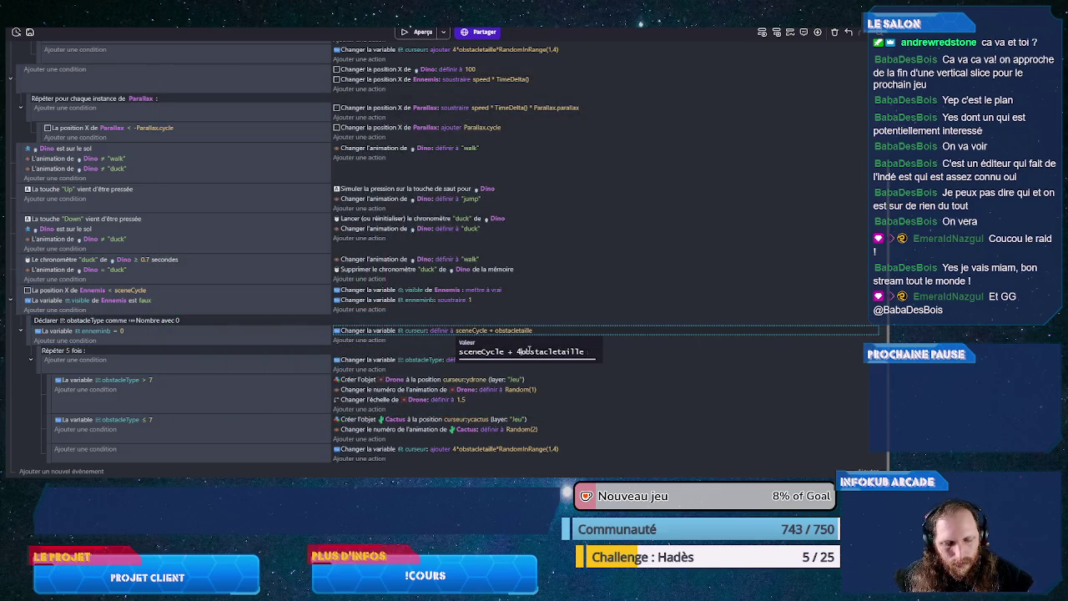
pyautogui.press('Return')
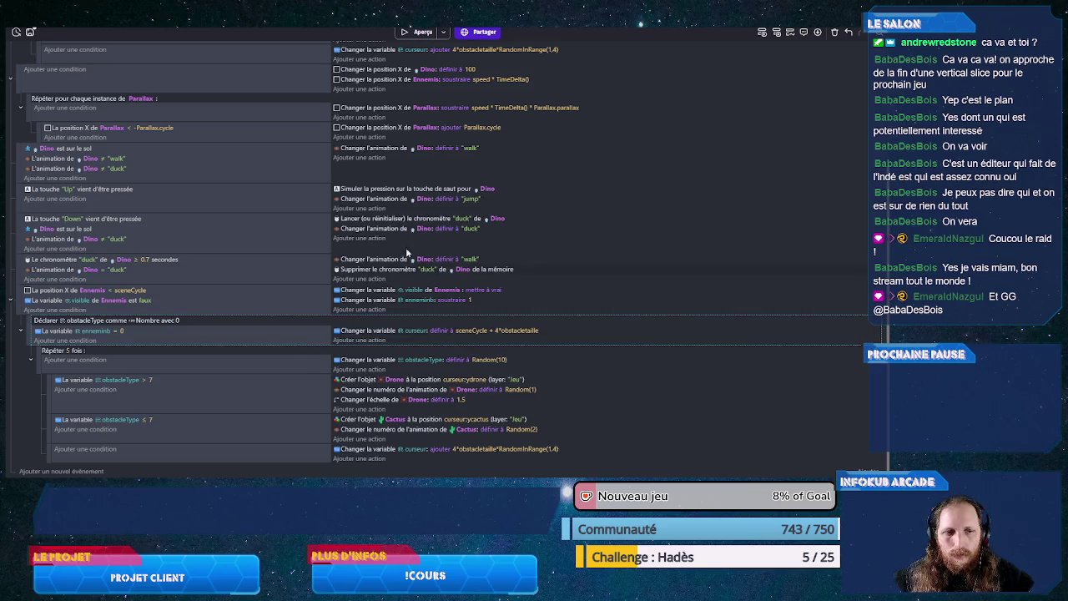
# Step: Playtest the game, ducking under the spiked drone and jumping two cacti
pyautogui.click(421, 32)
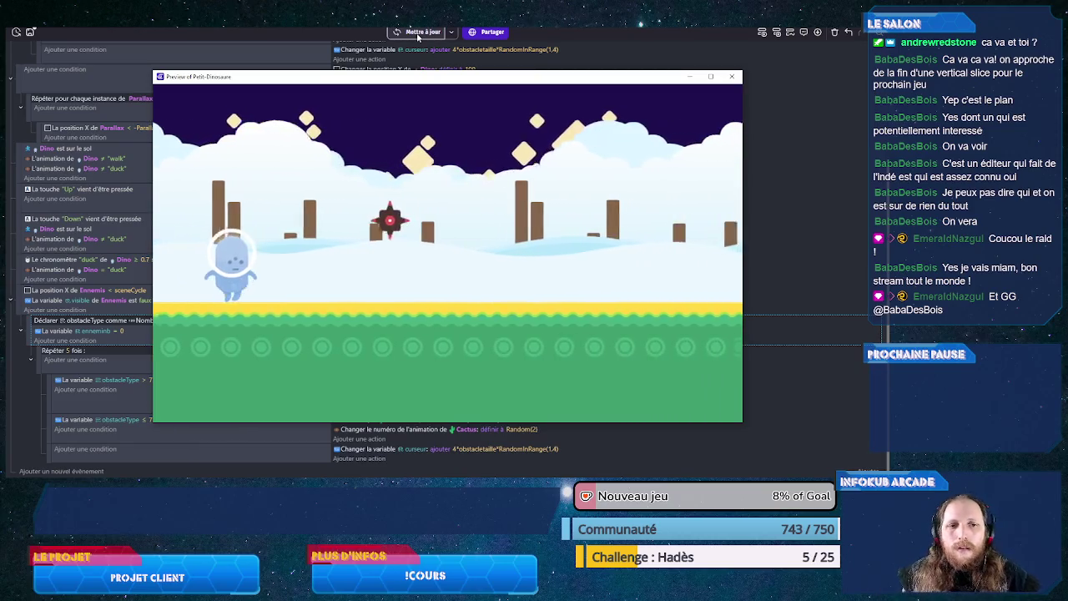
pyautogui.press('Down')
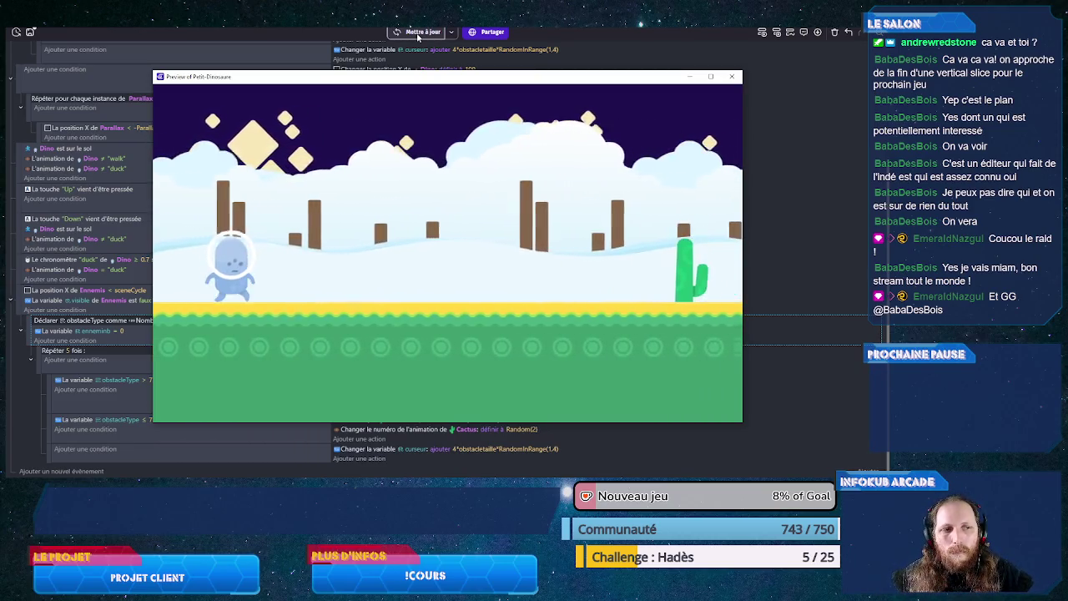
pyautogui.press('Up')
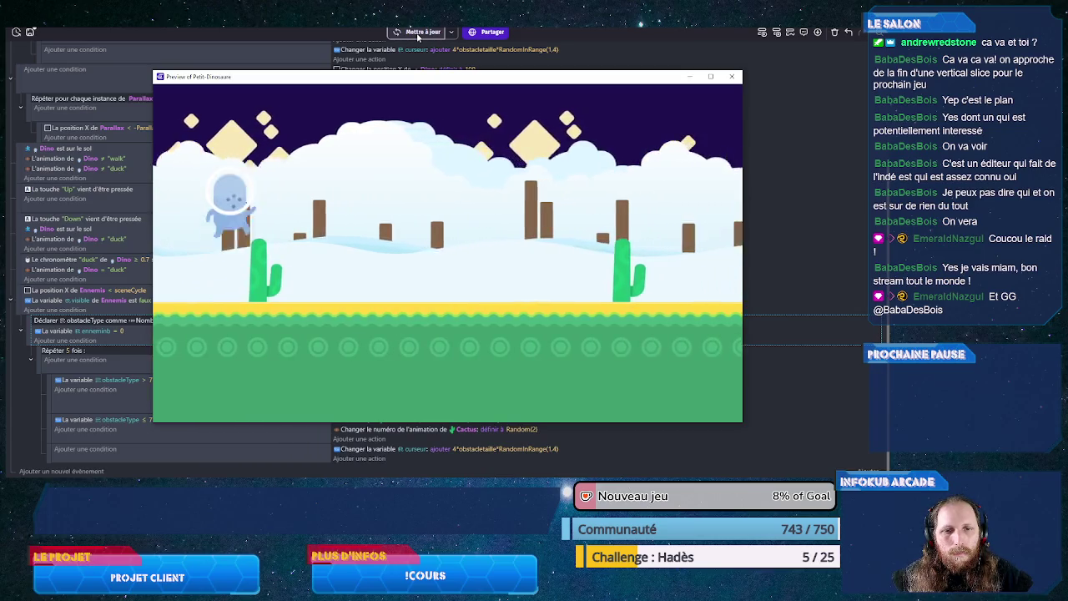
pyautogui.press('Up')
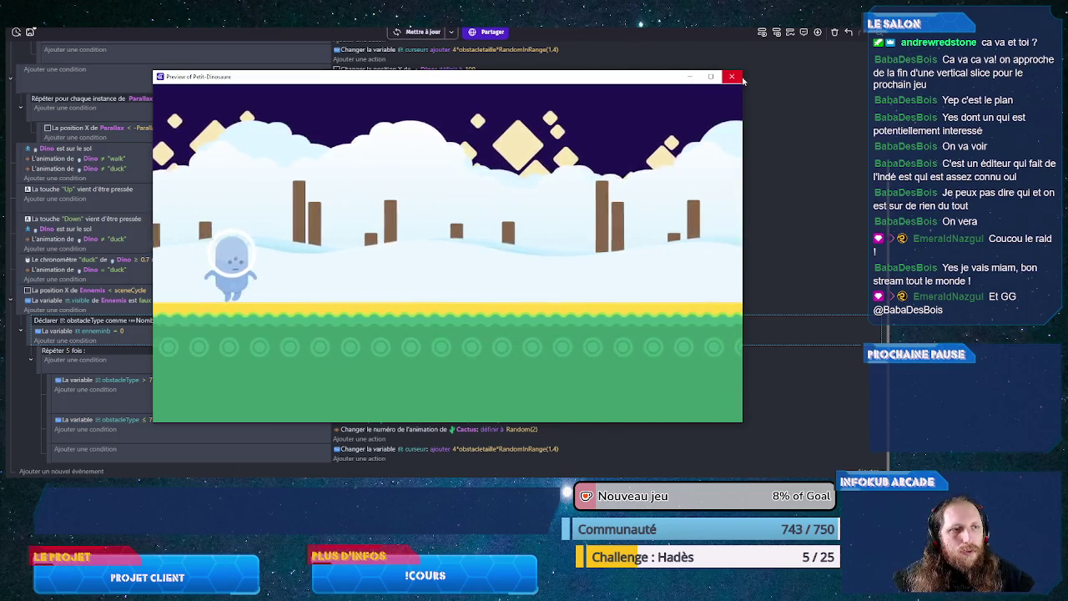
# Step: Add an action setting ennemimb to 1 under the curseur reset, then relaunch the preview
pyautogui.click(732, 76)
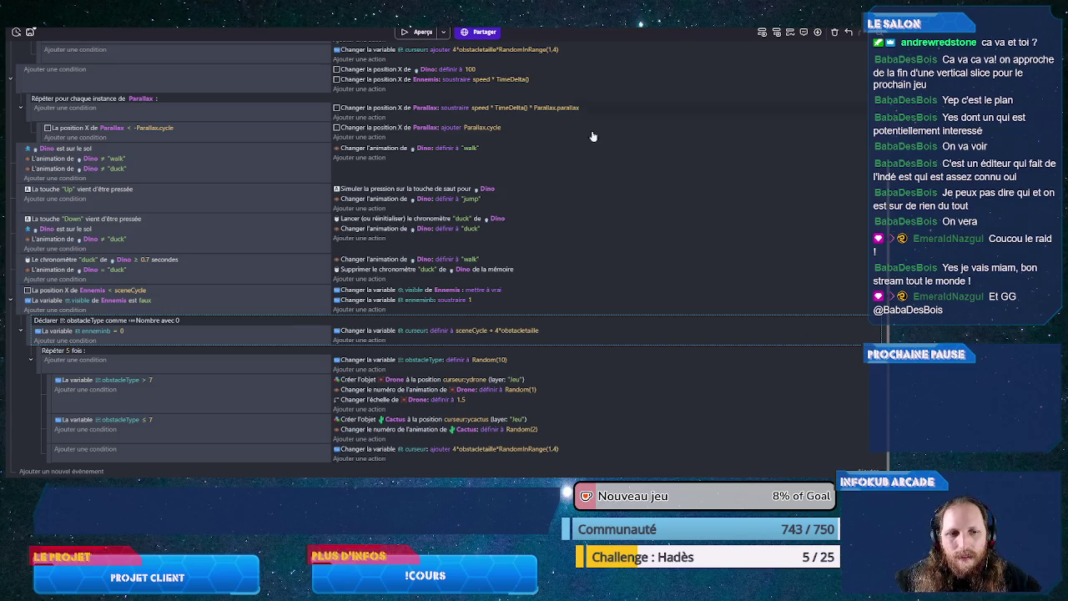
pyautogui.moveTo(355, 300)
pyautogui.mouseDown()
pyautogui.moveTo(358, 340)
pyautogui.moveTo(392, 340)
pyautogui.mouseUp()
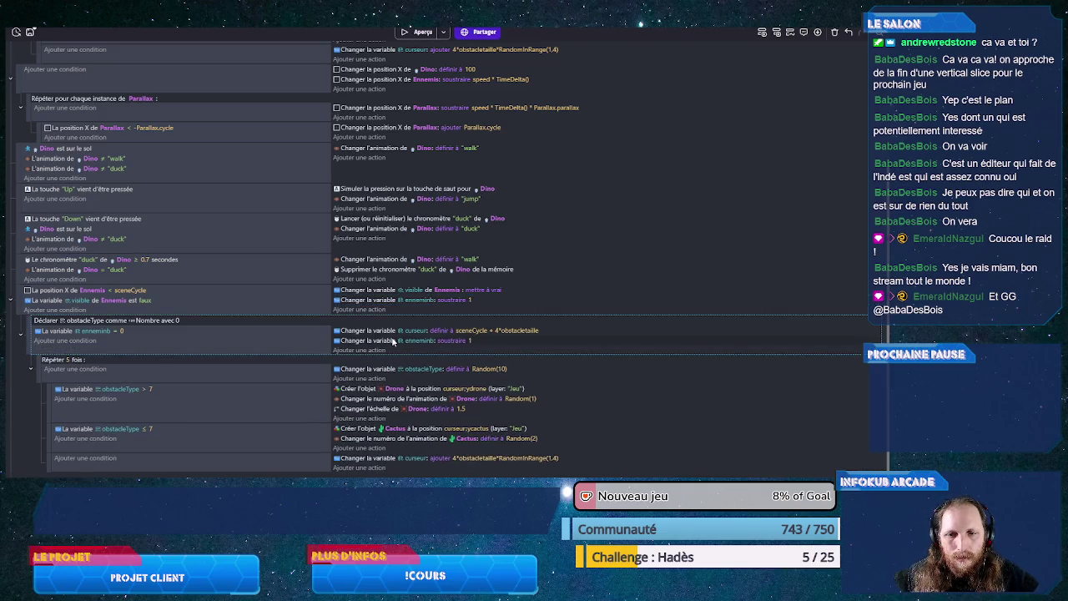
pyautogui.click(459, 338)
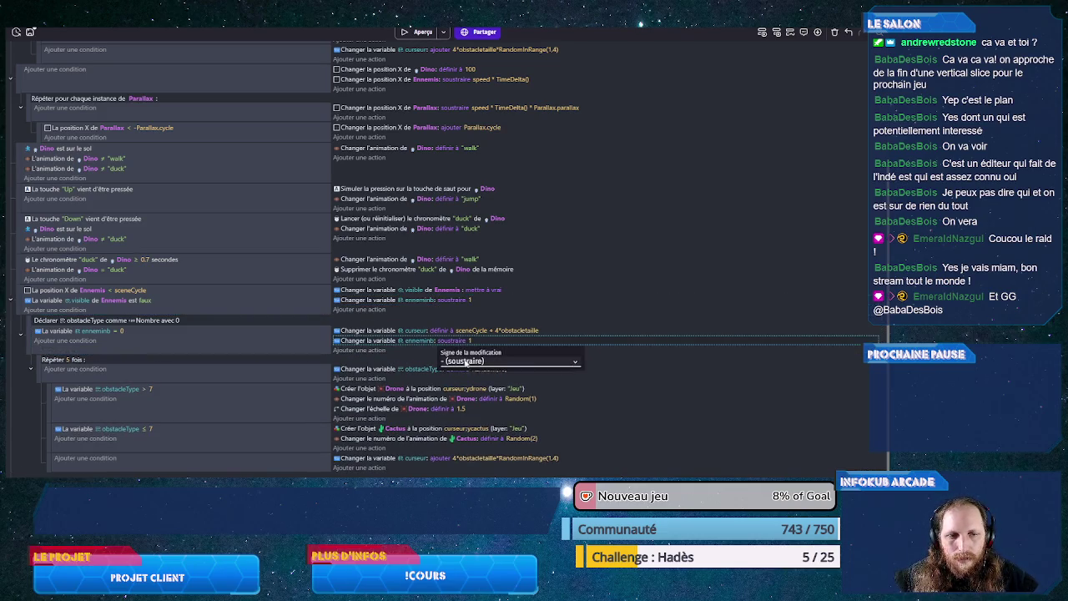
pyautogui.click(501, 361)
pyautogui.click(467, 370)
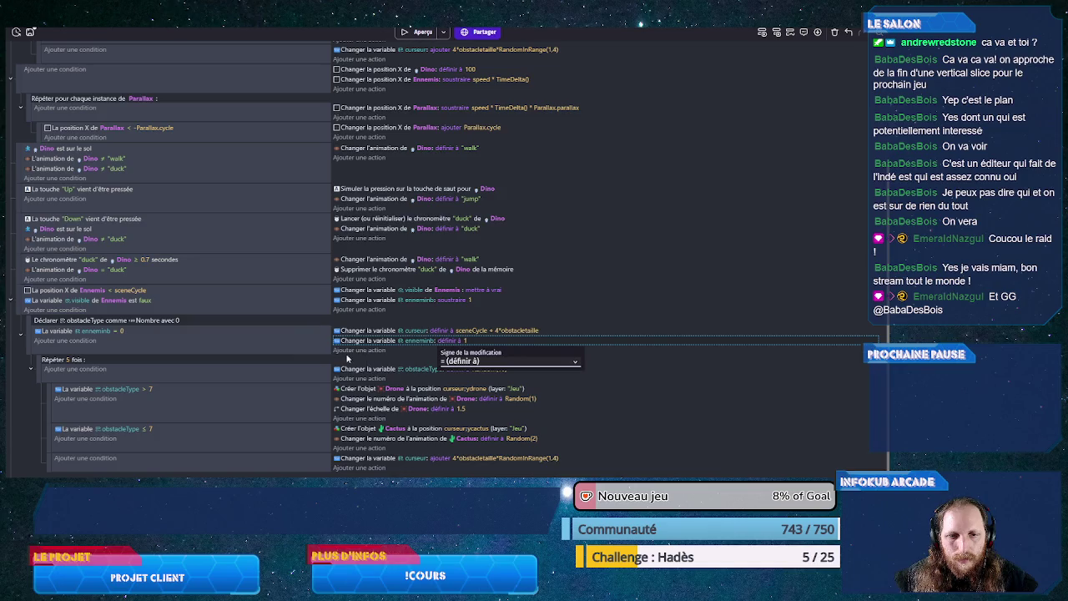
pyautogui.click(466, 340)
pyautogui.press('F5')
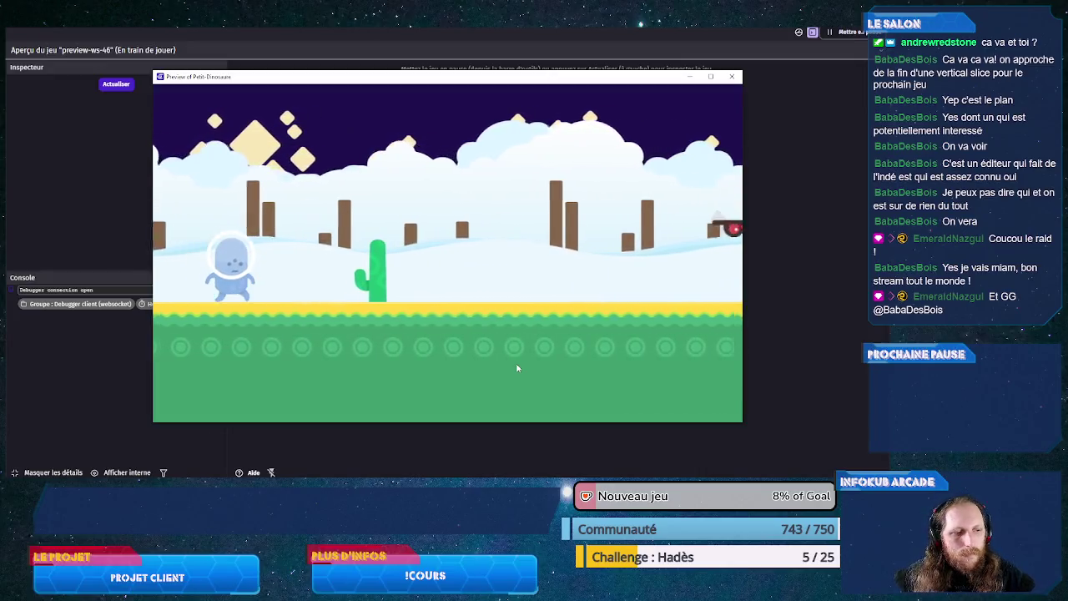
# Step: Jump the dinosaur over six cacti and duck under a flying enemy
pyautogui.press('space')
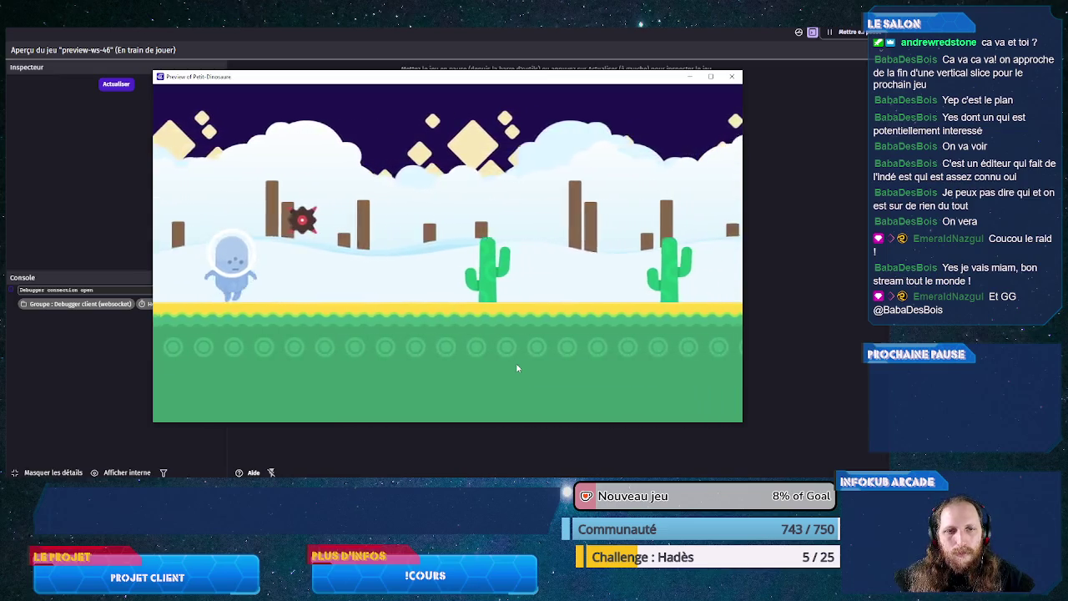
pyautogui.press('space')
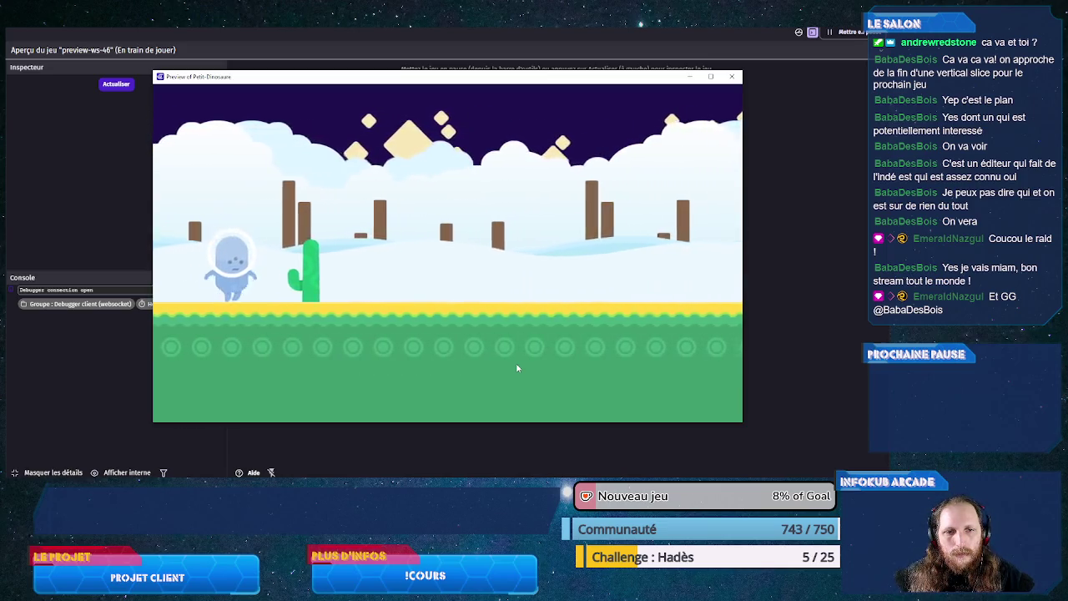
pyautogui.press('space')
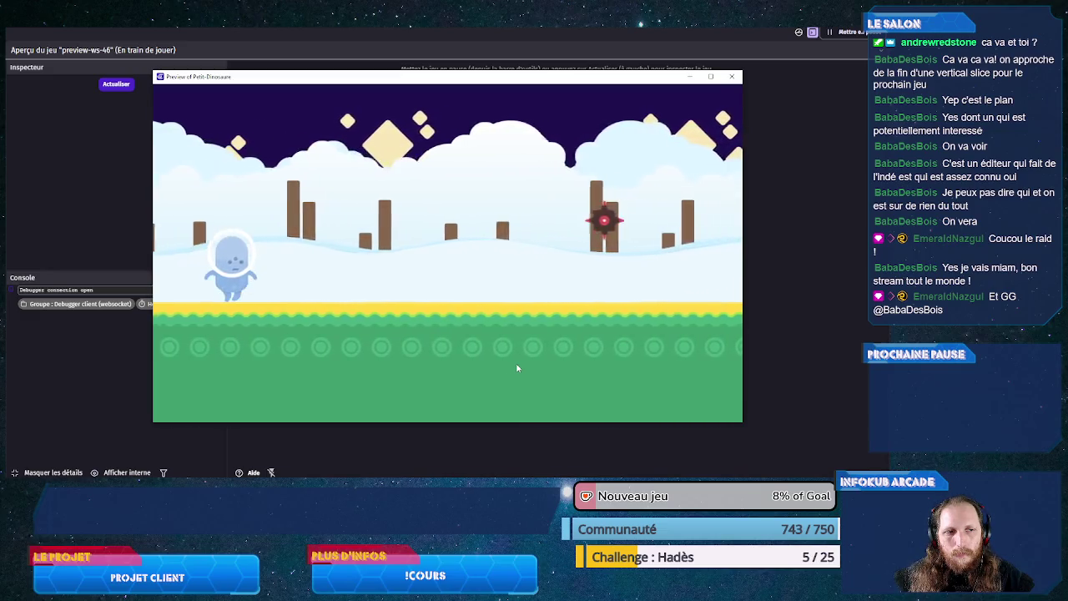
pyautogui.press('Down')
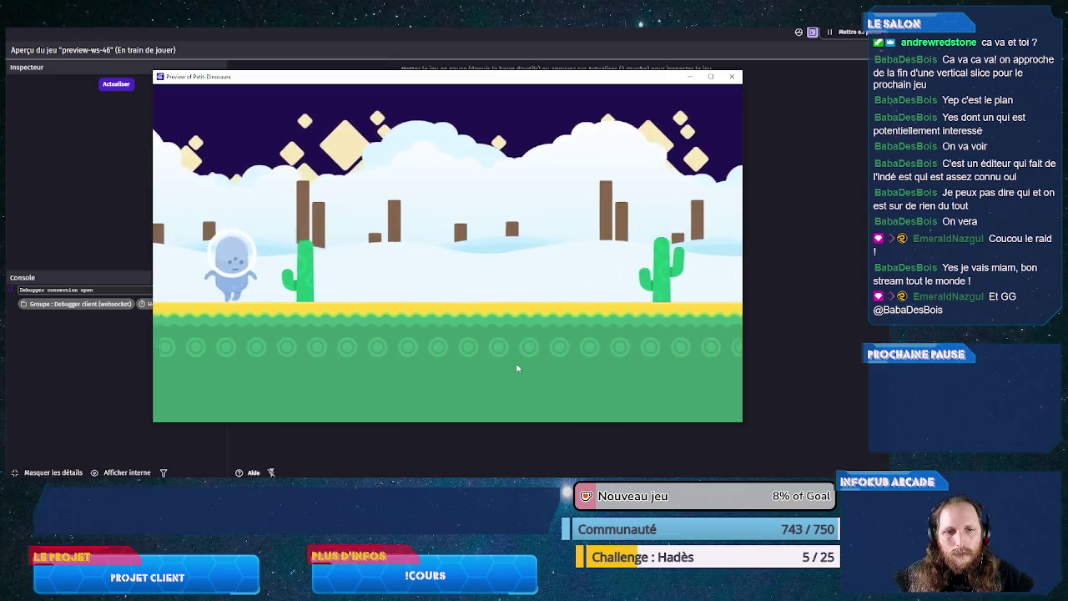
pyautogui.press('space')
pyautogui.press('space')
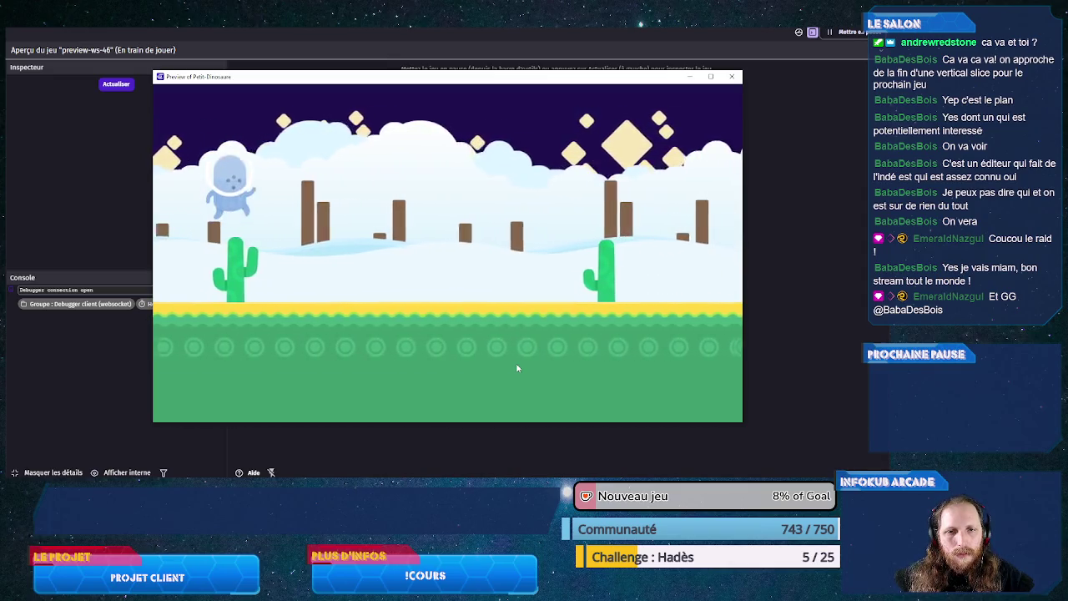
pyautogui.press('space')
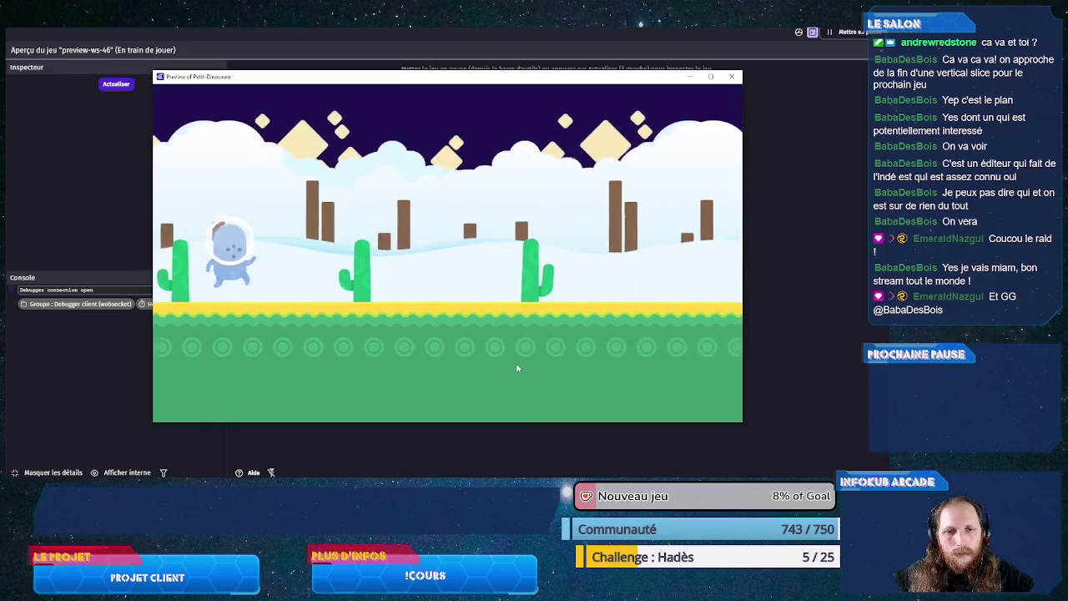
pyautogui.press('space')
pyautogui.press('space')
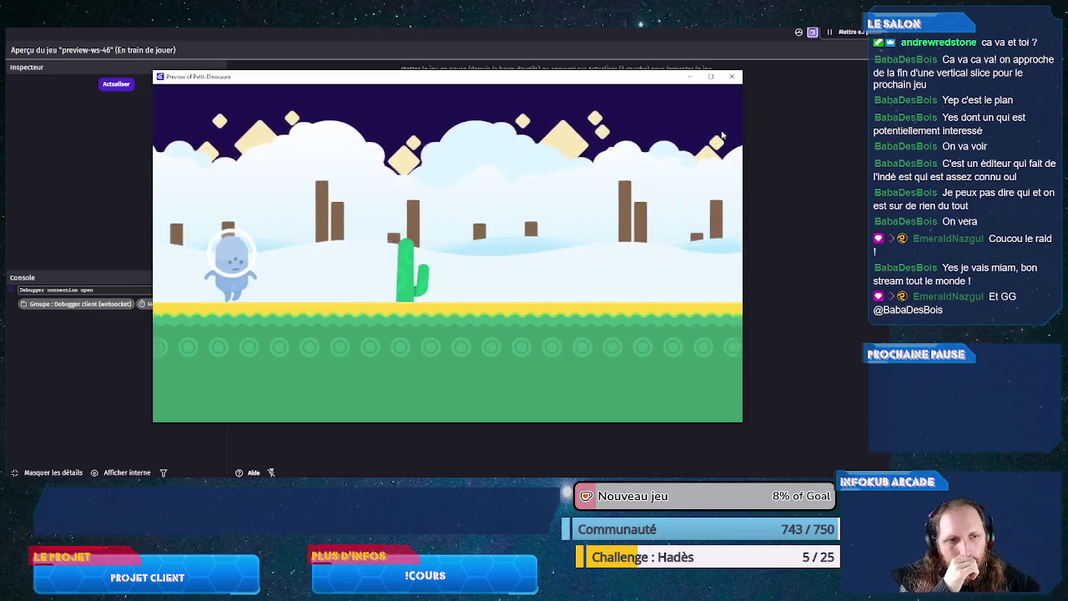
# Step: Close the preview, save, and add a comment above the empty every-frame event
pyautogui.click(731, 76)
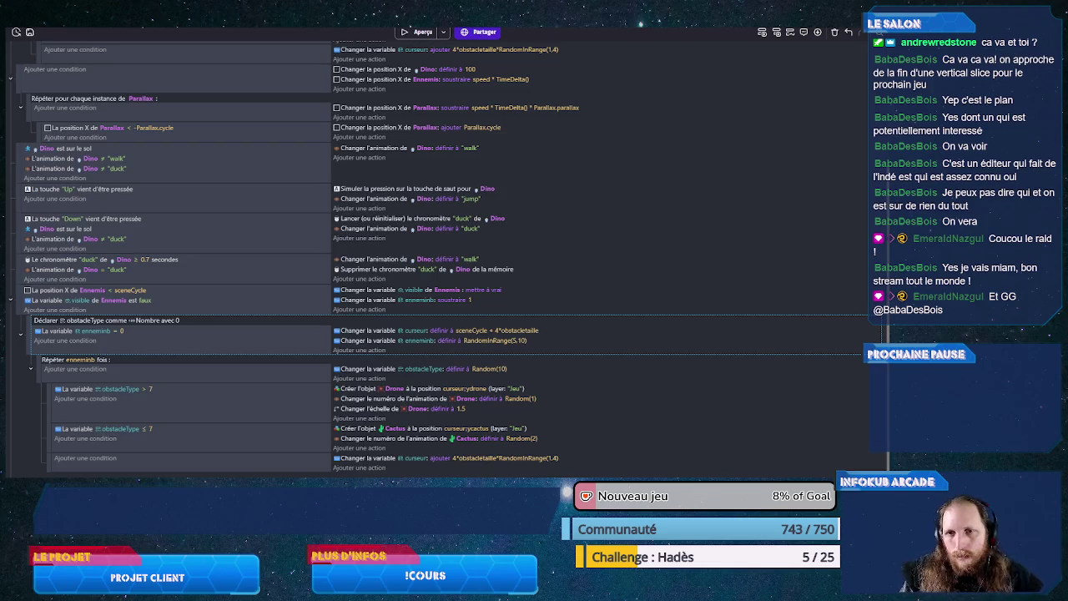
pyautogui.hotkey('ctrl', 's')
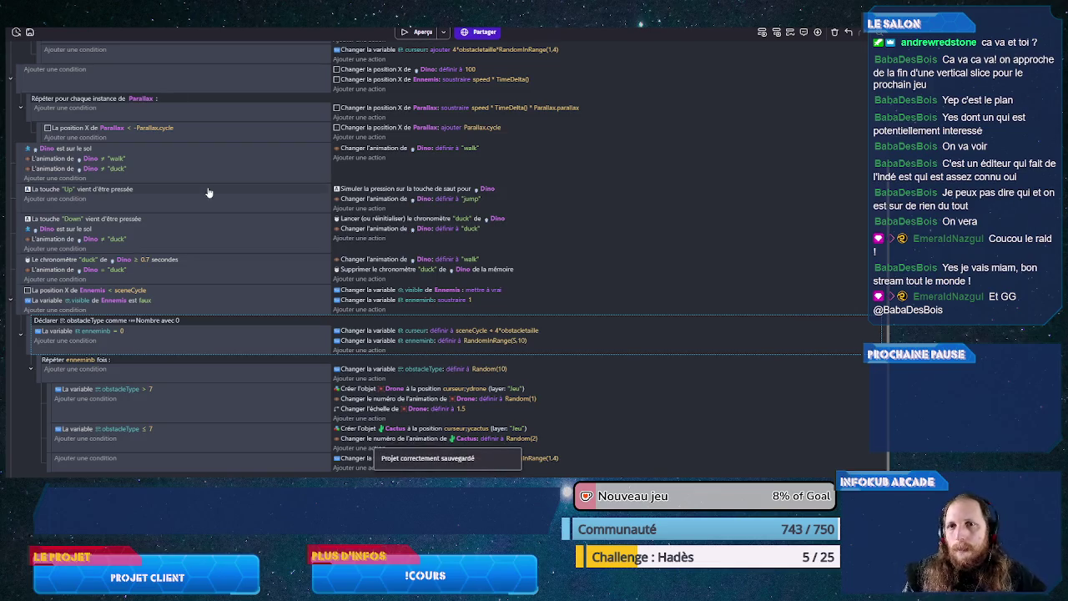
pyautogui.scroll(3, 209, 193)
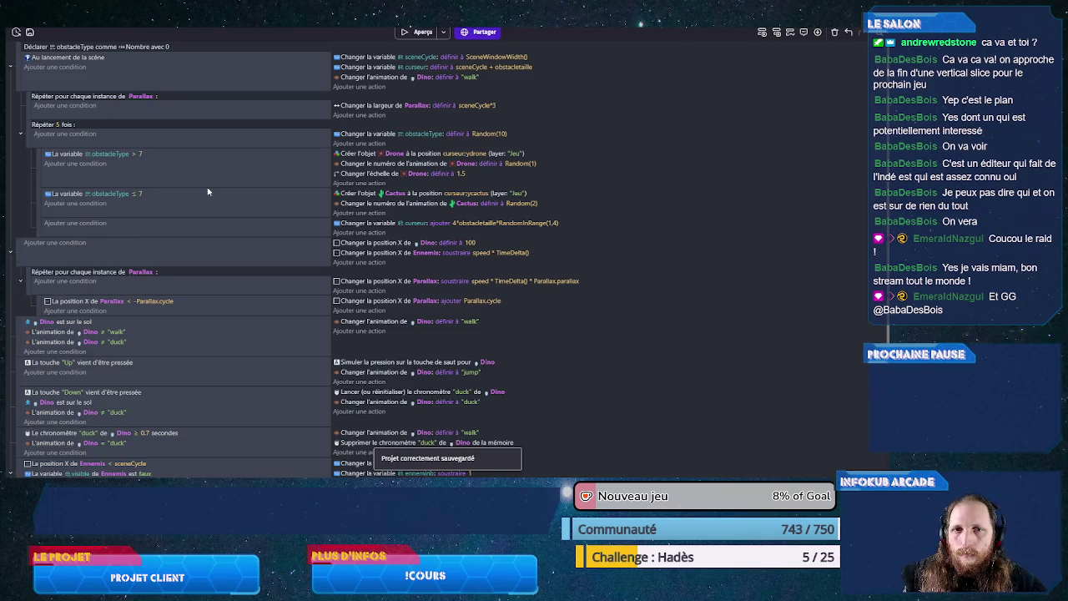
pyautogui.click(144, 255)
pyautogui.scroll(-2, 144, 255)
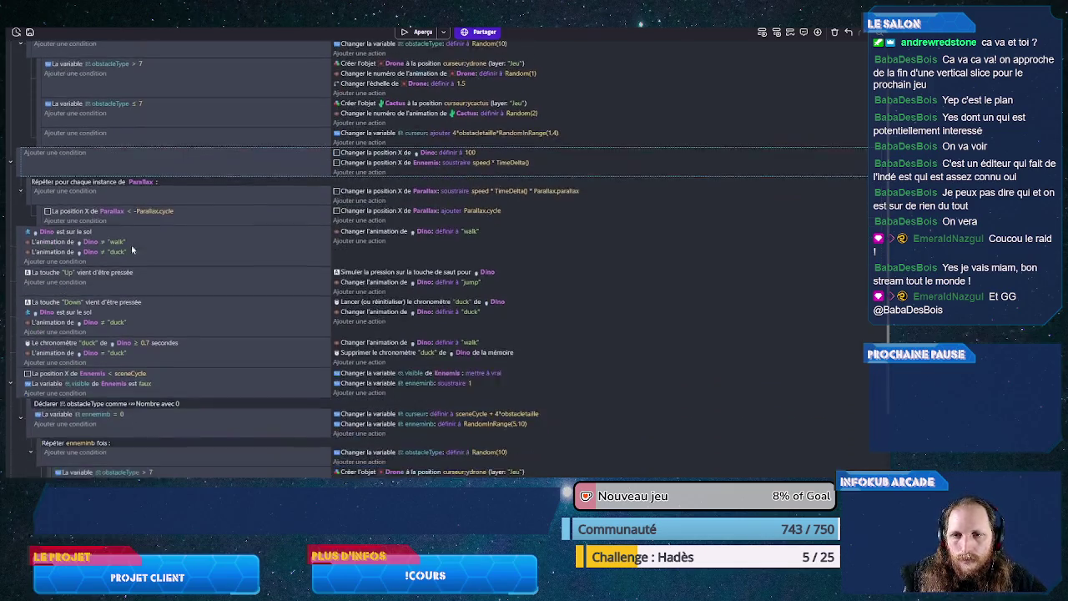
pyautogui.rightClick(62, 163)
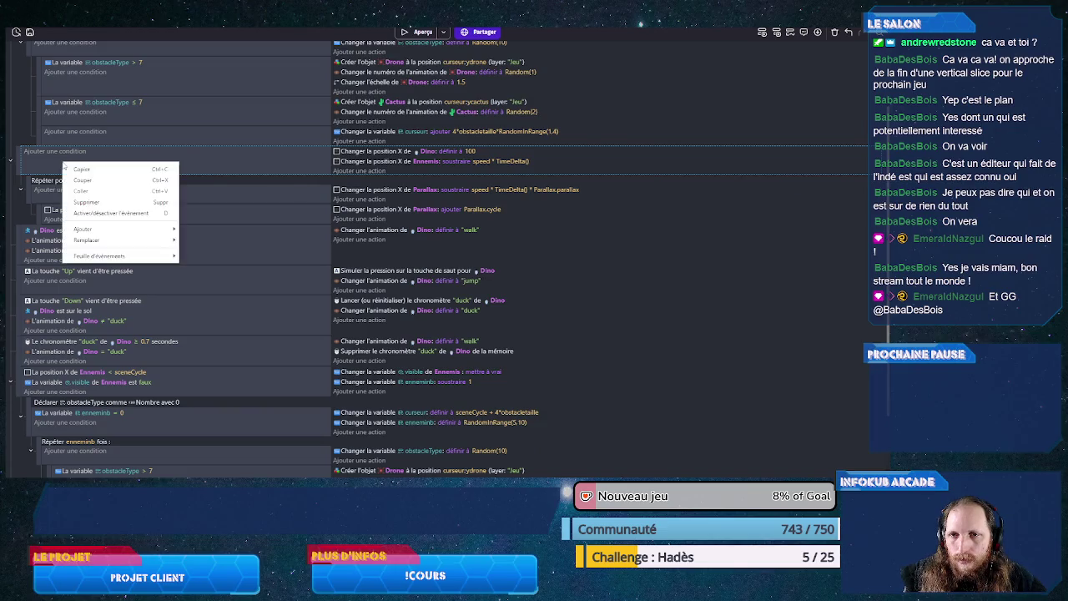
pyautogui.moveTo(121, 230)
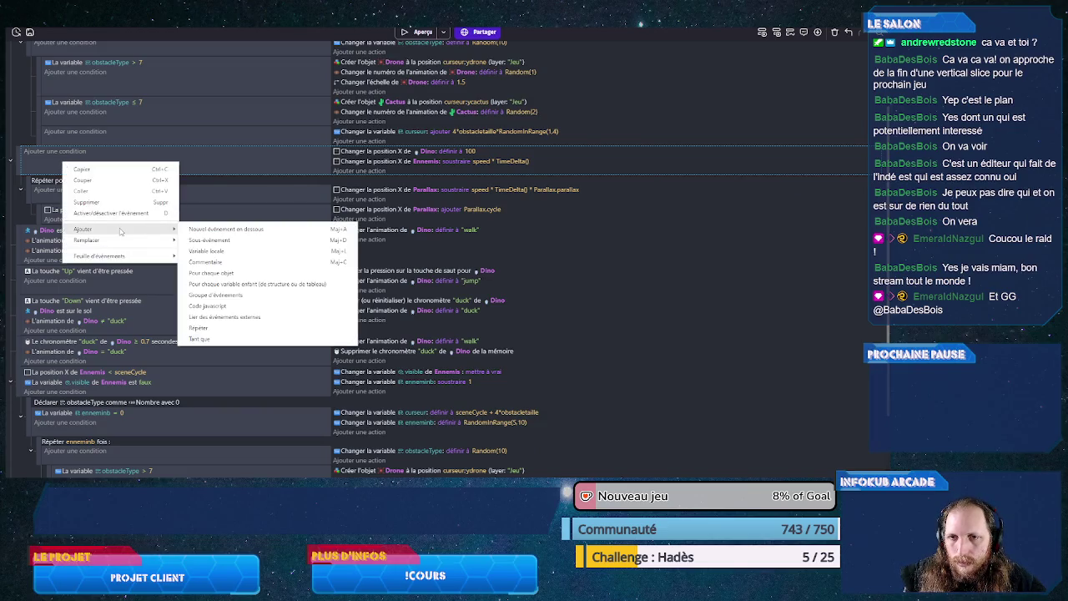
pyautogui.click(208, 262)
pyautogui.write('Boucle fai')
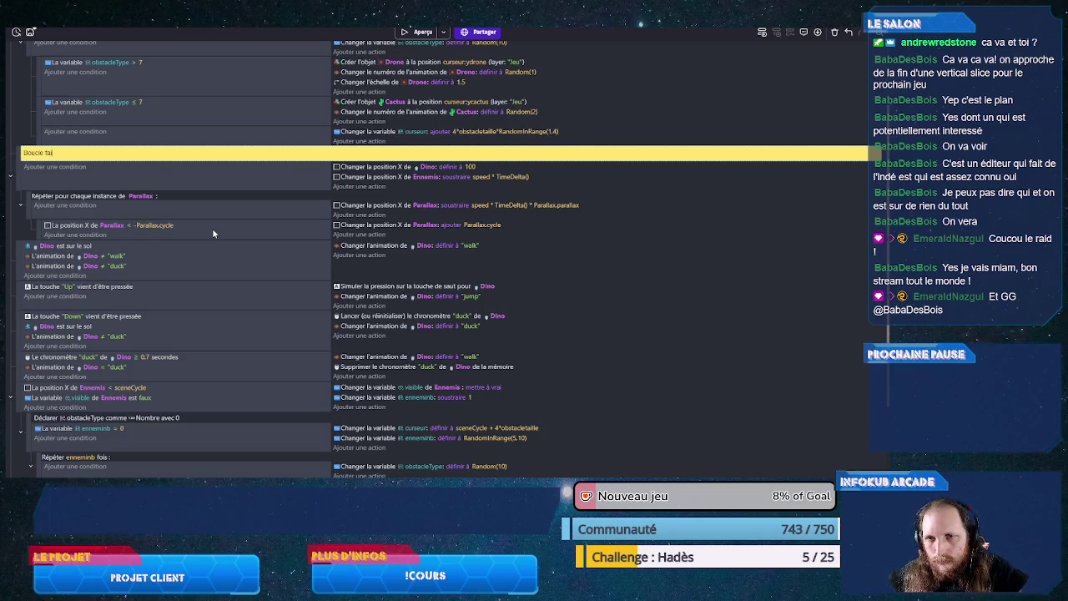
# Step: Enter 'Boucle faite à chaque frame' as the comment text and save the project
pyautogui.write('te à chaque fra')
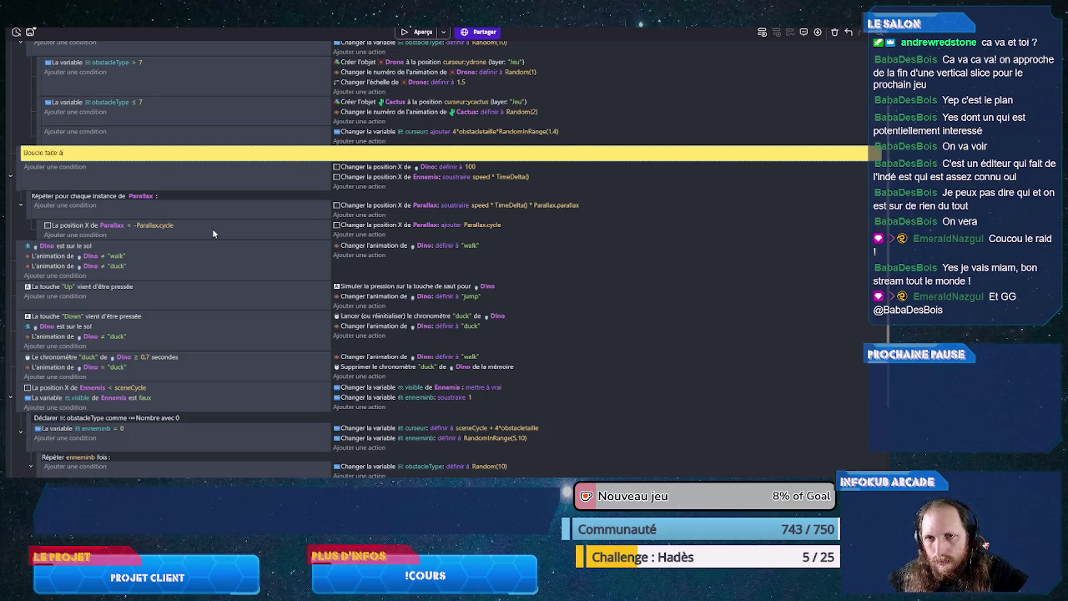
pyautogui.write('me')
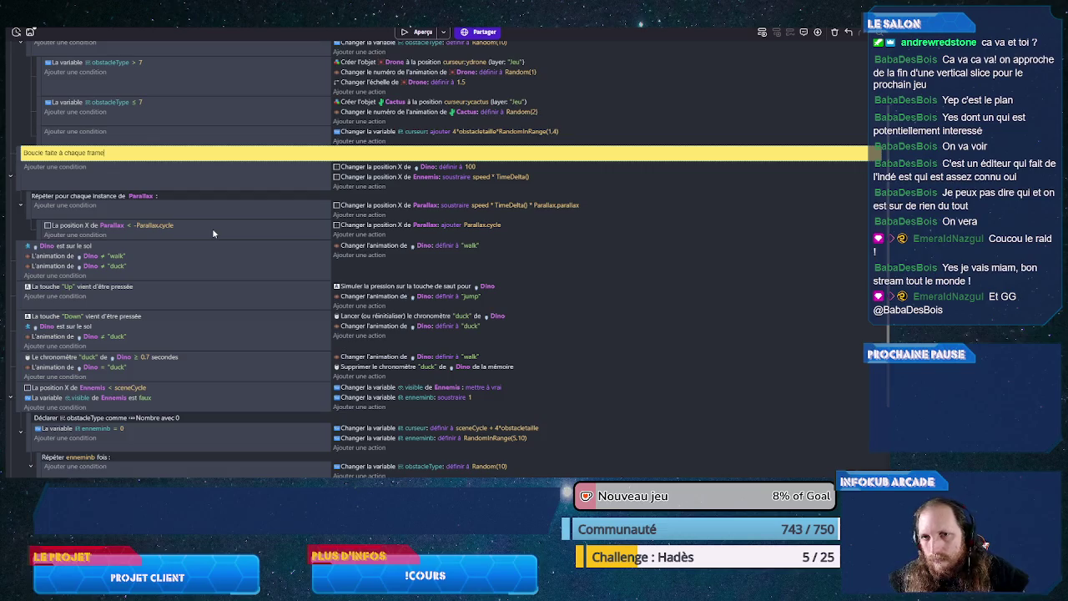
pyautogui.click(226, 187)
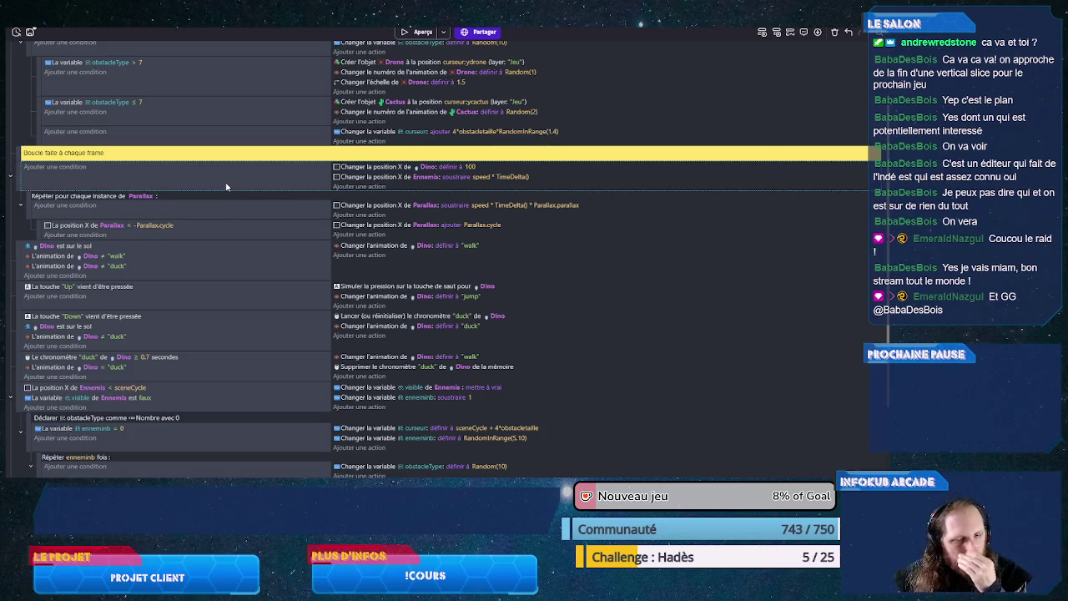
pyautogui.hotkey('ctrl', 's')
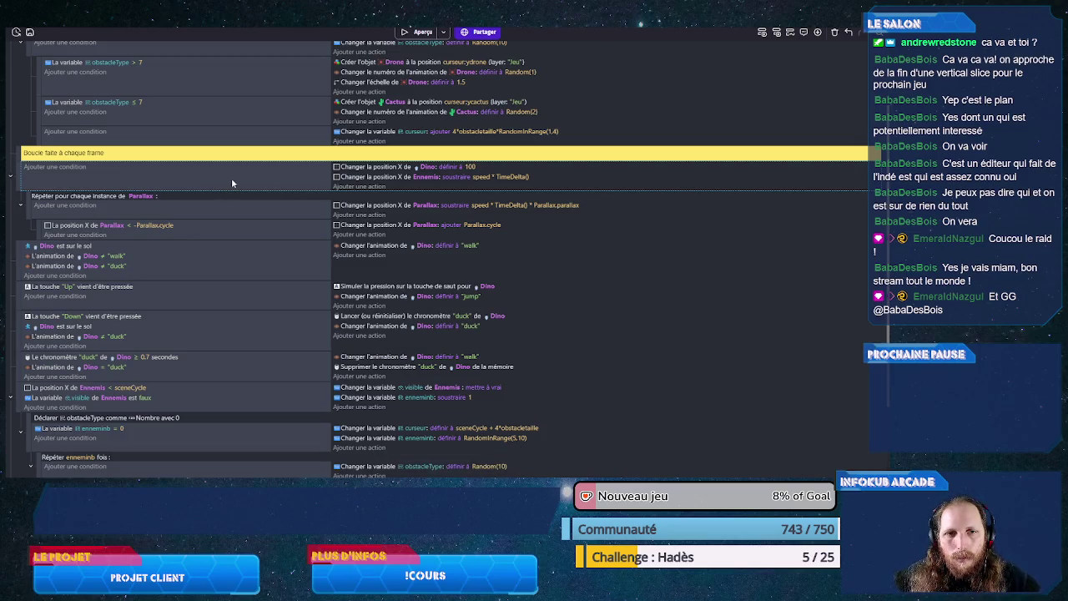
pyautogui.click(364, 188)
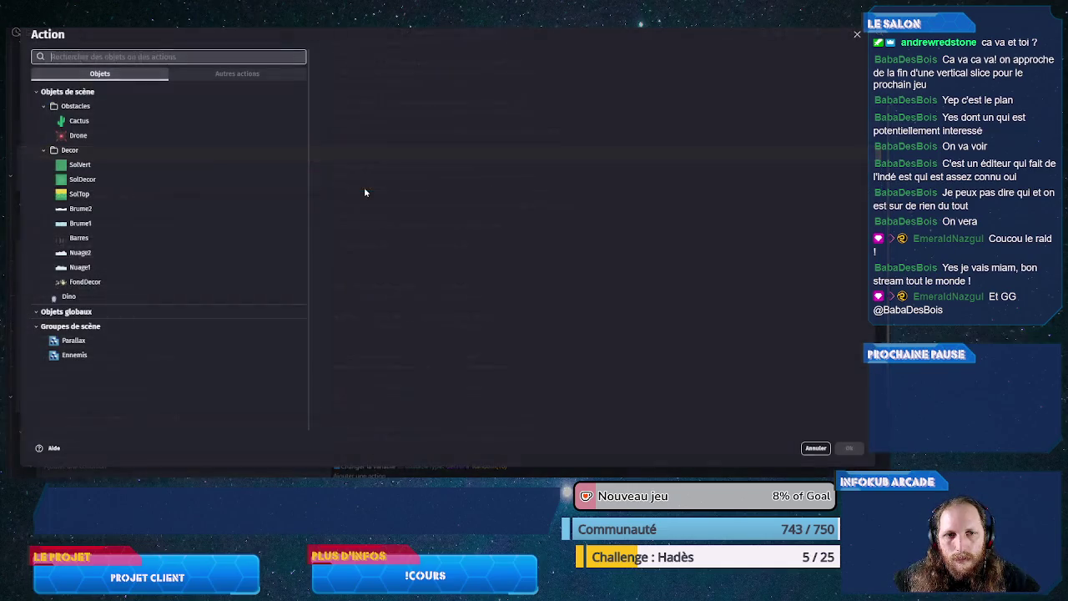
# Step: Add a 'Changer la valeur de la variable' action setting speed to speed+(speed*0.01*TimeDelta())
pyautogui.press('Escape')
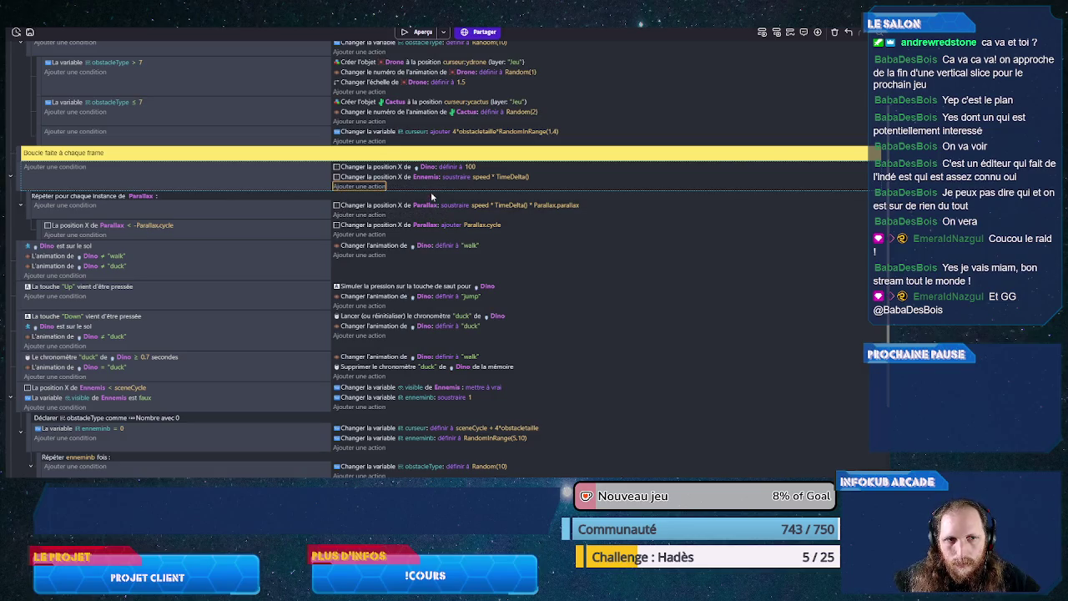
pyautogui.click(363, 187)
pyautogui.write('var')
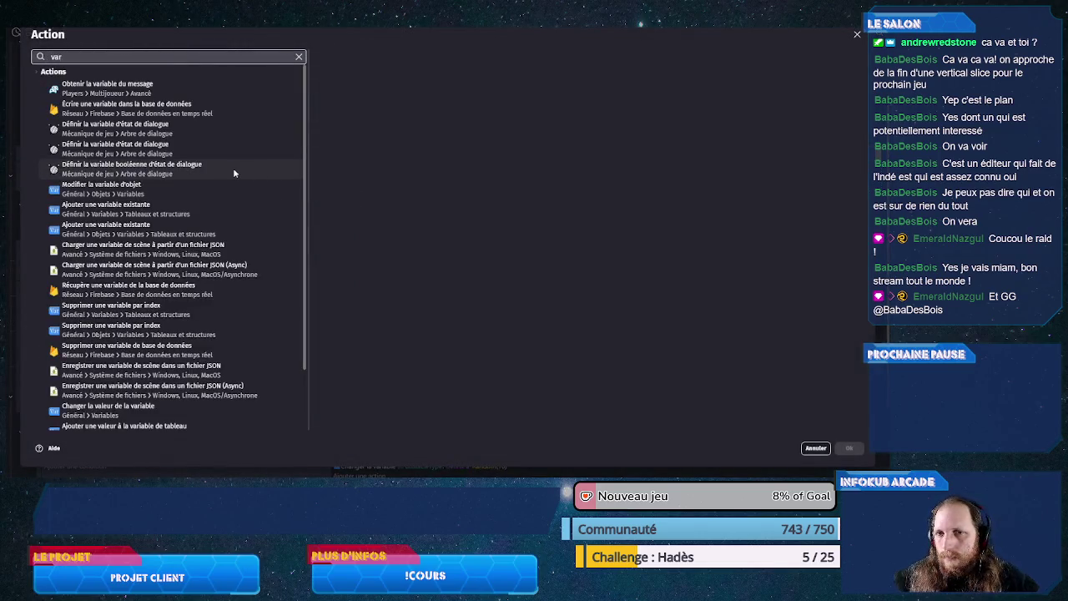
pyautogui.press('BackSpace')
pyautogui.press('BackSpace')
pyautogui.press('BackSpace')
pyautogui.write('chang')
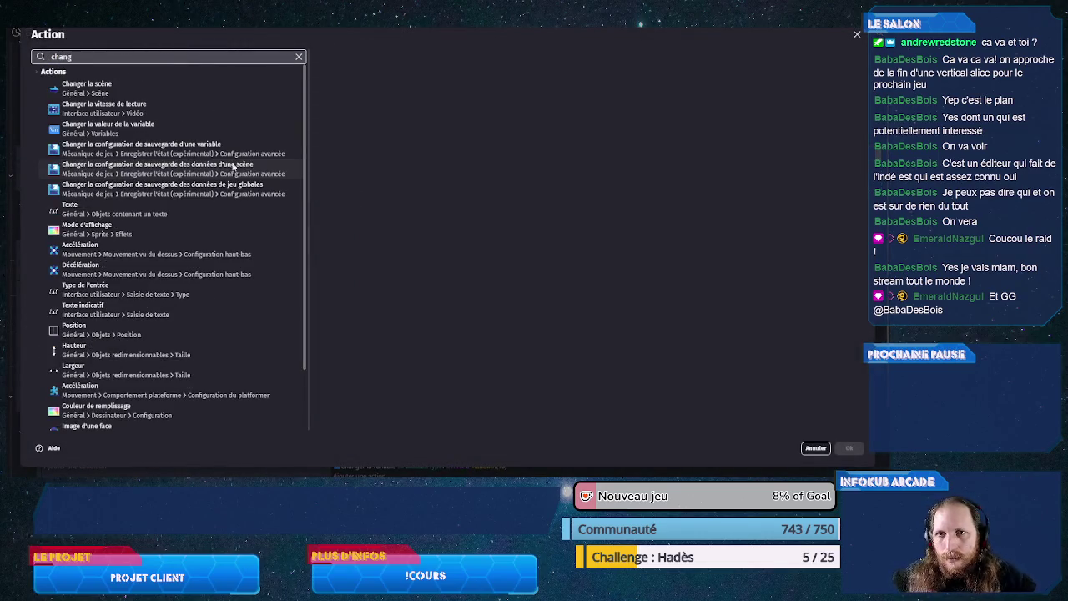
pyautogui.click(198, 127)
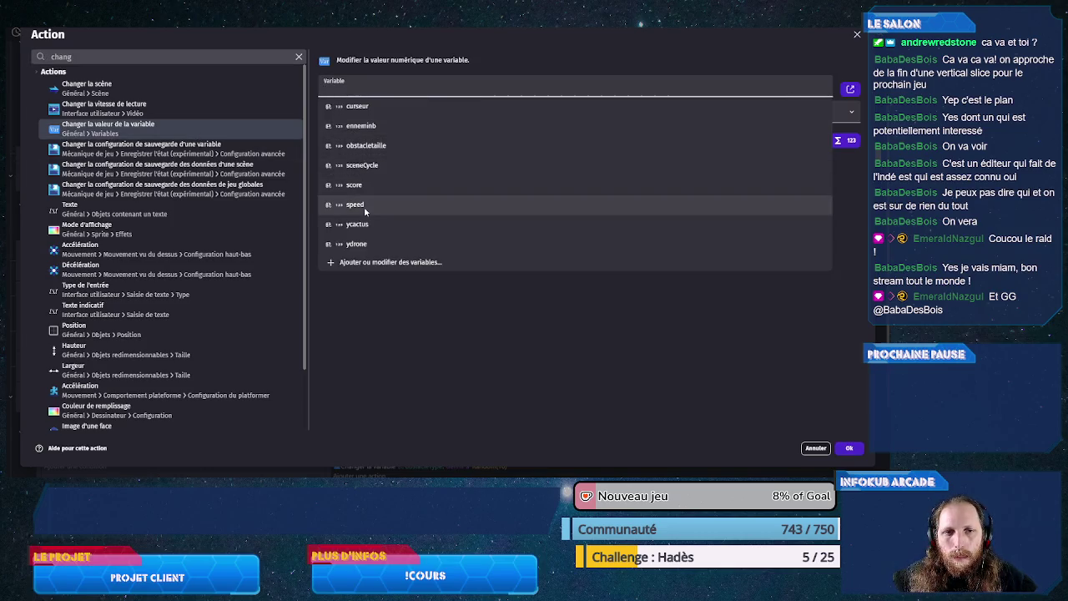
pyautogui.click(365, 206)
pyautogui.click(362, 140)
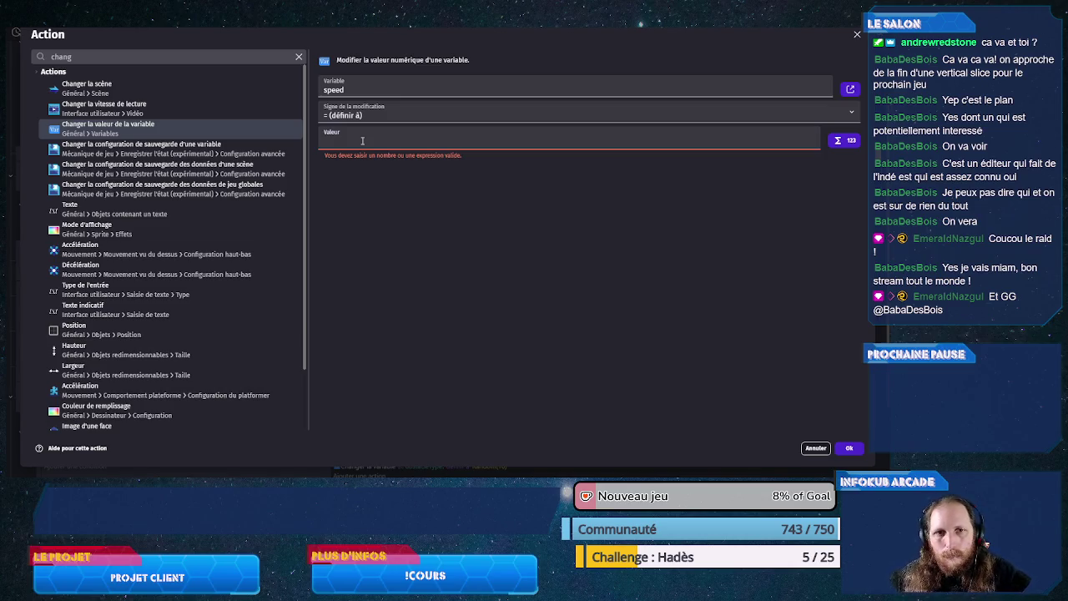
pyautogui.write('speed+')
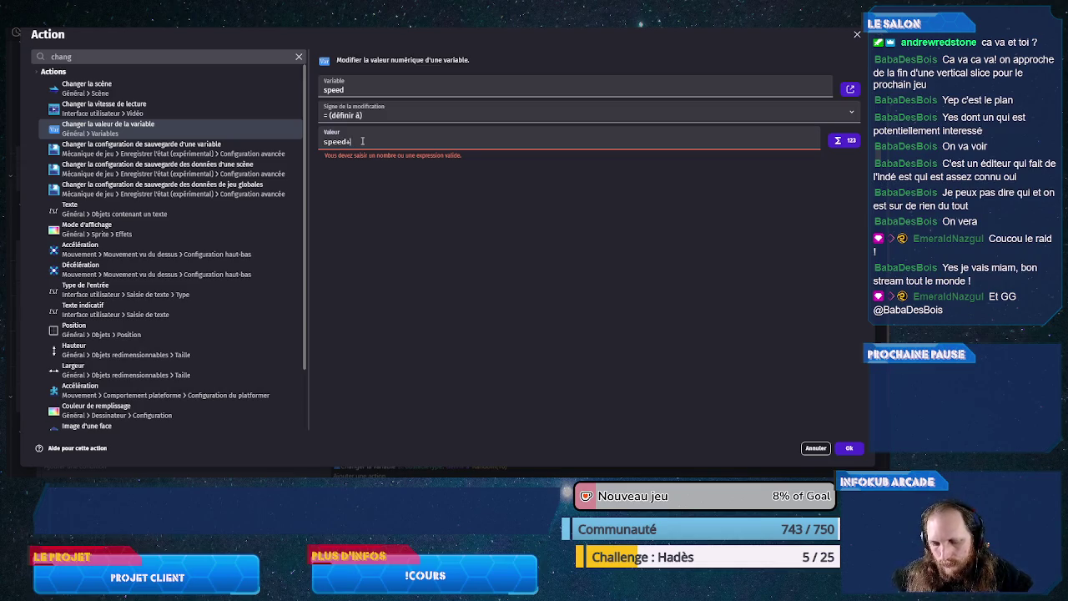
pyautogui.write('(speed')
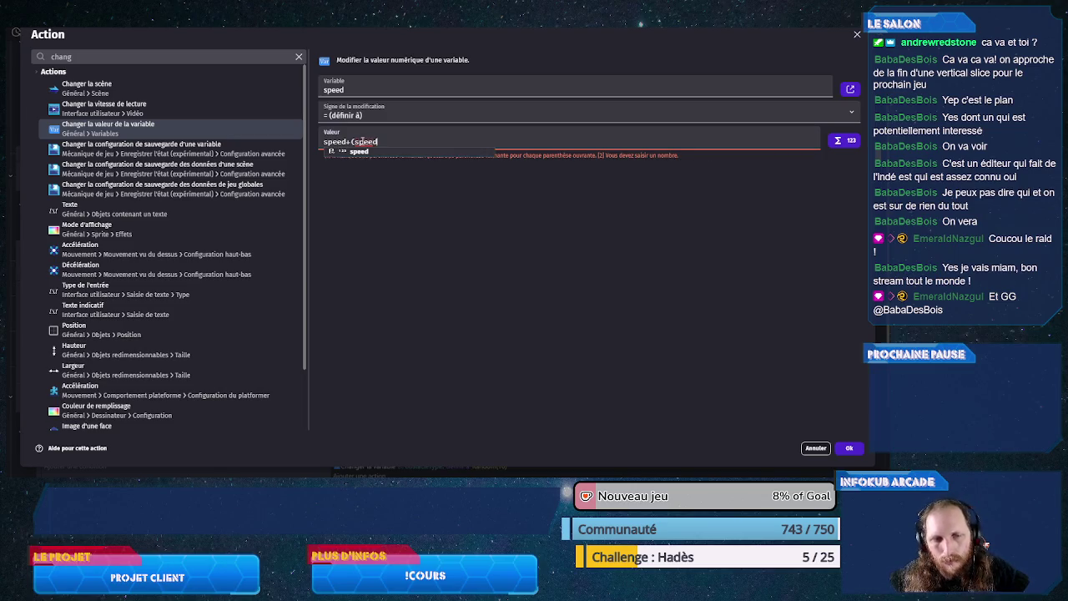
pyautogui.write('*0.01*')
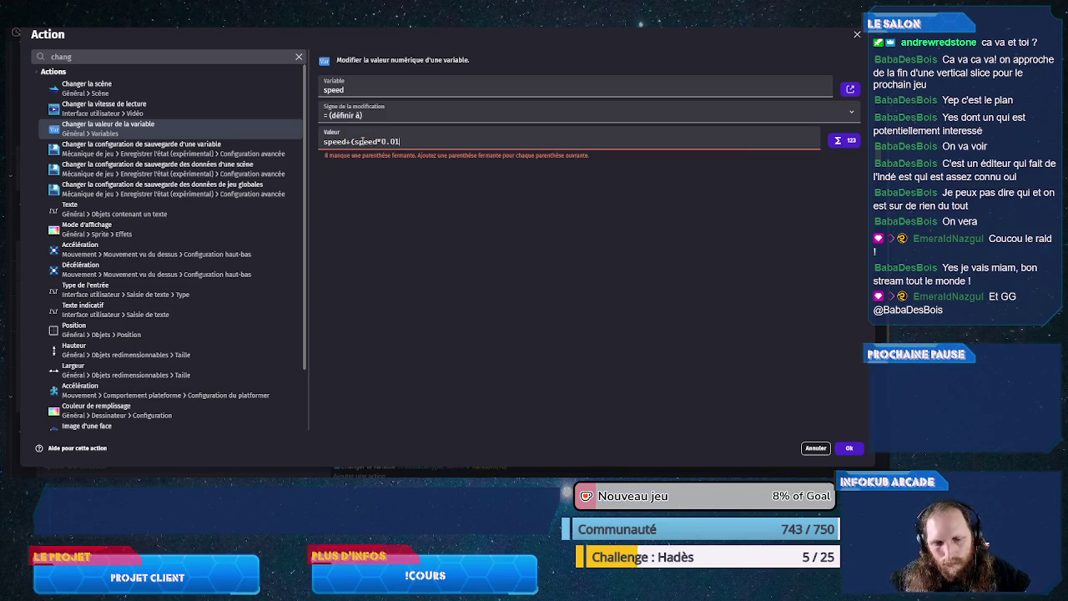
pyautogui.write('Tim')
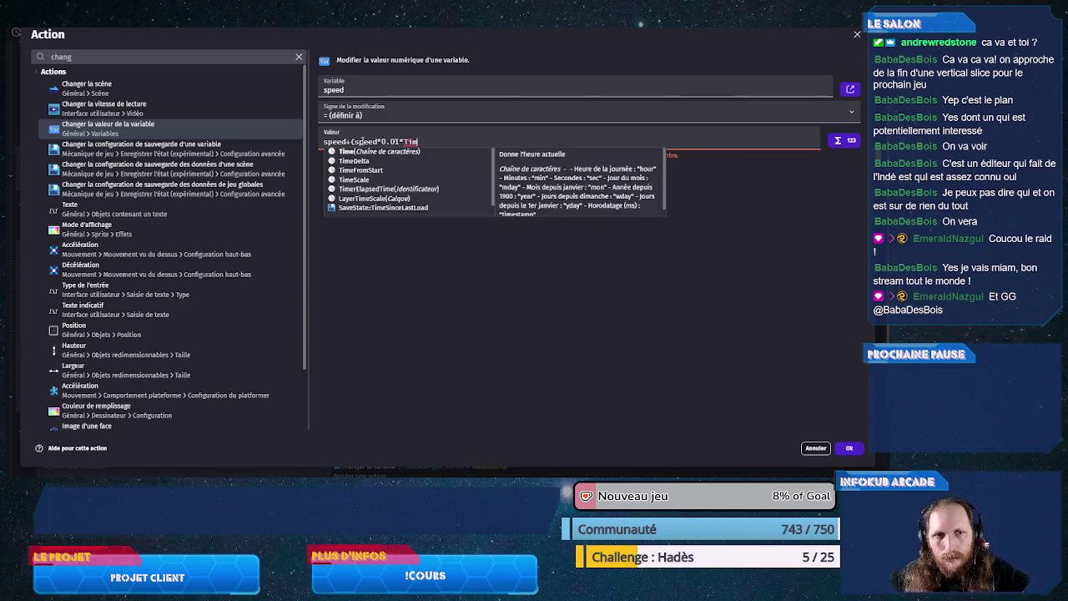
pyautogui.click(350, 162)
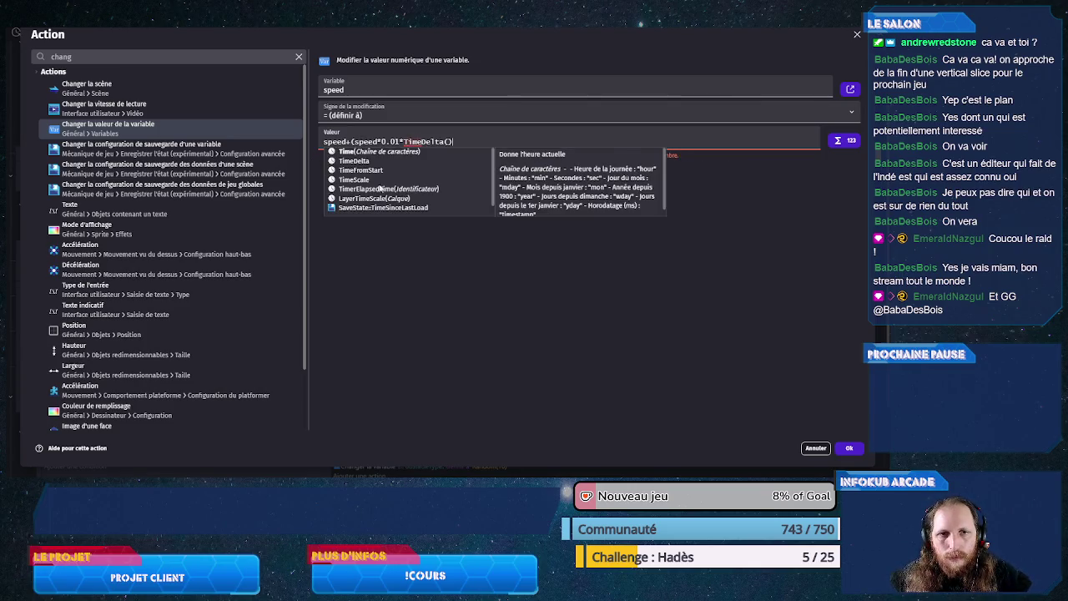
pyautogui.write(')')
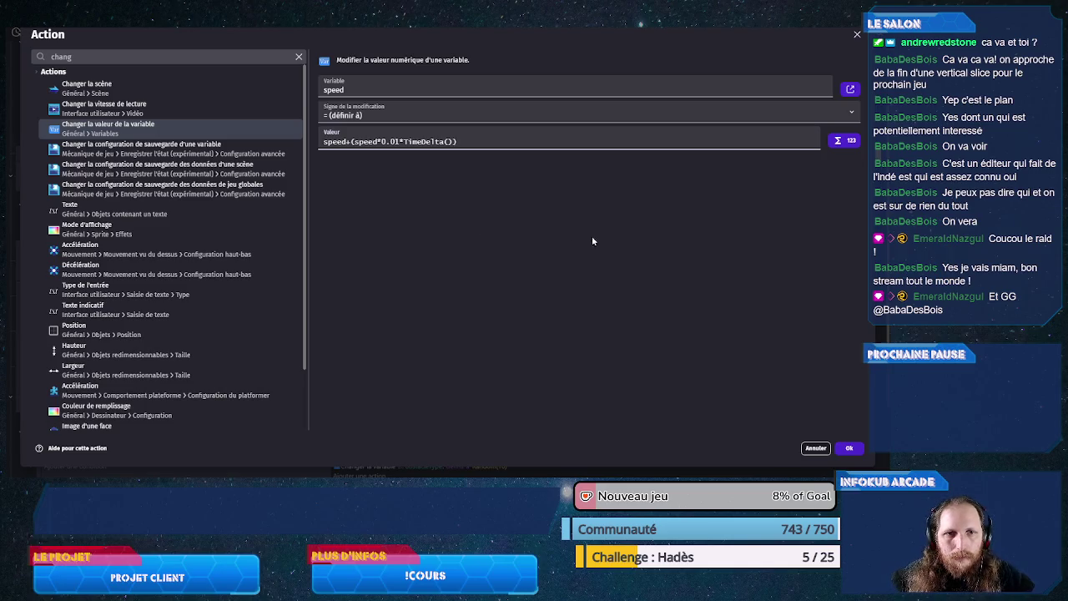
pyautogui.click(848, 448)
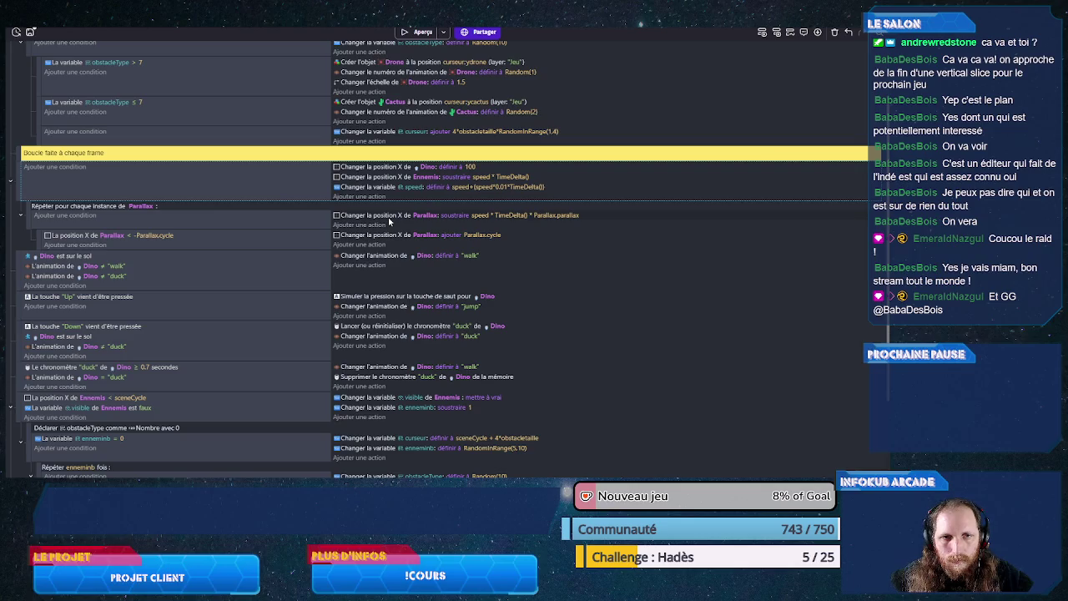
# Step: Move the speed action above the other two actions, save, and launch a preview
pyautogui.moveTo(370, 191); pyautogui.dragTo(378, 171)
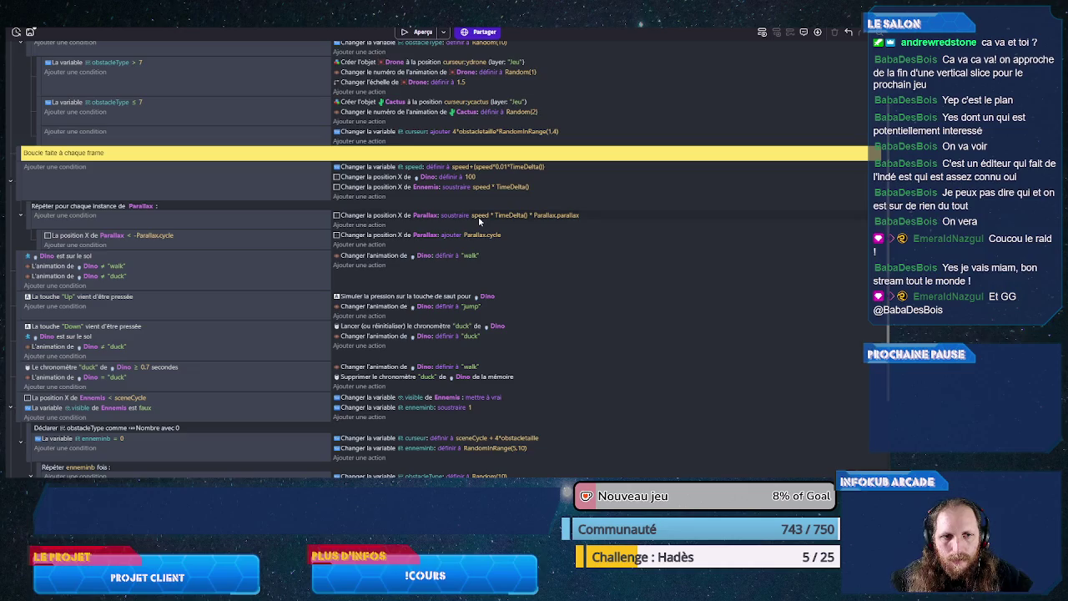
pyautogui.hotkey('ctrl', 's')
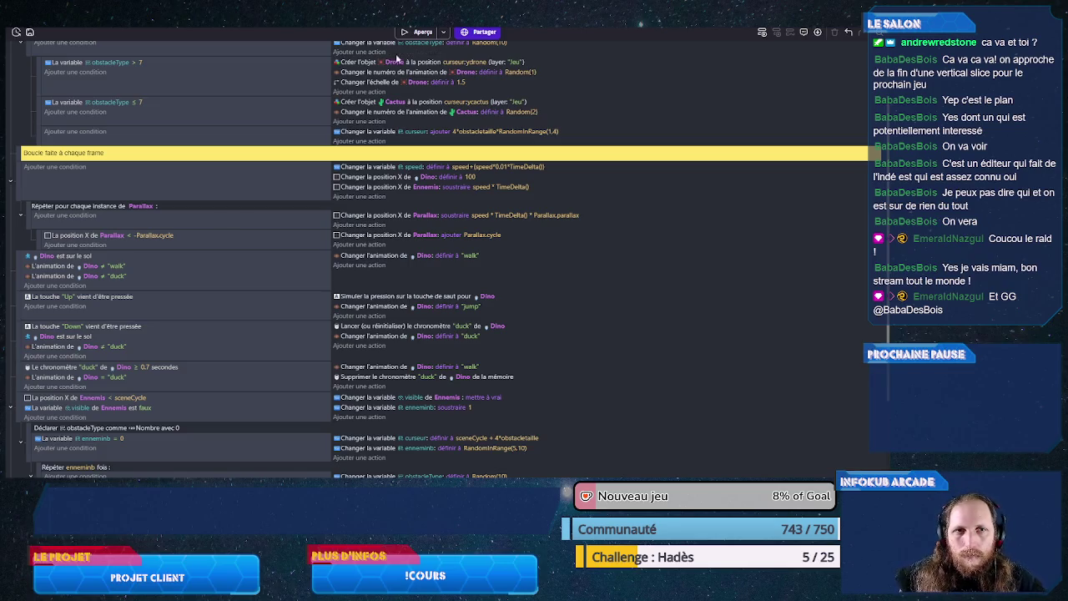
pyautogui.click(408, 35)
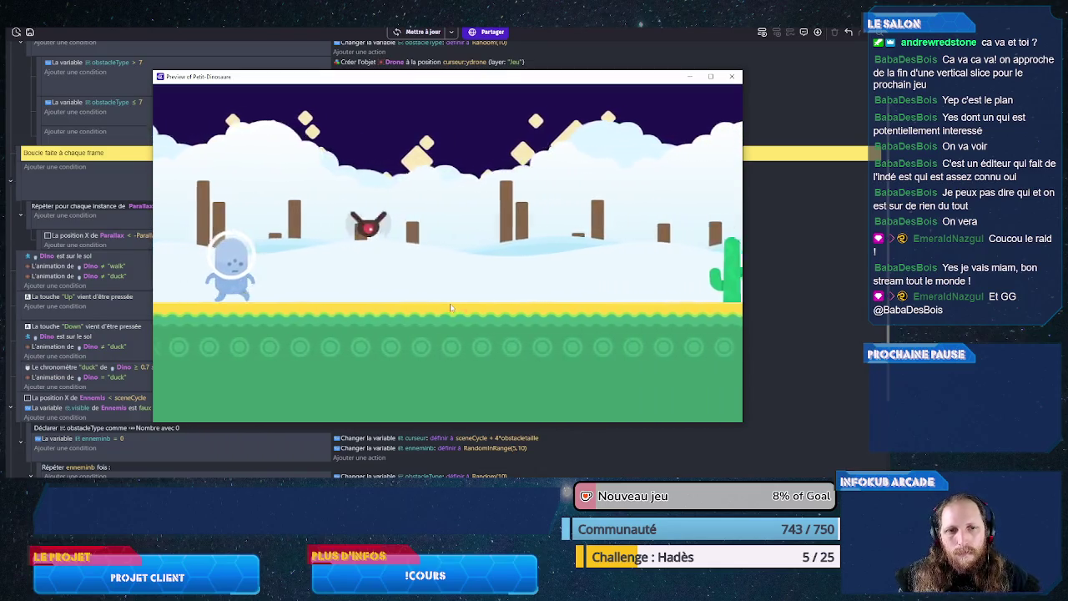
# Step: Jump over eight cacti with Up and duck under a drone with Down
pyautogui.press('Up')
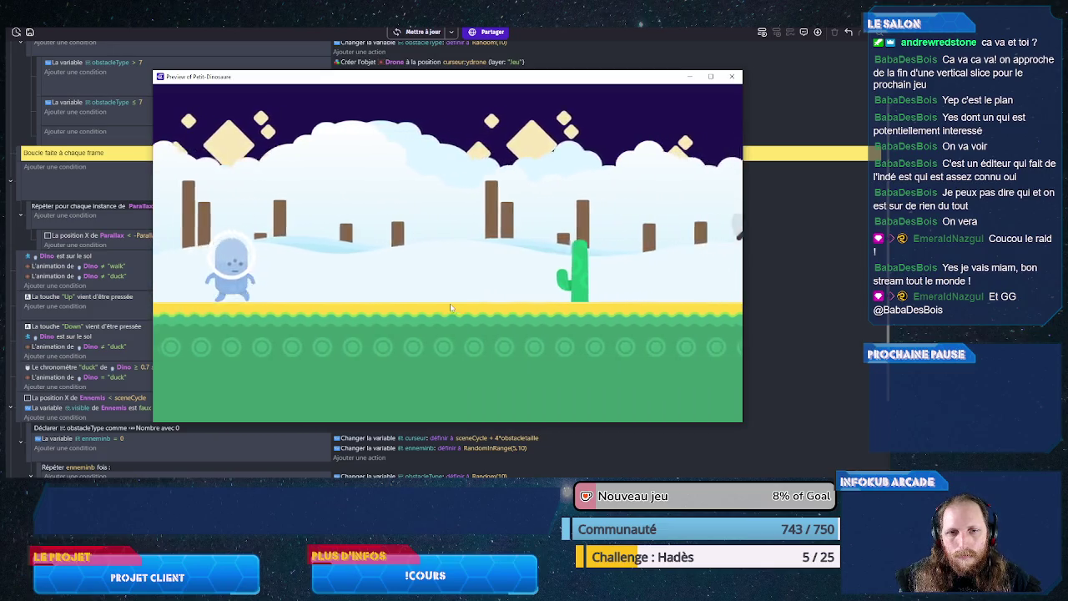
pyautogui.press('Up')
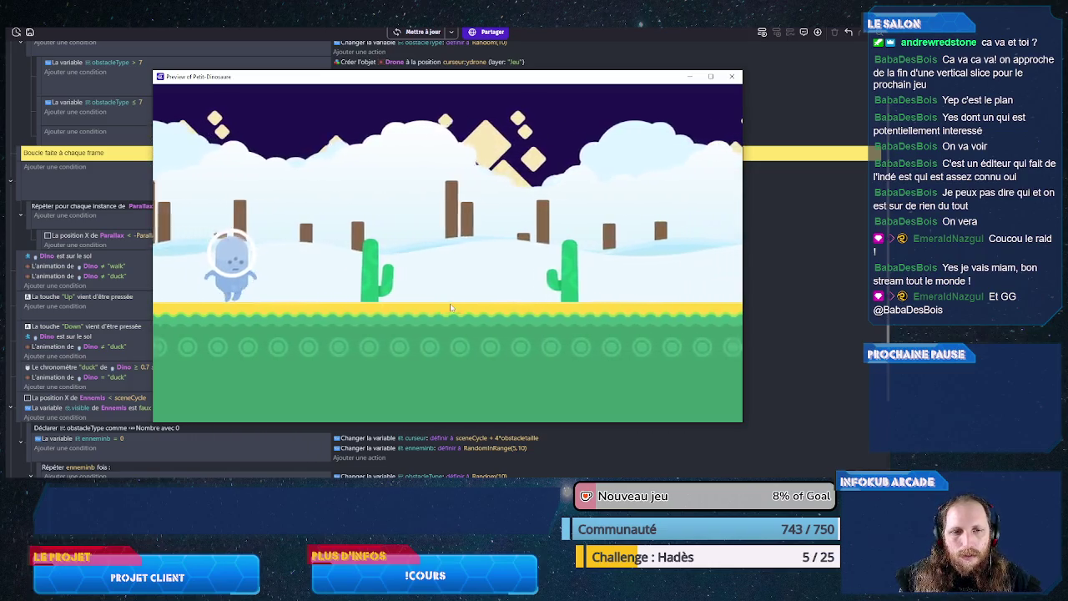
pyautogui.press('Up')
pyautogui.press('Up')
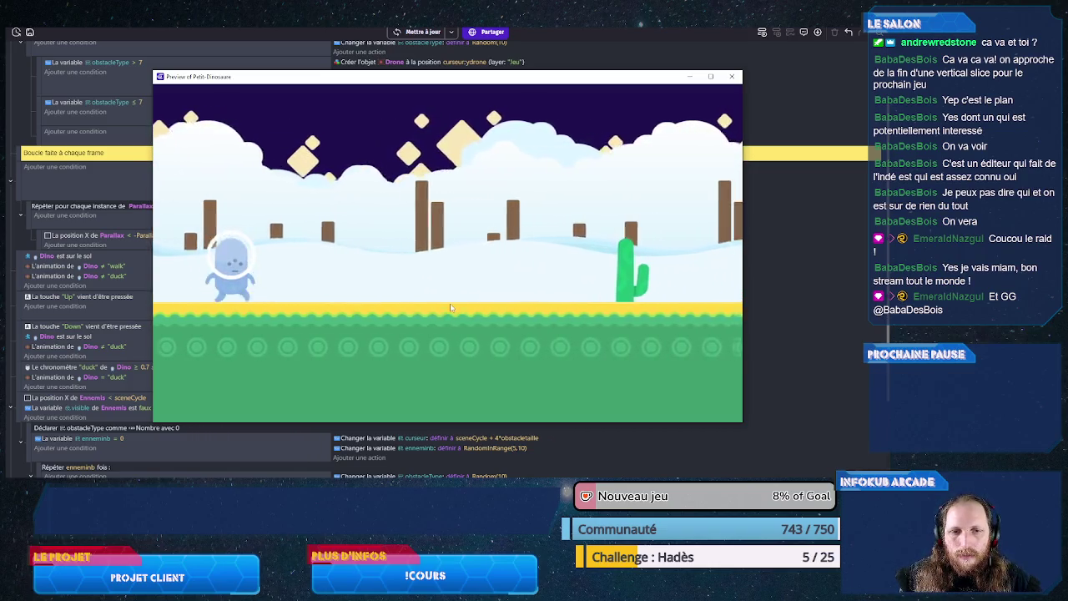
pyautogui.press('Up')
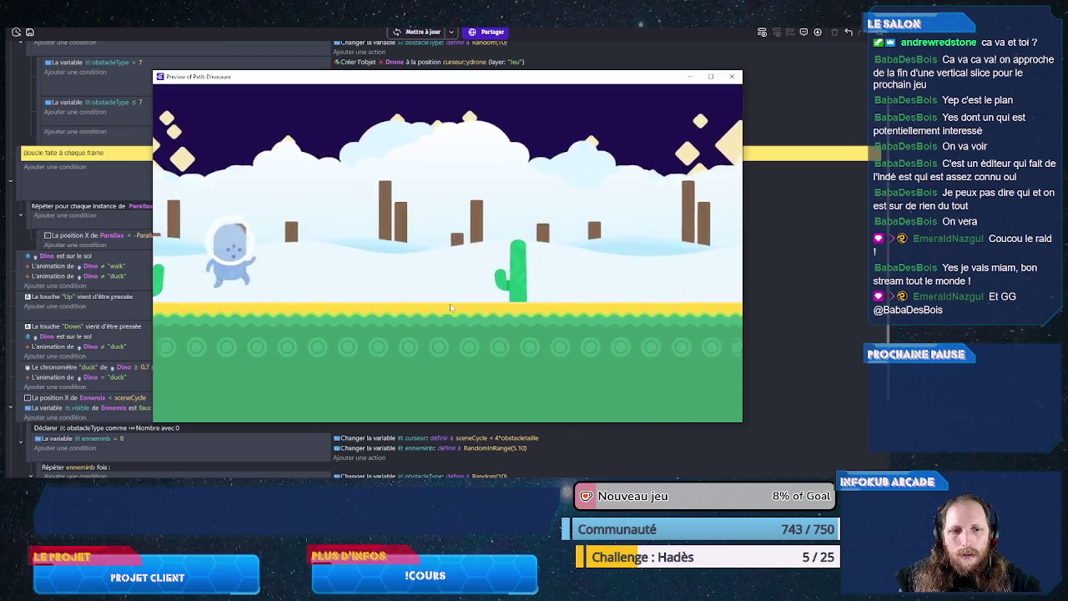
pyautogui.press('Up')
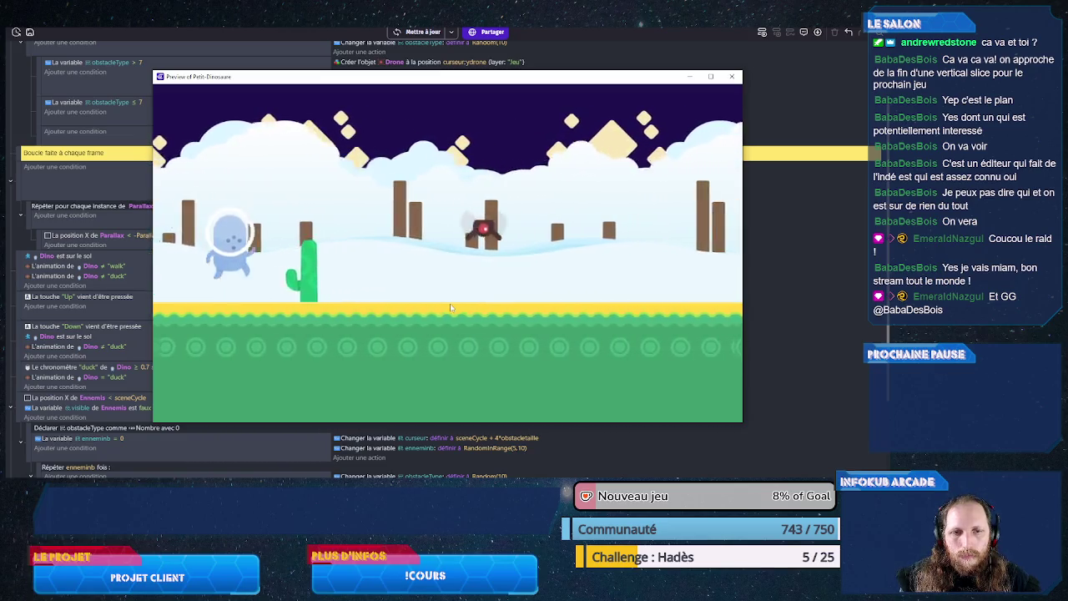
pyautogui.press('Up')
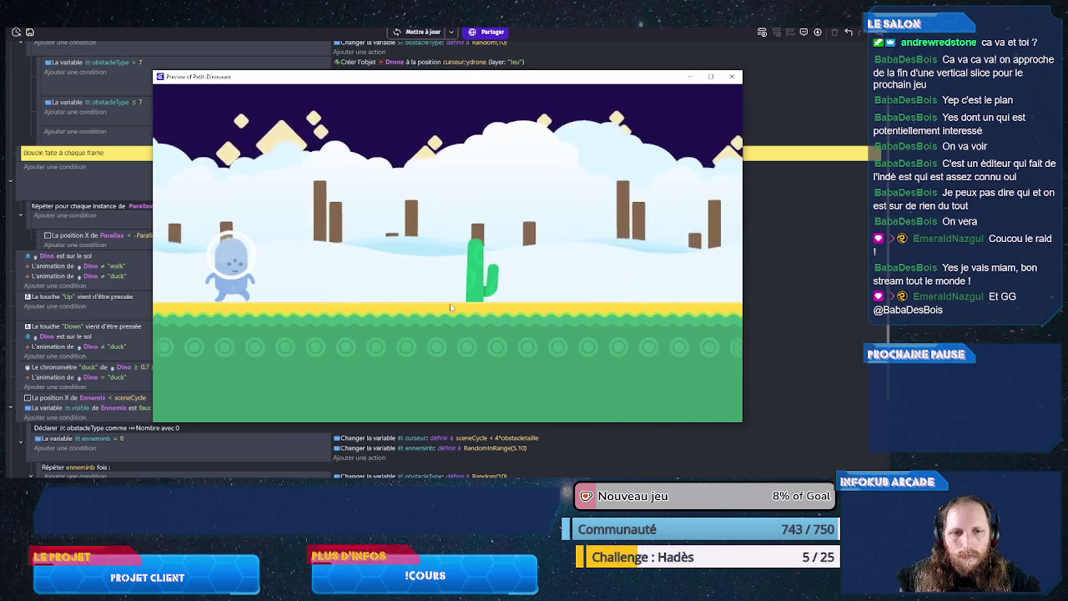
pyautogui.press('Up')
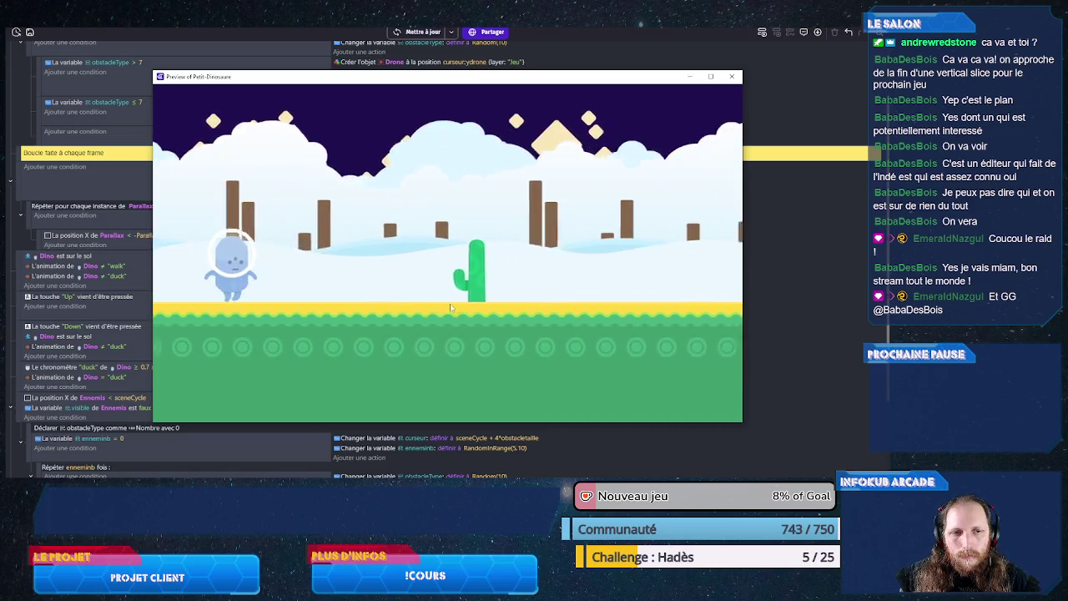
pyautogui.press('Up')
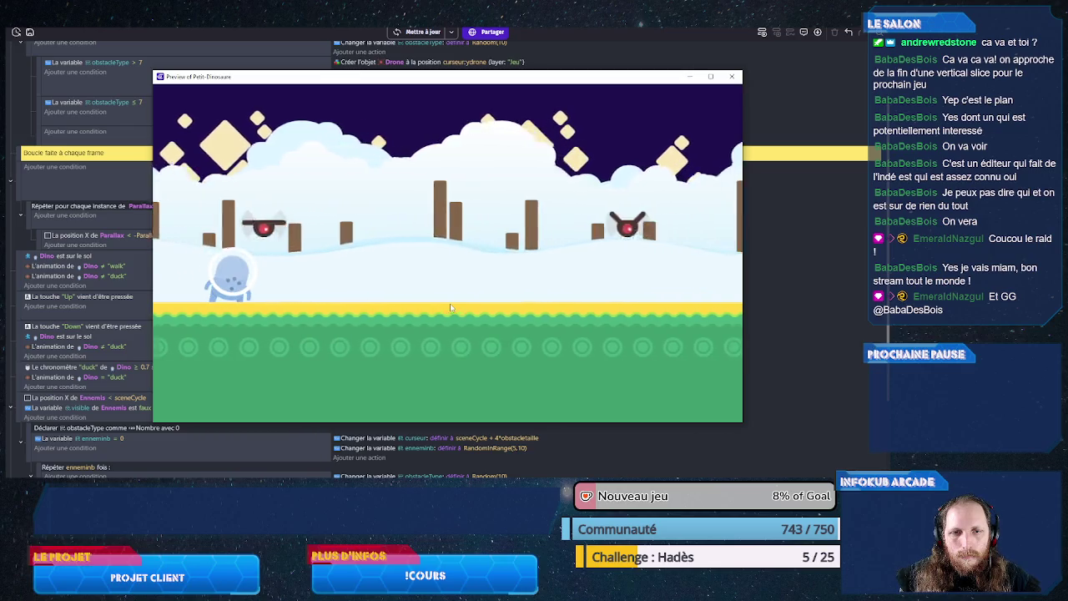
pyautogui.press('Down')
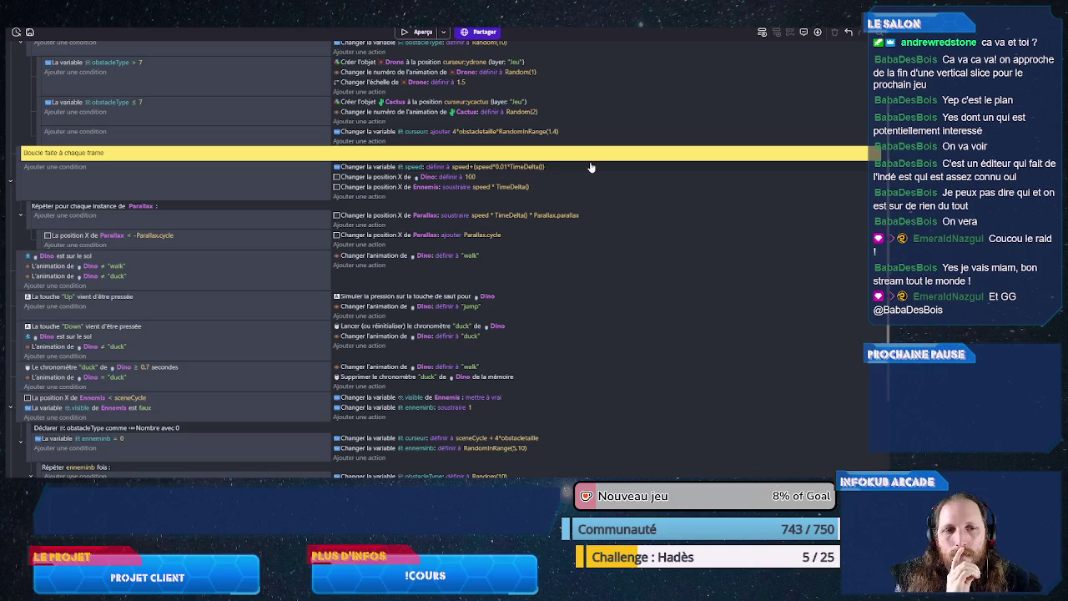
# Step: Add a new action and pick 'Changer la valeur de la variable' by searching 'chang'
pyautogui.click(376, 197)
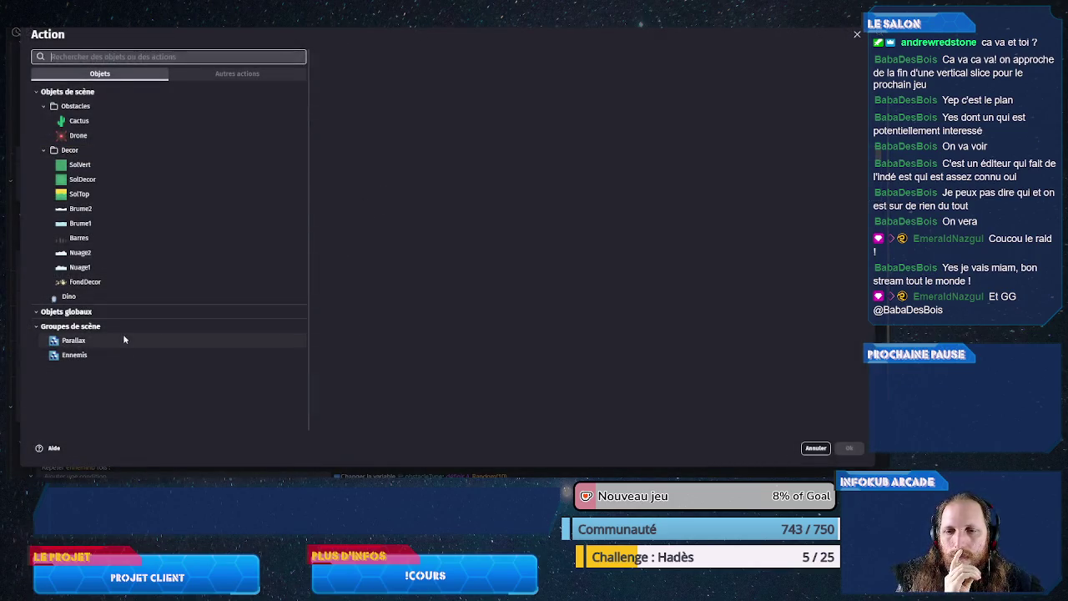
pyautogui.click(128, 301)
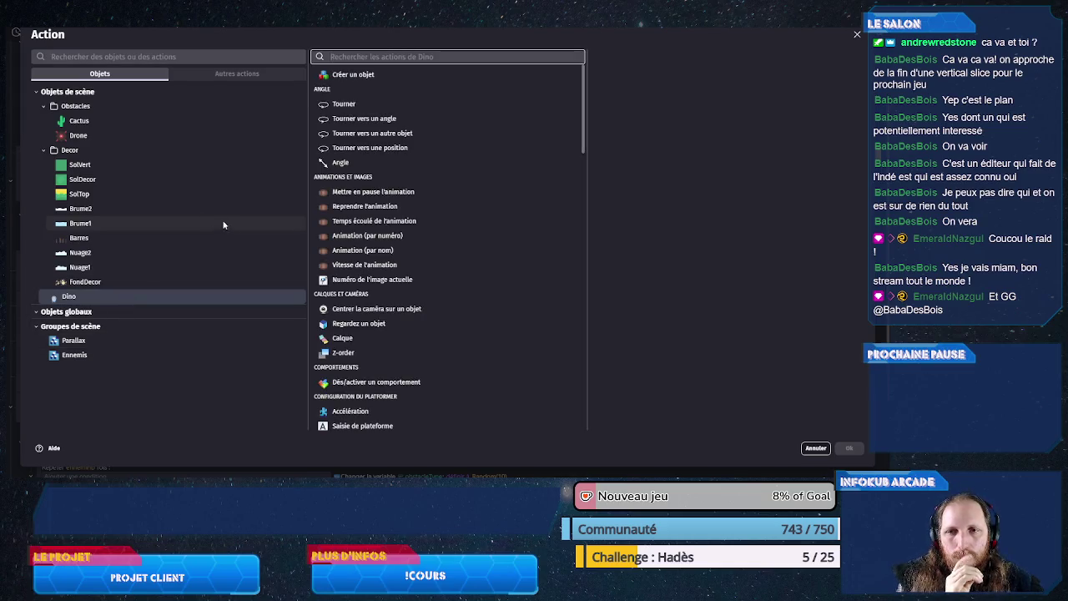
pyautogui.click(137, 56)
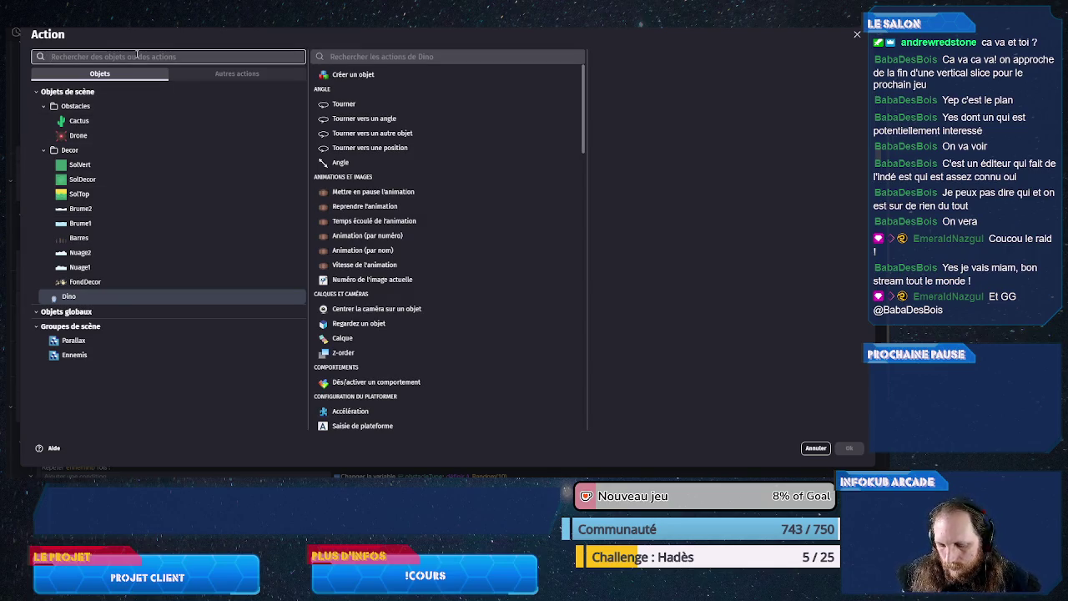
pyautogui.write('var')
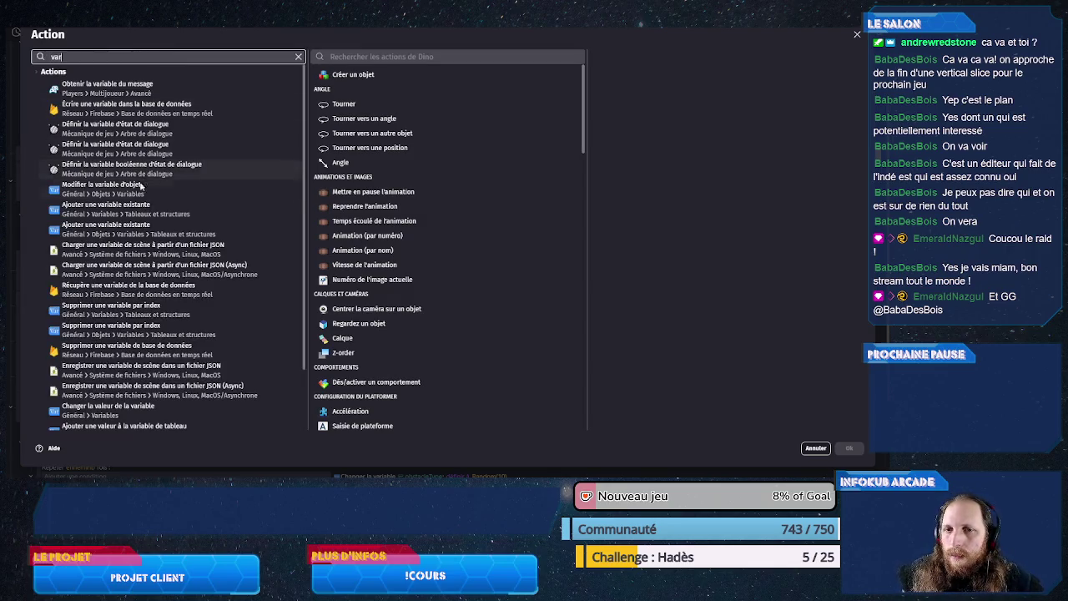
pyautogui.click(167, 188)
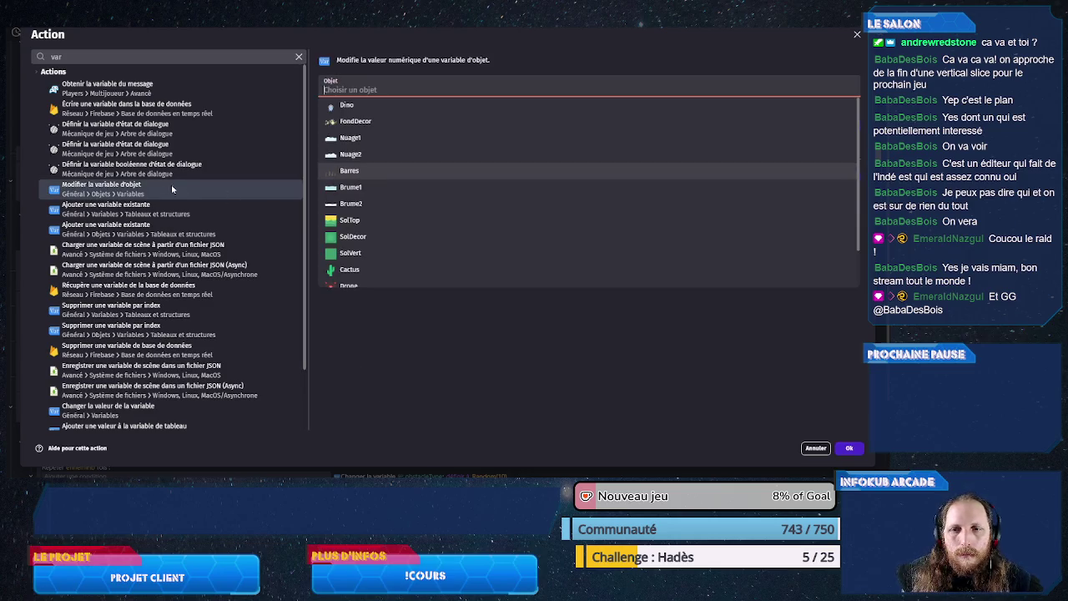
pyautogui.click(138, 56)
pyautogui.write('chang')
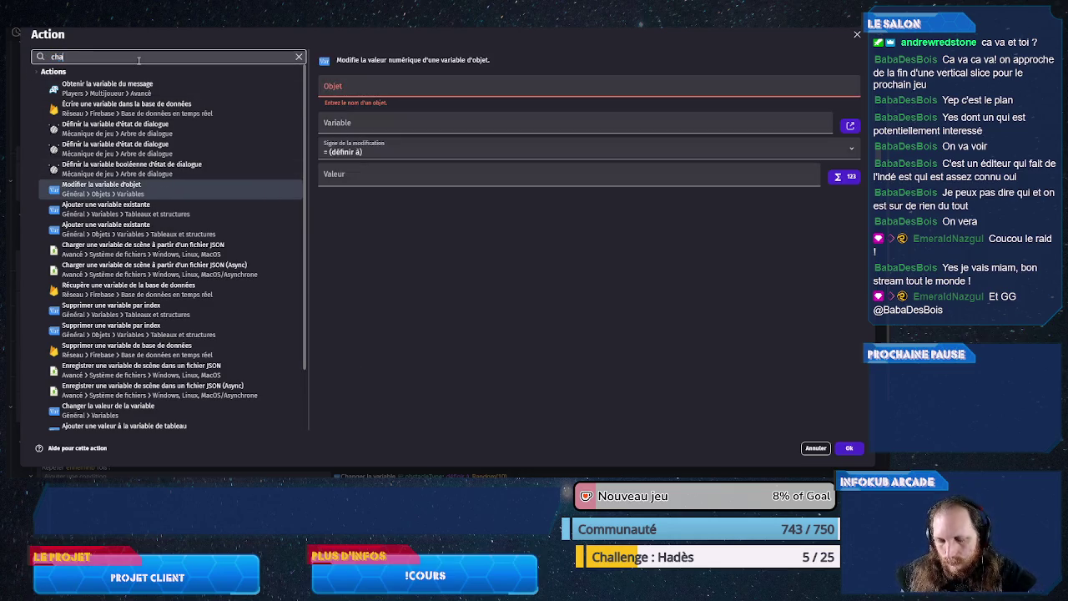
pyautogui.click(111, 133)
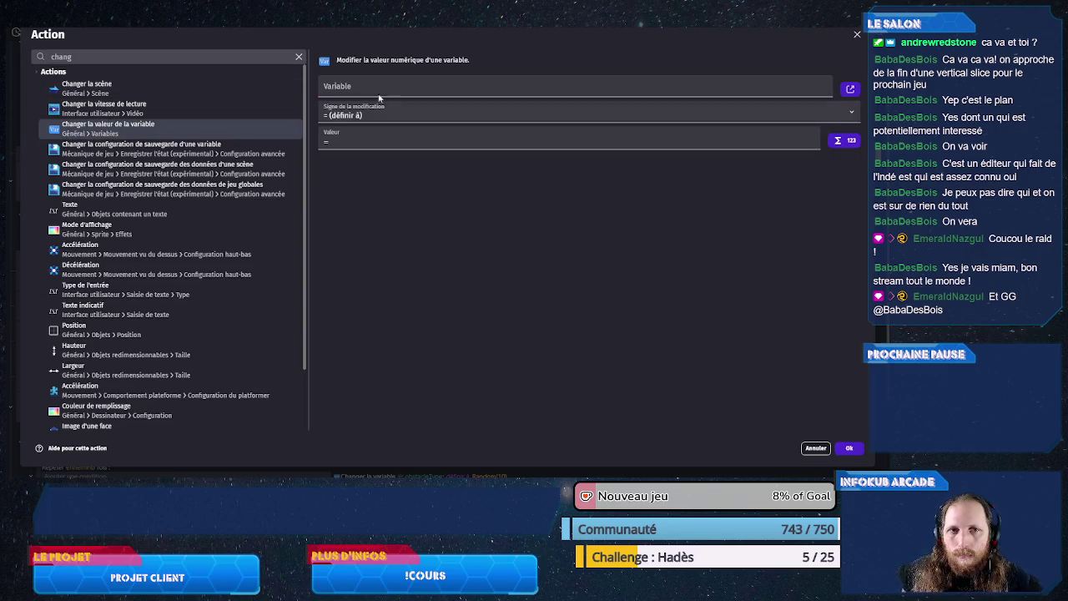
pyautogui.click(381, 98)
# Step: Make the action add speed*TimeDelta() to the score variable and confirm it
pyautogui.write('sc')
pyautogui.click(361, 126)
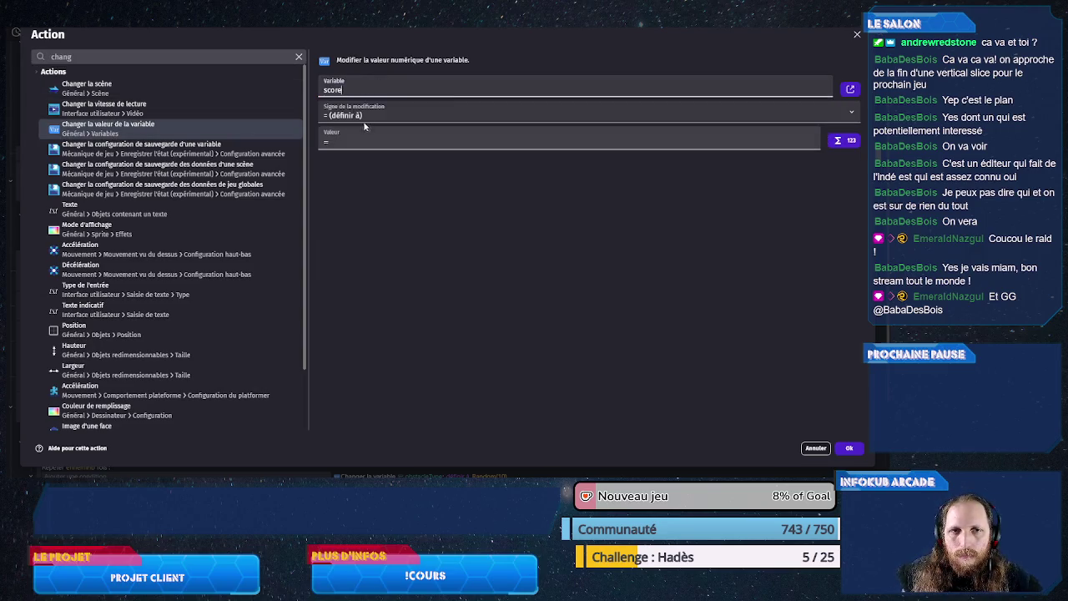
pyautogui.click(360, 115)
pyautogui.click(359, 125)
pyautogui.press('BackSpace')
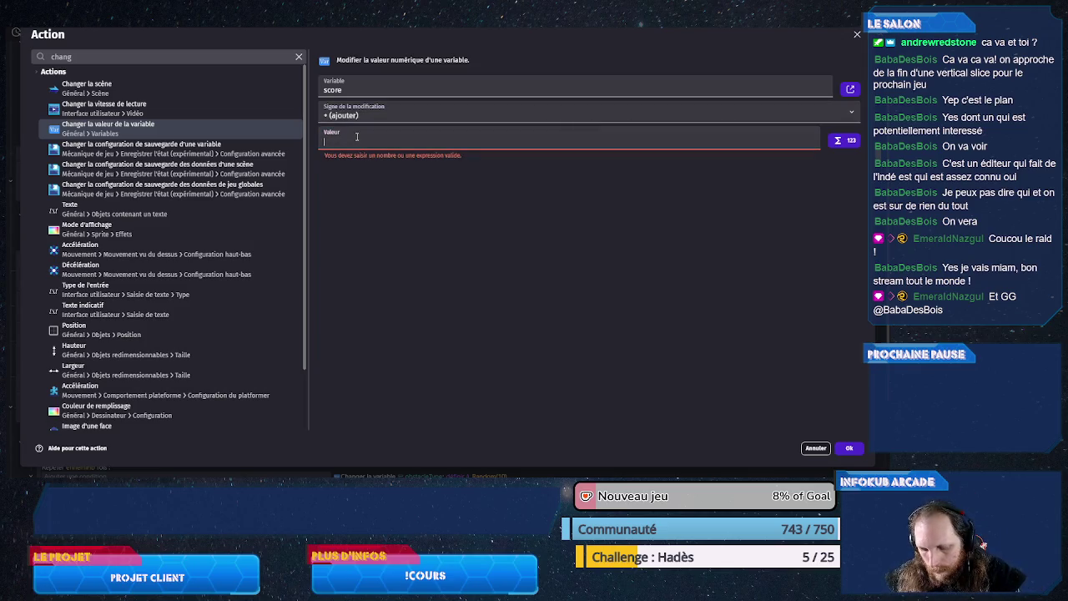
pyautogui.write('sped')
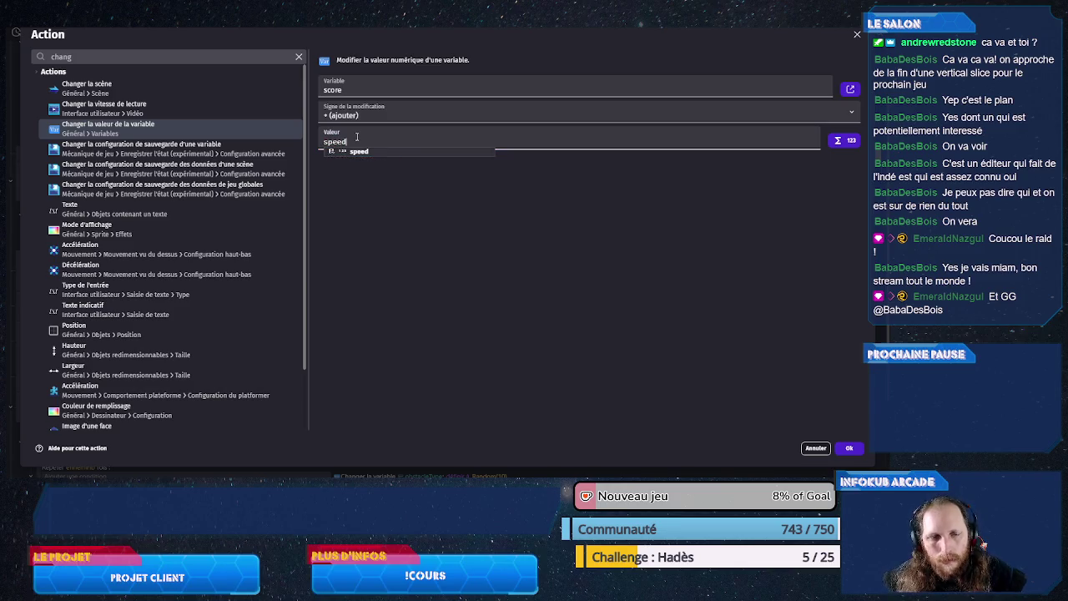
pyautogui.write('*Tim')
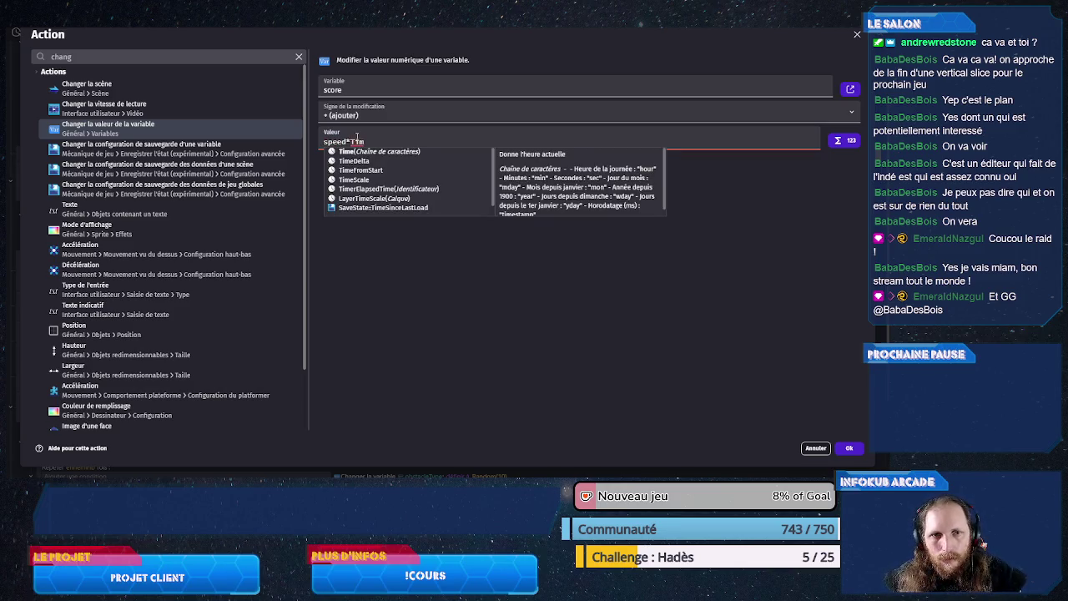
pyautogui.press('Down')
pyautogui.press('Return')
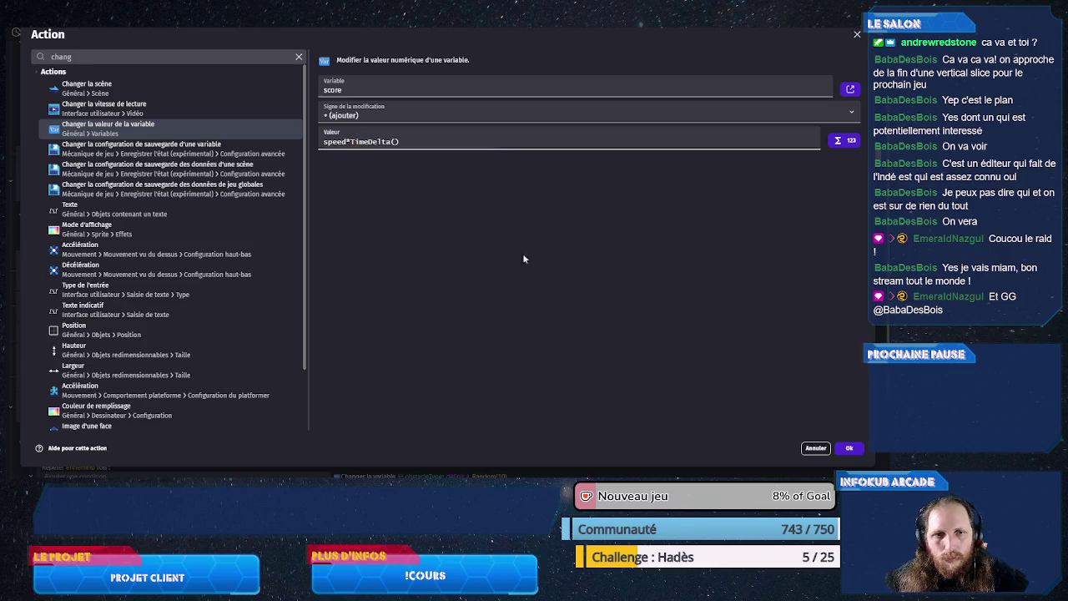
pyautogui.click(847, 447)
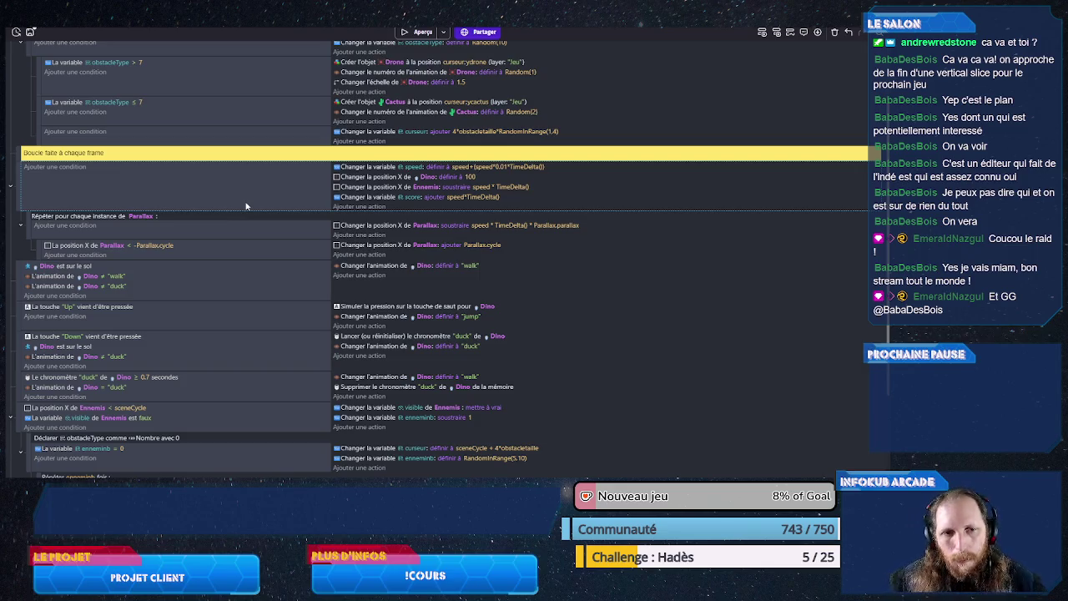
# Step: Save with Ctrl+S and switch to the PetitDino scene editor
pyautogui.hotkey('ctrl', 's')
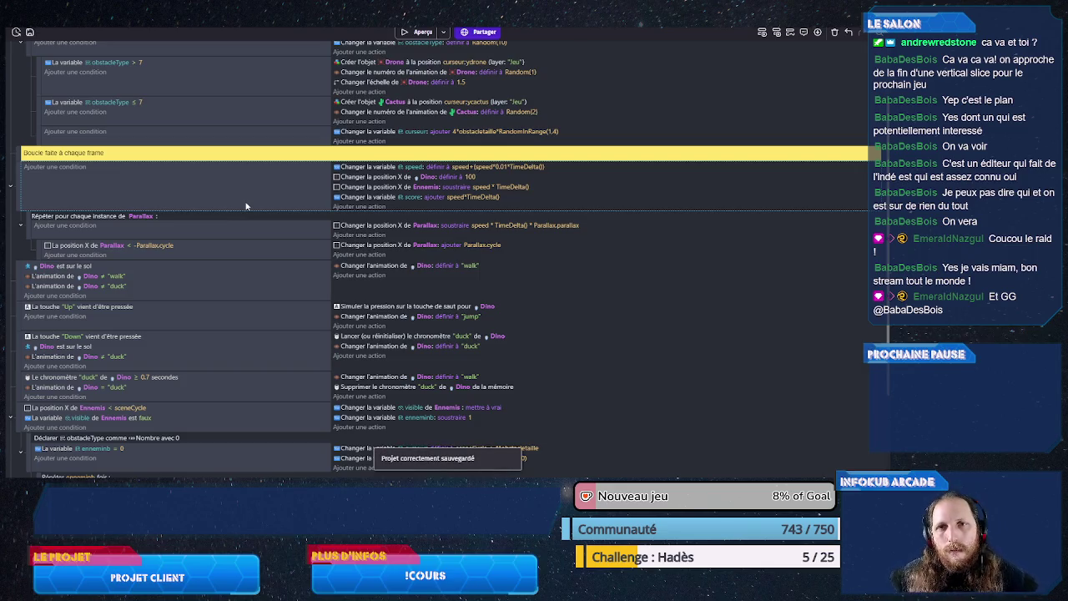
pyautogui.hotkey('ctrl', 'Tab')
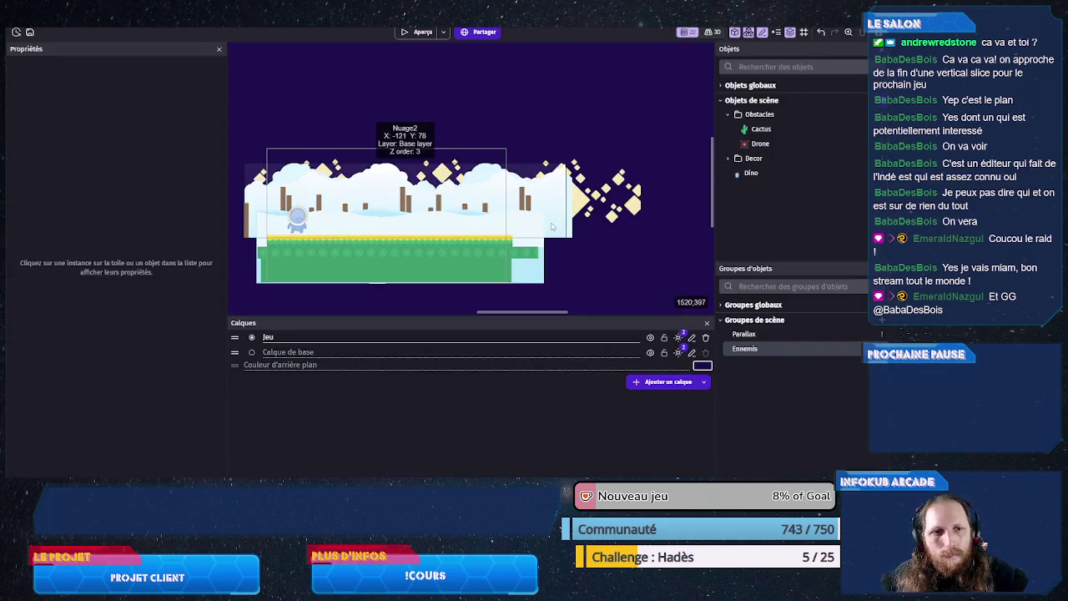
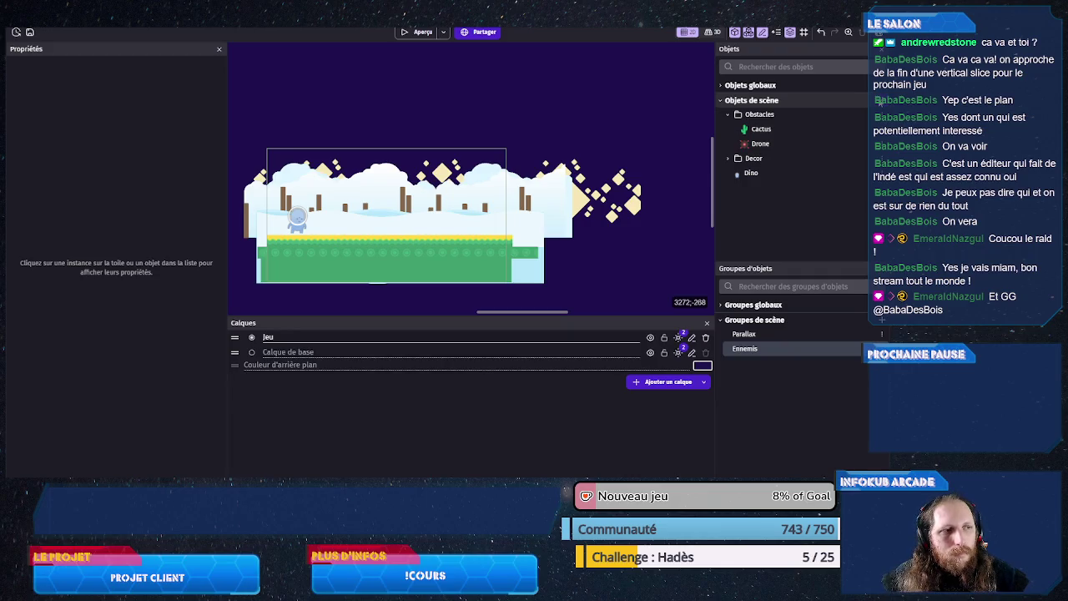
# Step: Create a new right-aligned text object named Stat
pyautogui.click(876, 100)
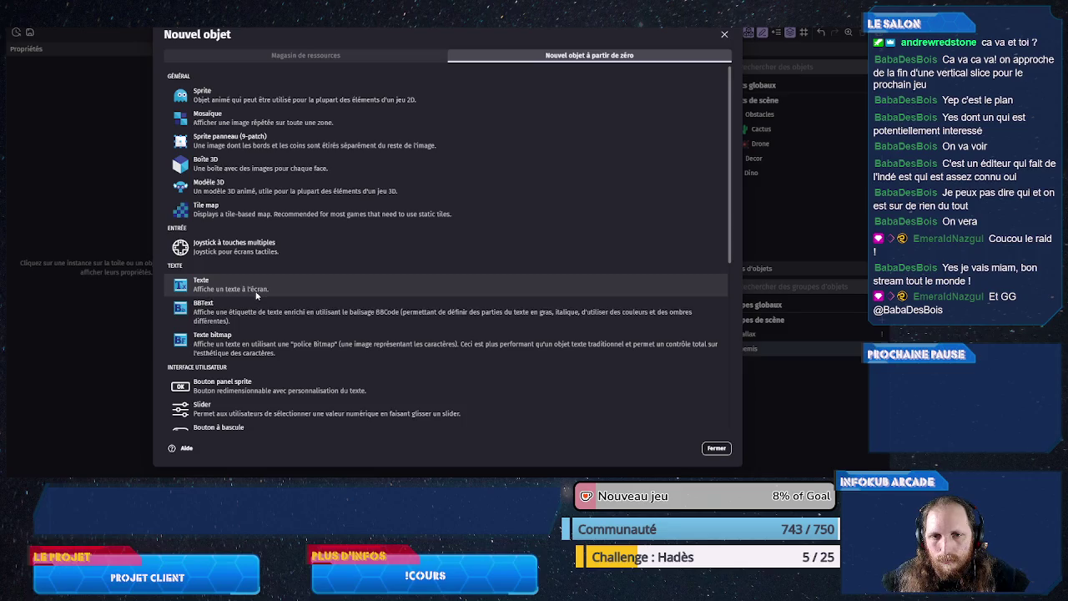
pyautogui.click(231, 285)
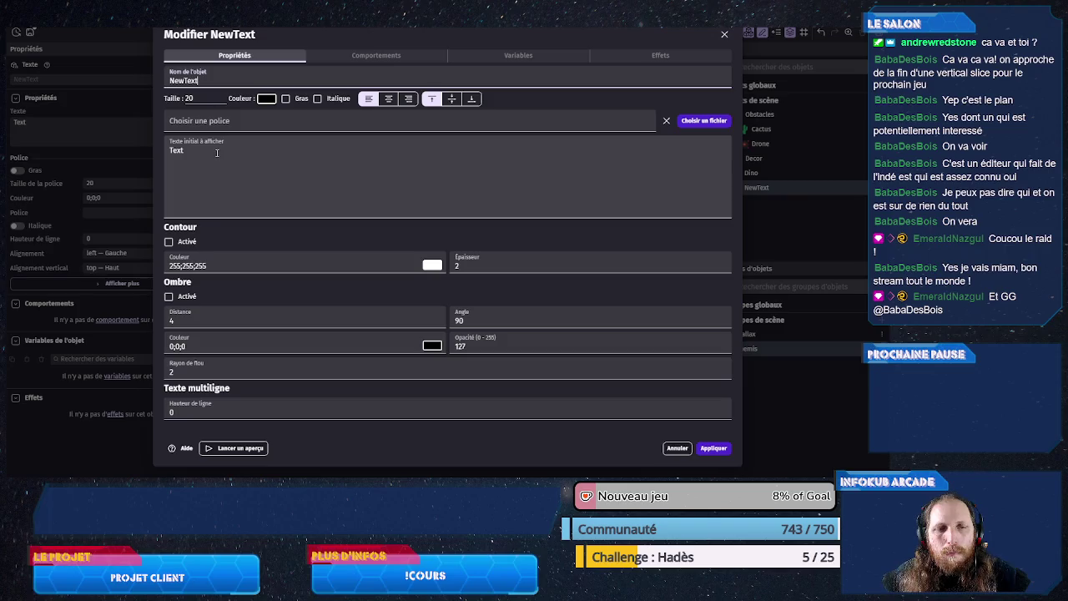
pyautogui.click(408, 99)
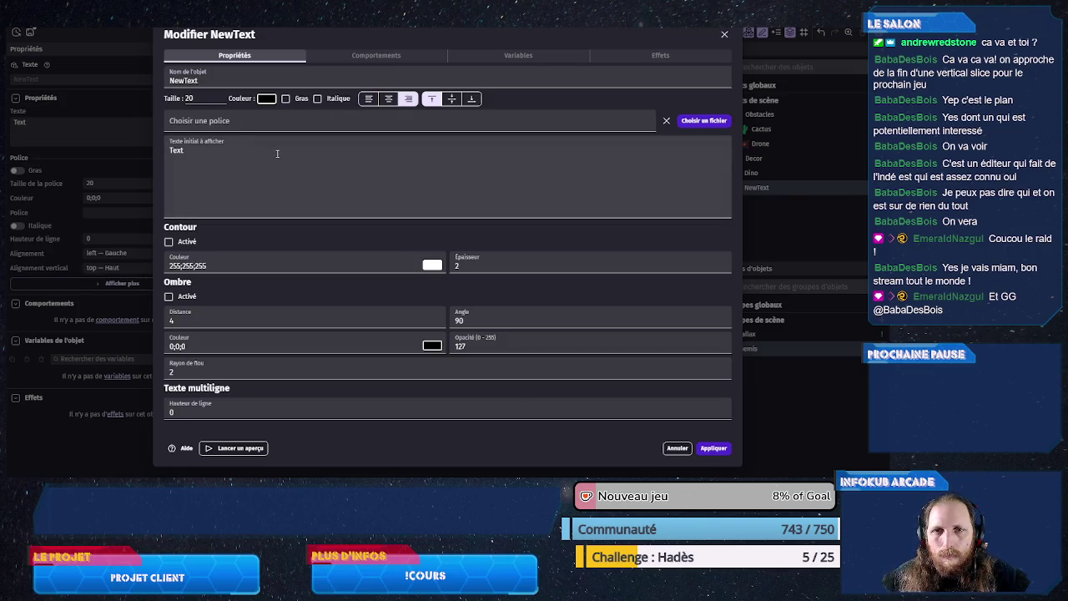
pyautogui.doubleClick(207, 80)
pyautogui.write('Stat')
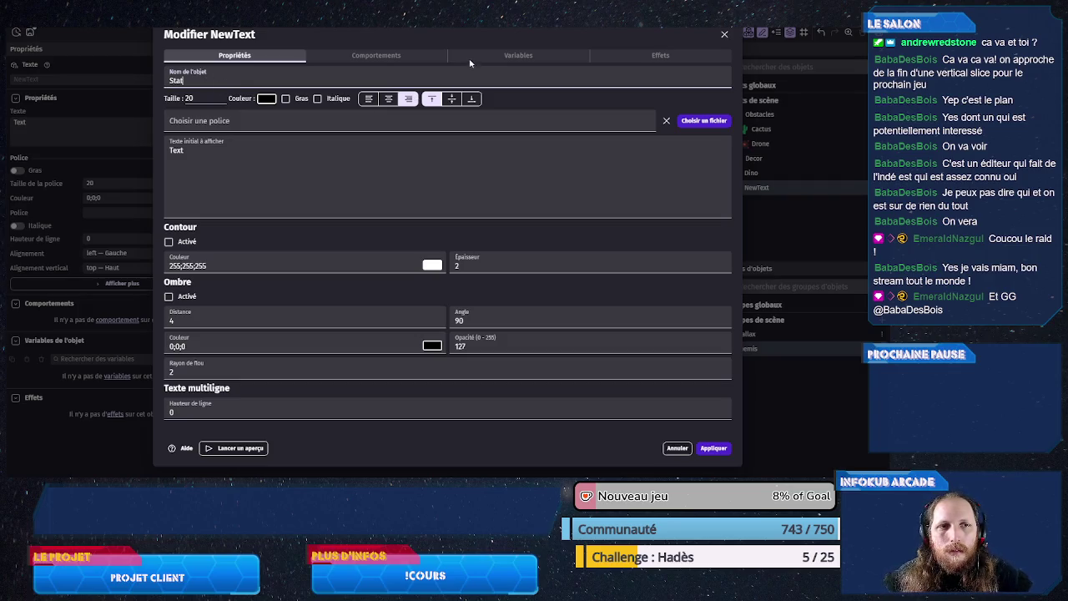
# Step: Give Stat a text-type object variable named id and apply the changes
pyautogui.click(470, 56)
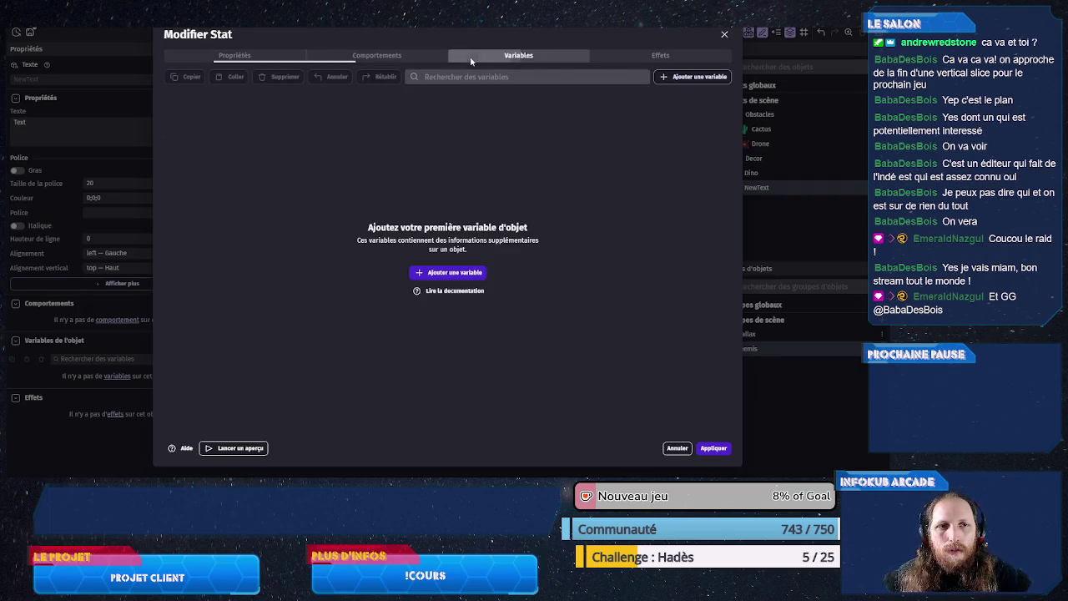
pyautogui.click(427, 272)
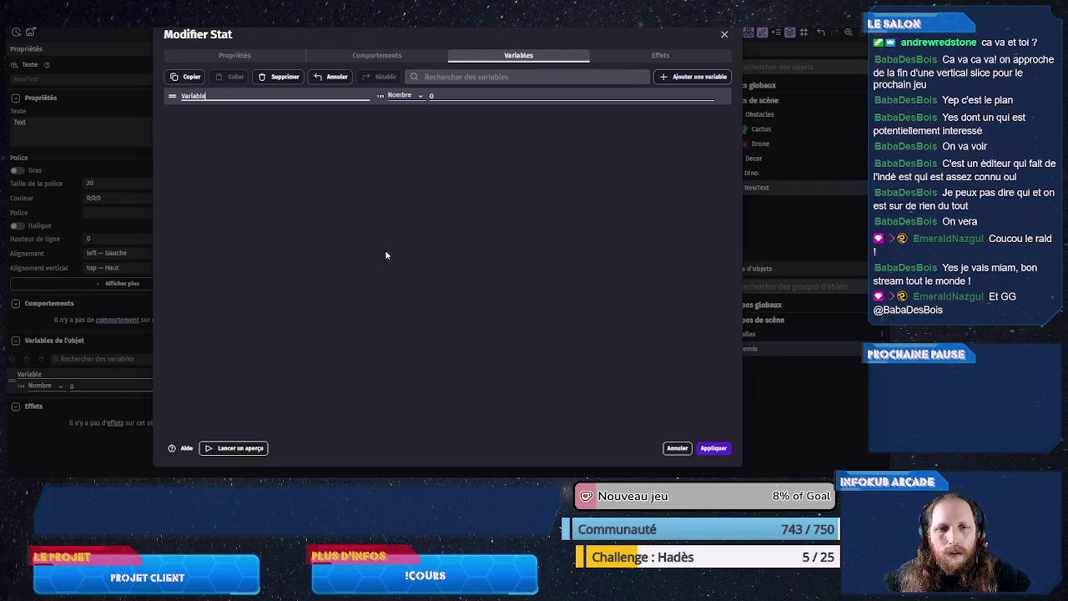
pyautogui.click(257, 98)
pyautogui.write('id')
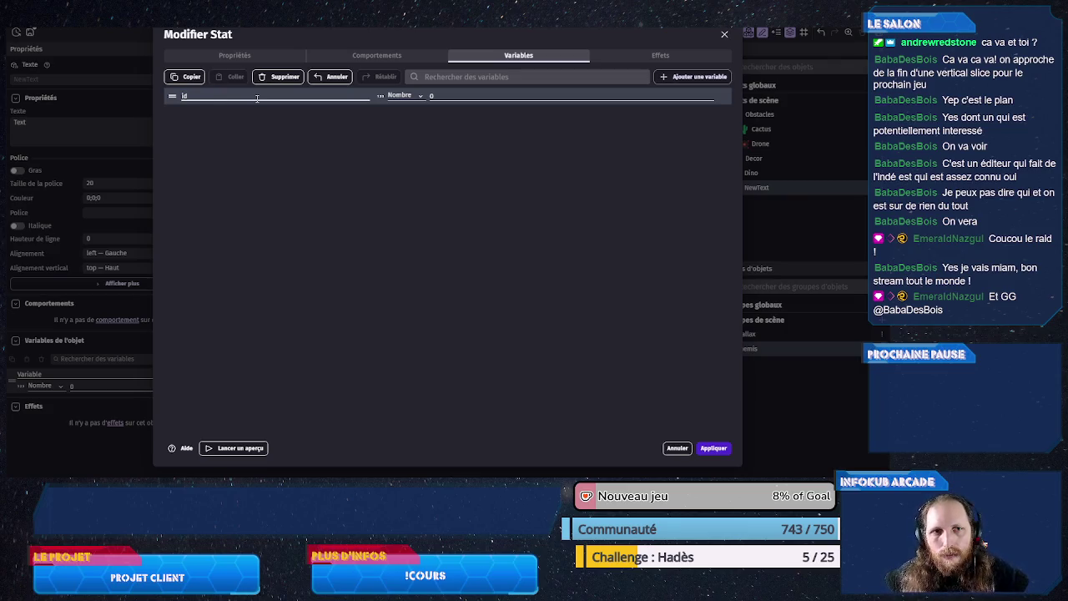
pyautogui.click(416, 97)
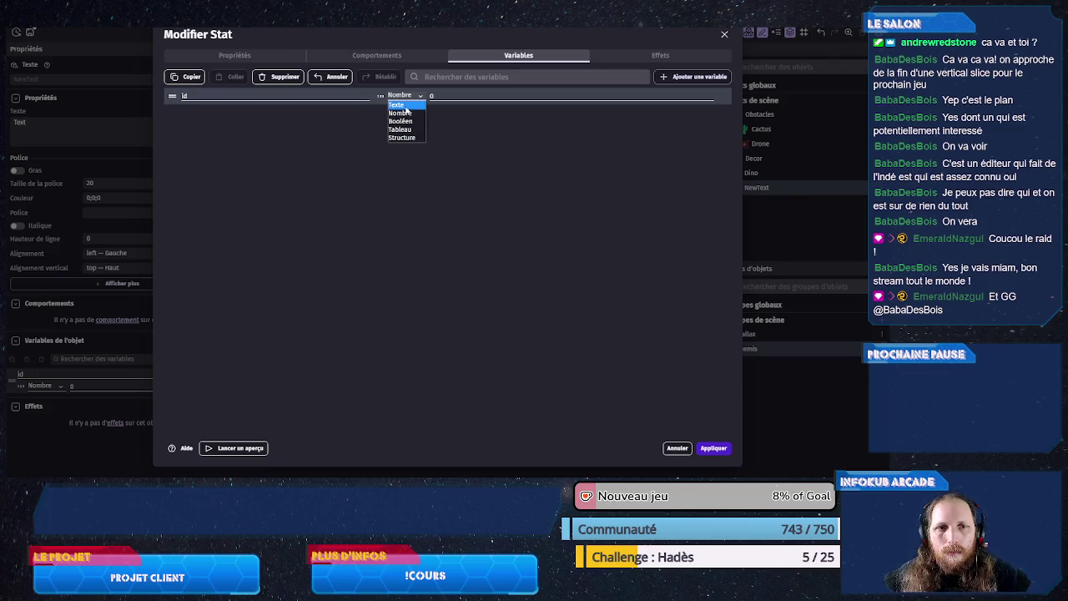
pyautogui.click(405, 105)
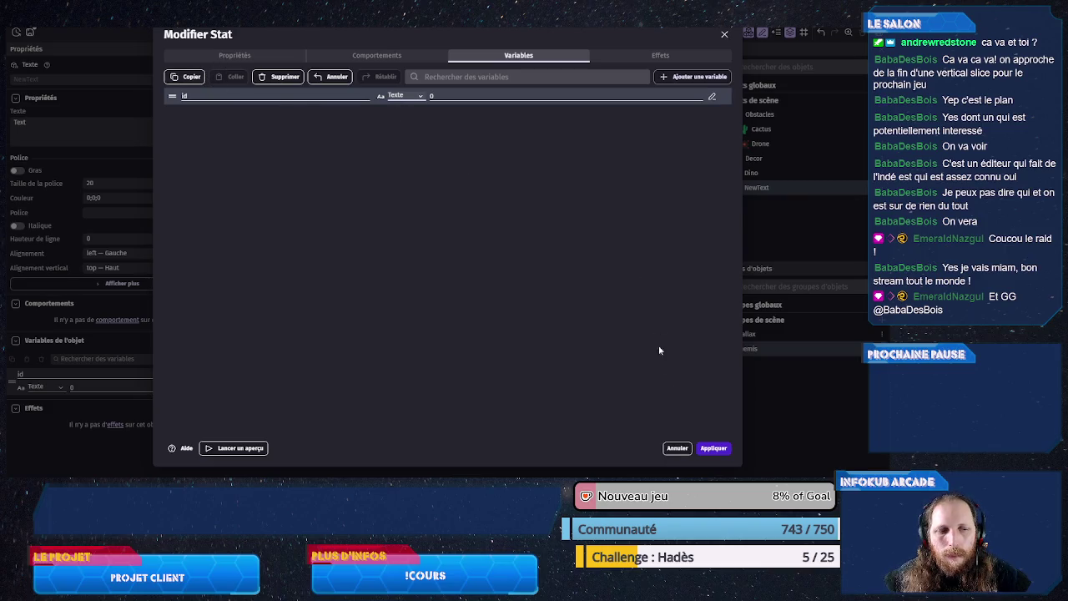
pyautogui.click(711, 448)
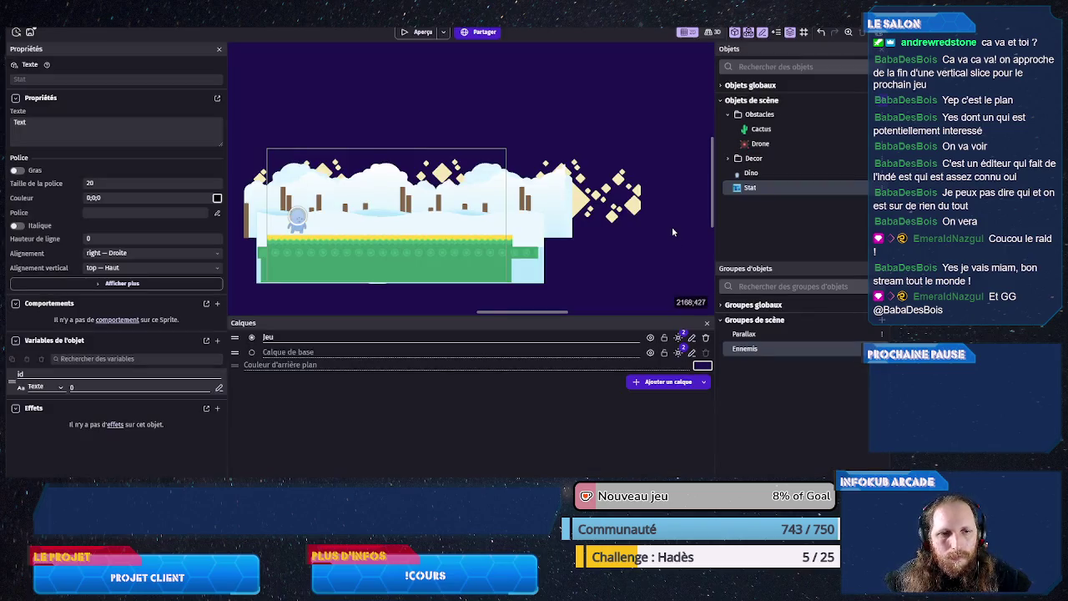
# Step: Add a new layer named Interface and make it the active layer
pyautogui.click(656, 383)
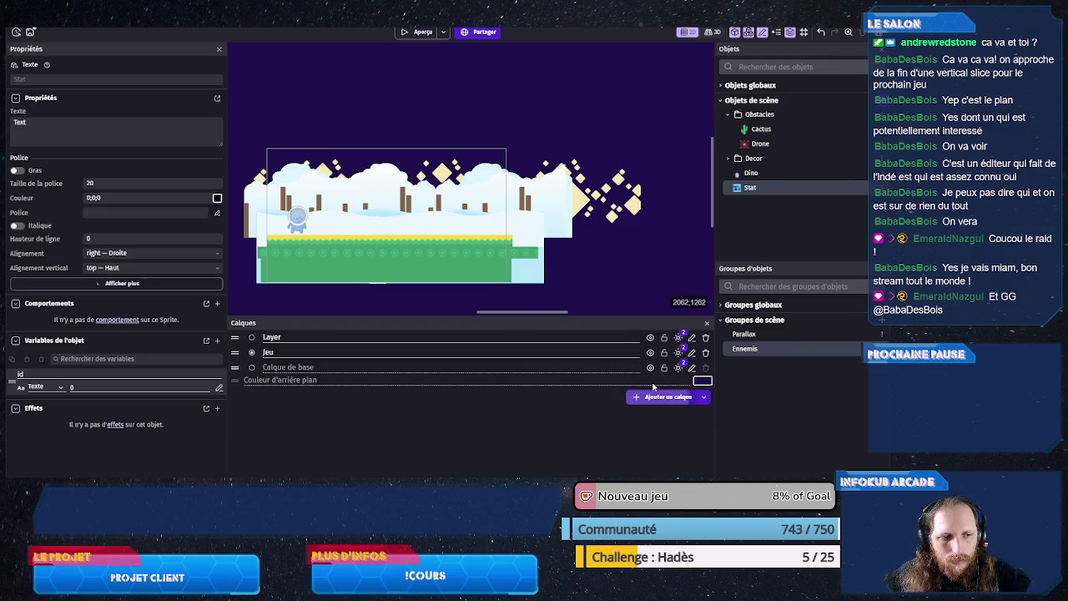
pyautogui.doubleClick(306, 337)
pyautogui.write('Int')
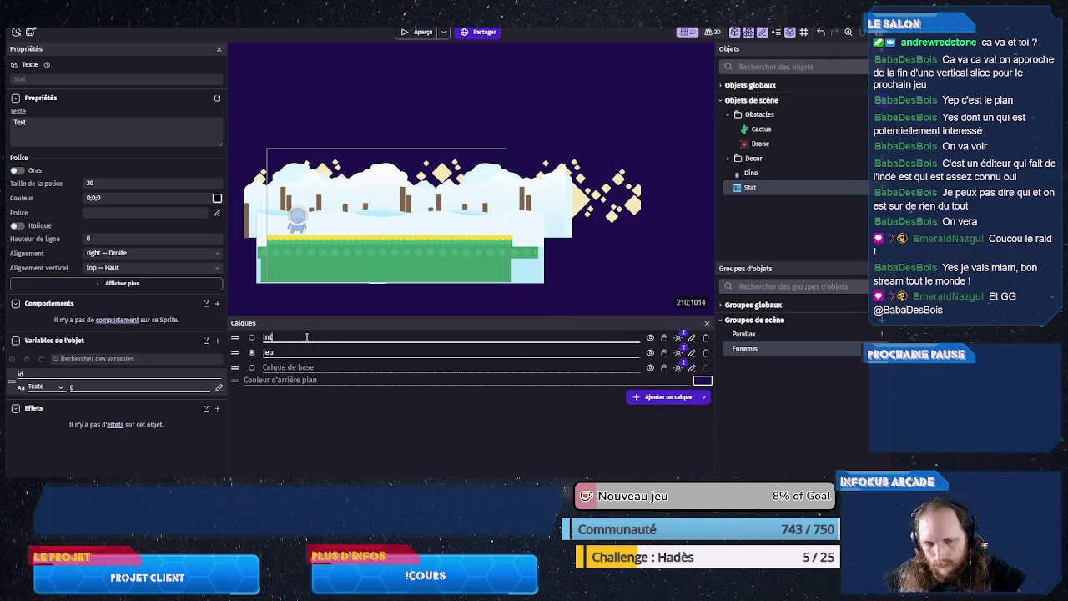
pyautogui.write('erface')
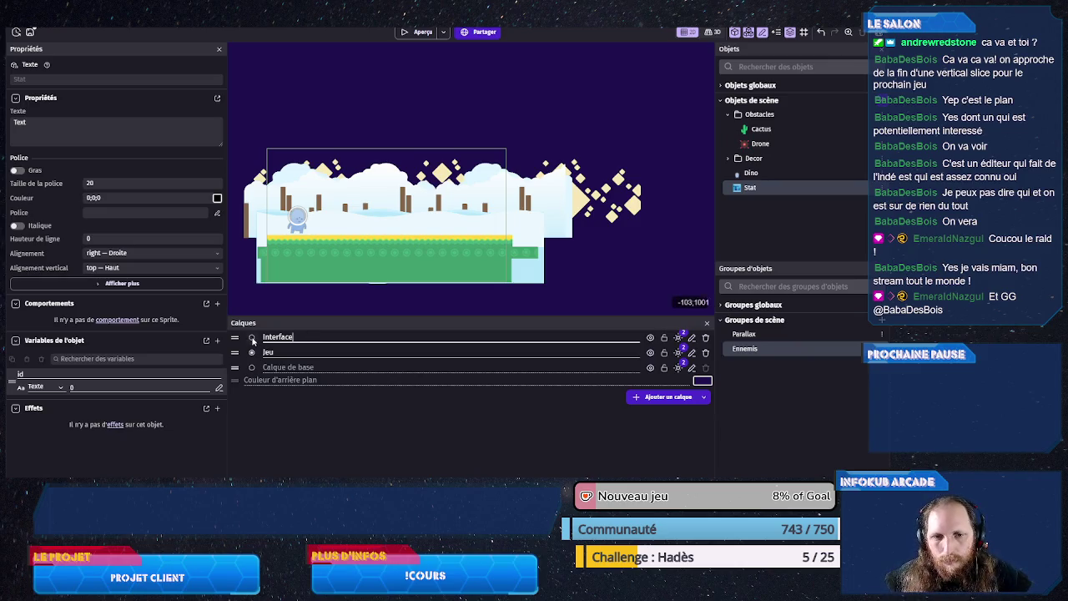
pyautogui.click(251, 337)
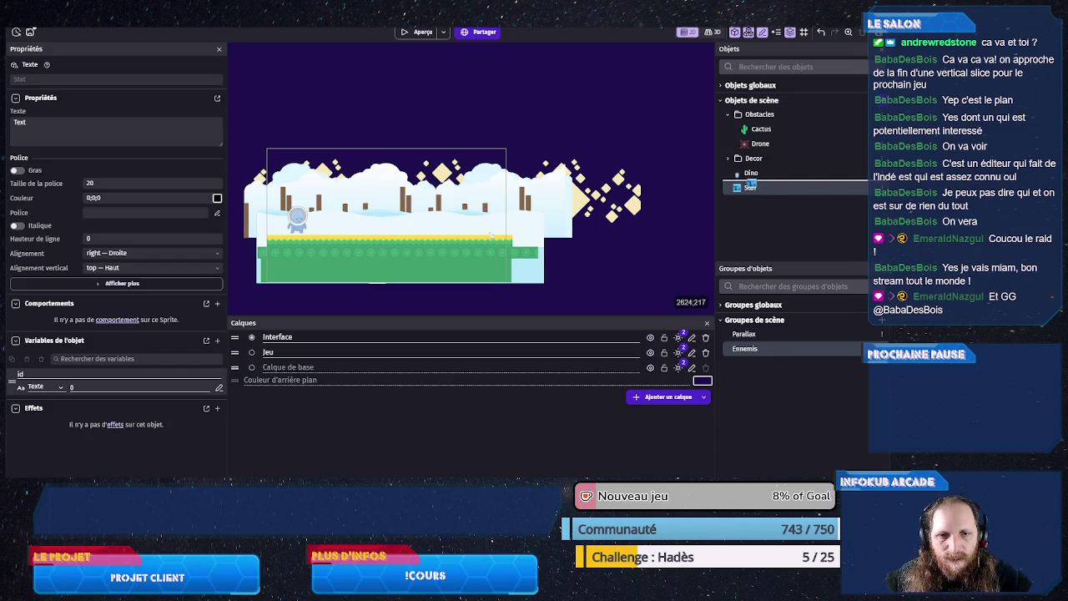
# Step: Place a Stat text instance reading 0m in the scene on the Interface layer
pyautogui.click(281, 269)
pyautogui.scroll(3, 485, 250)
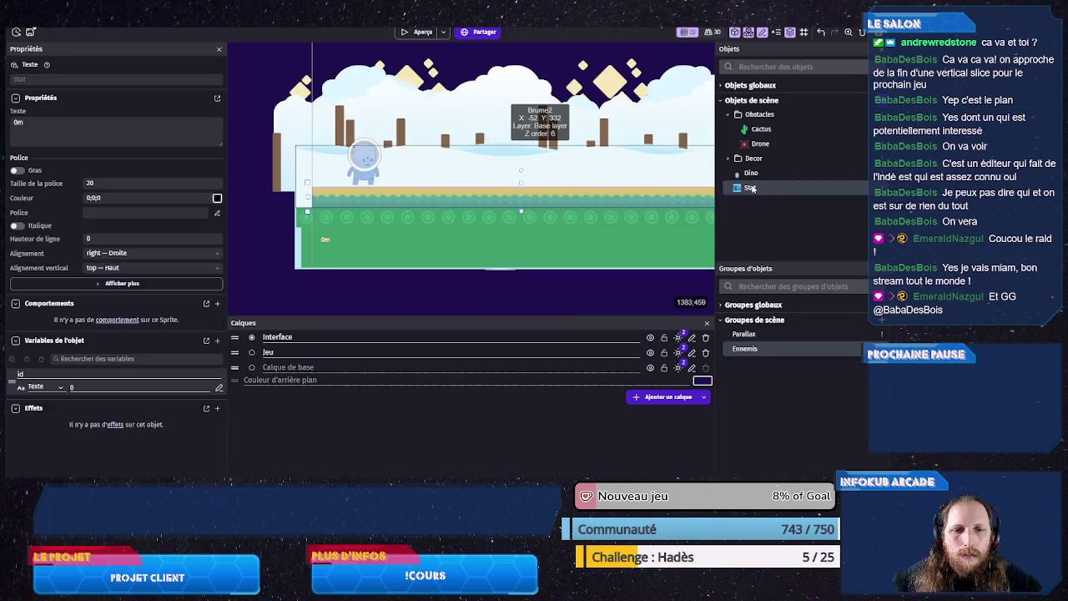
pyautogui.scroll(5, 322, 277)
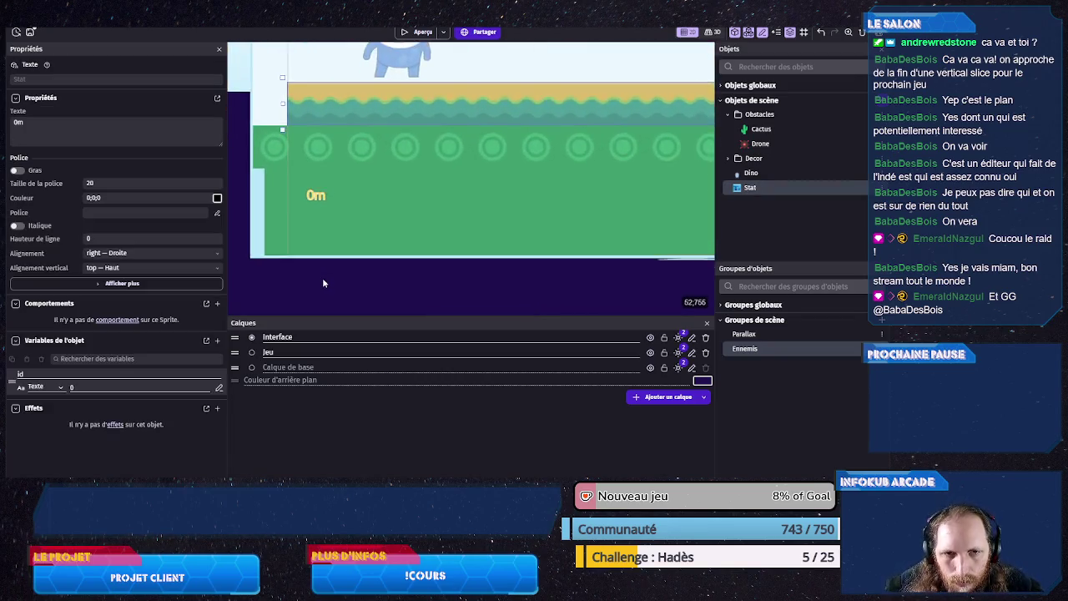
pyautogui.scroll(1, 322, 277)
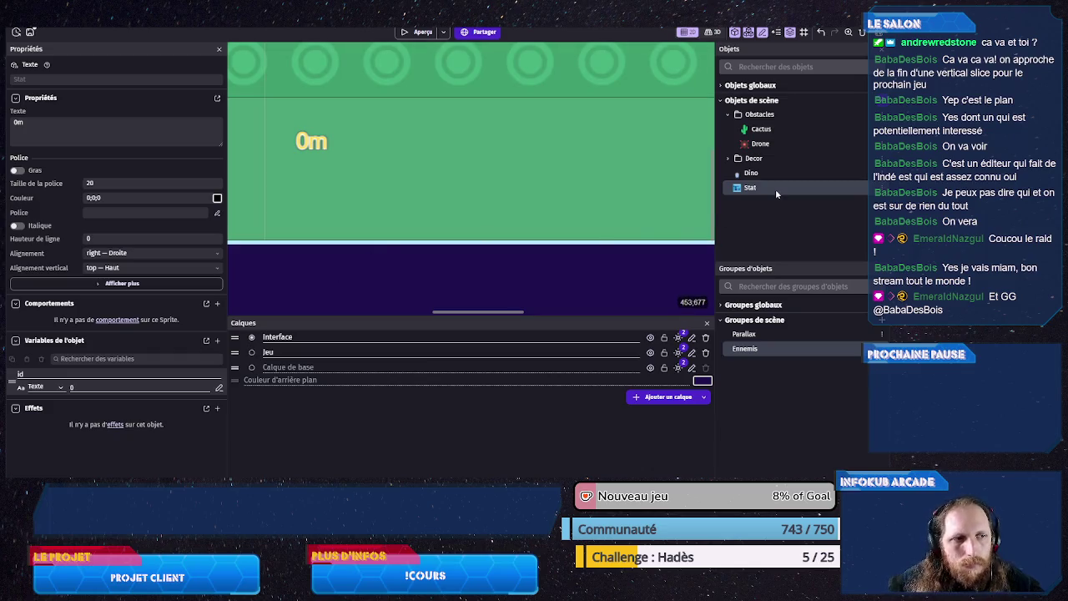
pyautogui.doubleClick(775, 188)
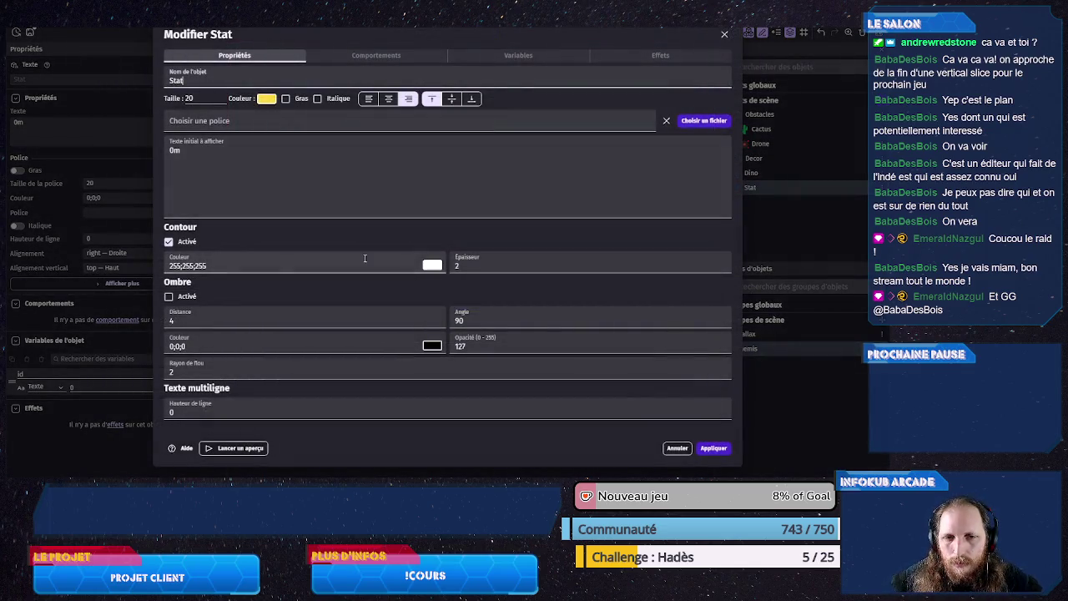
# Step: Change Stat's outline colour from white to black (0;0;0) and apply it
pyautogui.click(432, 265)
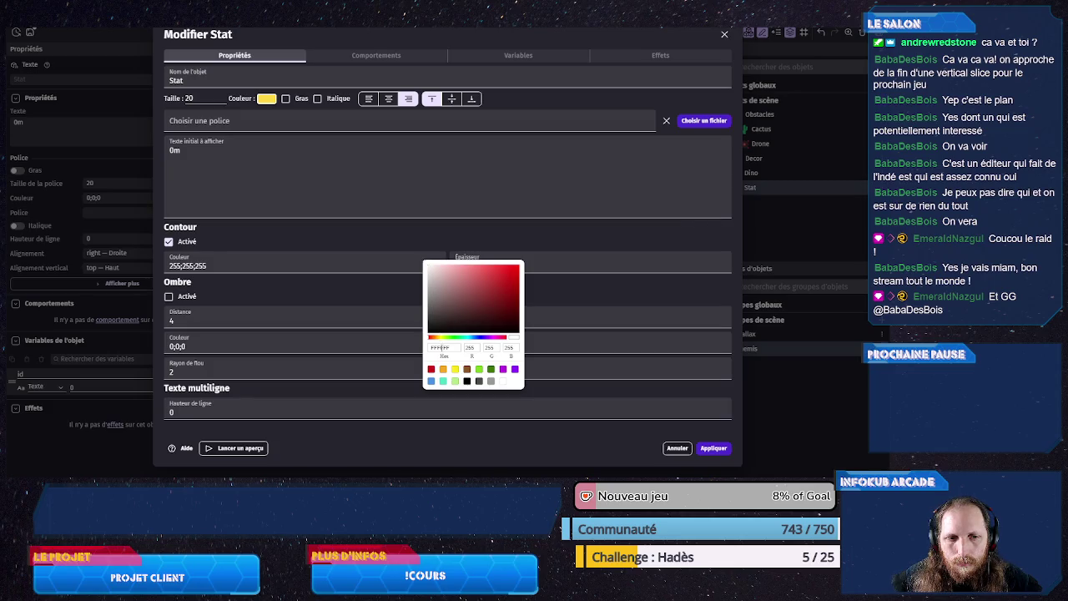
pyautogui.moveTo(449, 329); pyautogui.dragTo(427, 333)
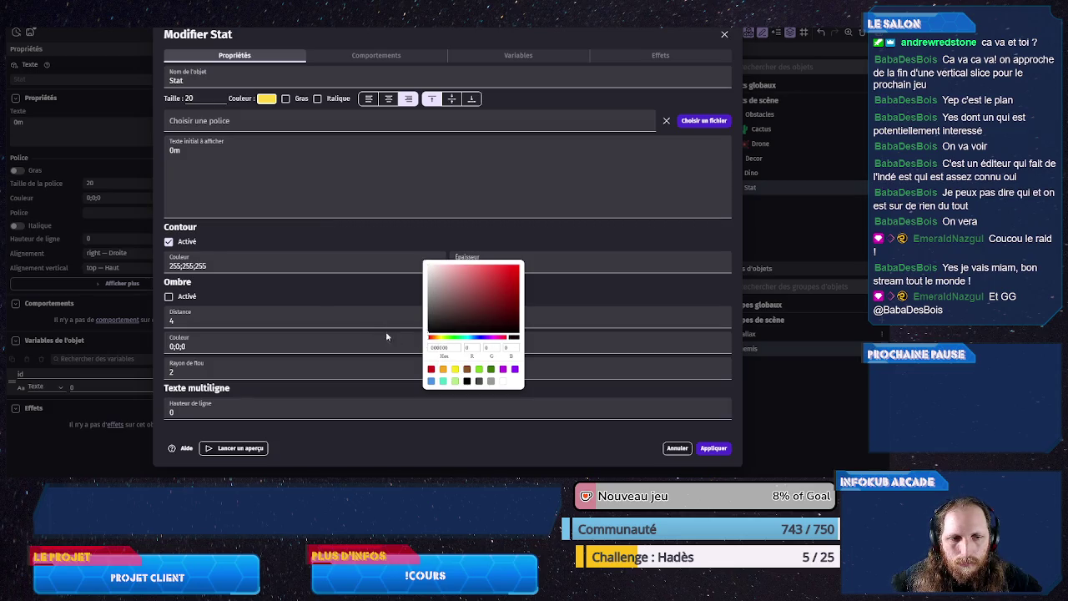
pyautogui.click(305, 294)
pyautogui.click(713, 448)
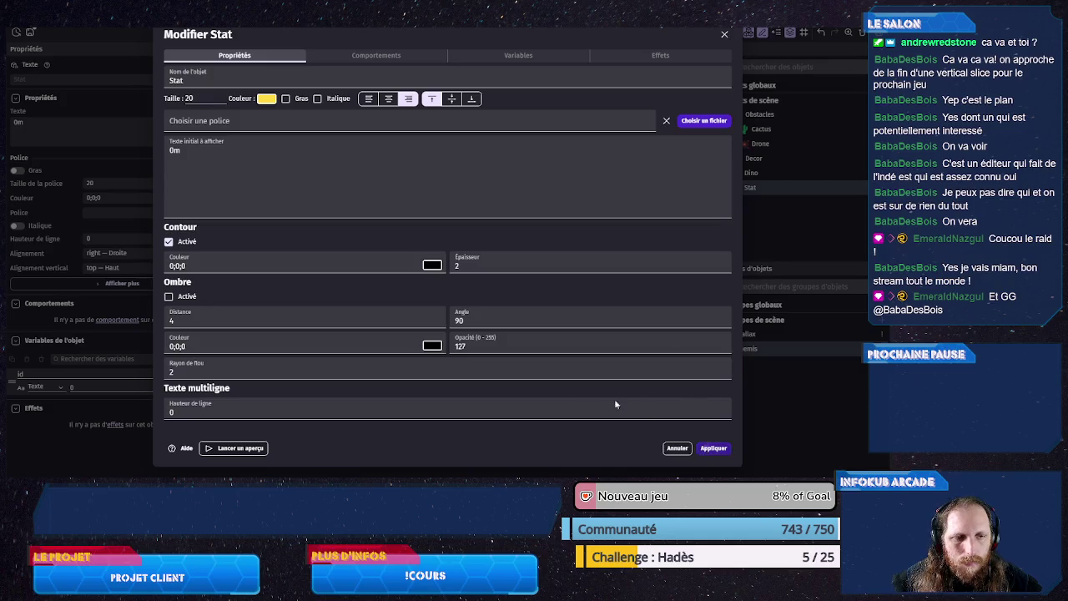
pyautogui.scroll(-5, 367, 242)
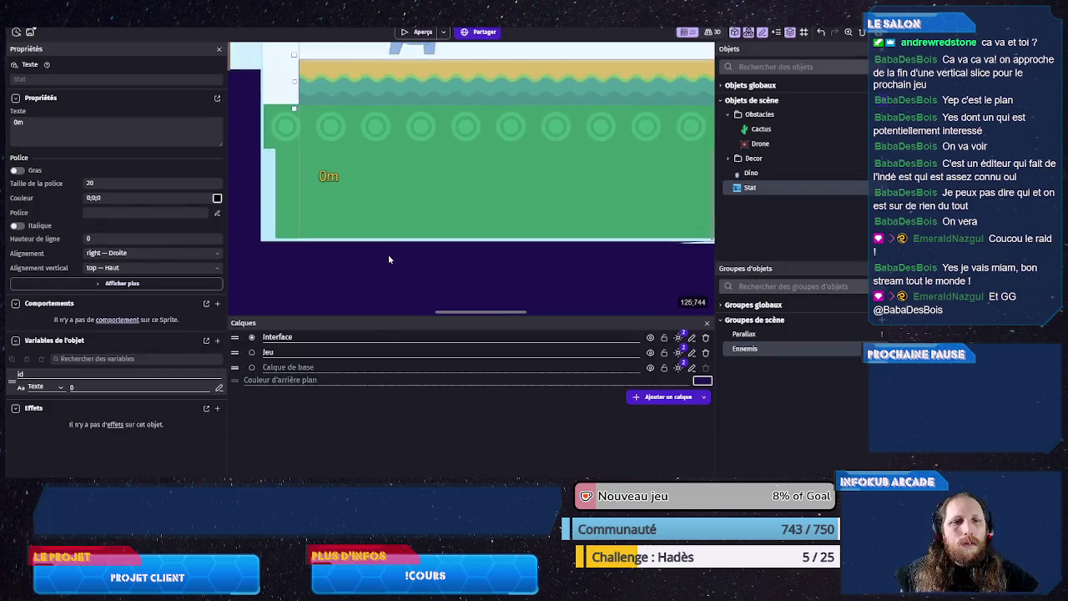
# Step: Select the 0m text instance and set its width to 150 and height to 30
pyautogui.click(346, 196)
pyautogui.moveTo(359, 195); pyautogui.dragTo(439, 205)
pyautogui.click(430, 225)
pyautogui.scroll(-3, 423, 252)
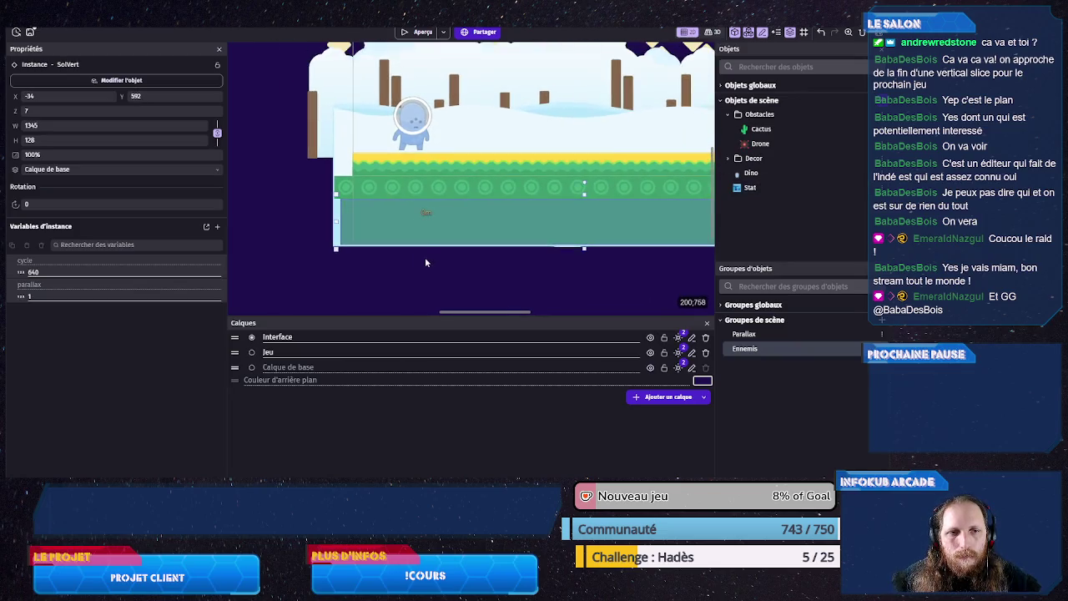
pyautogui.click(423, 211)
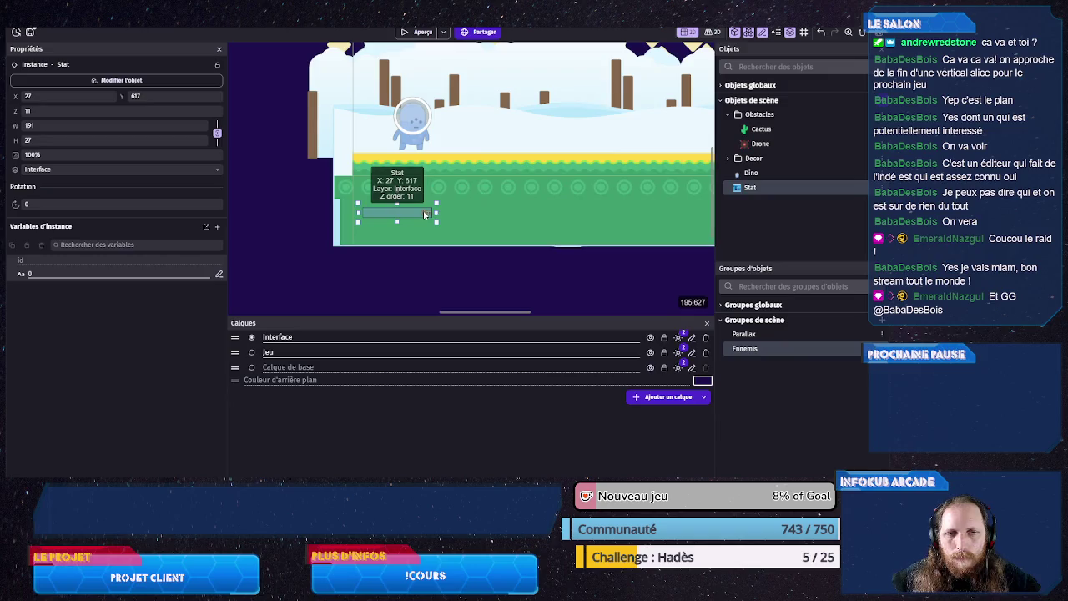
pyautogui.doubleClick(77, 125)
pyautogui.write('150')
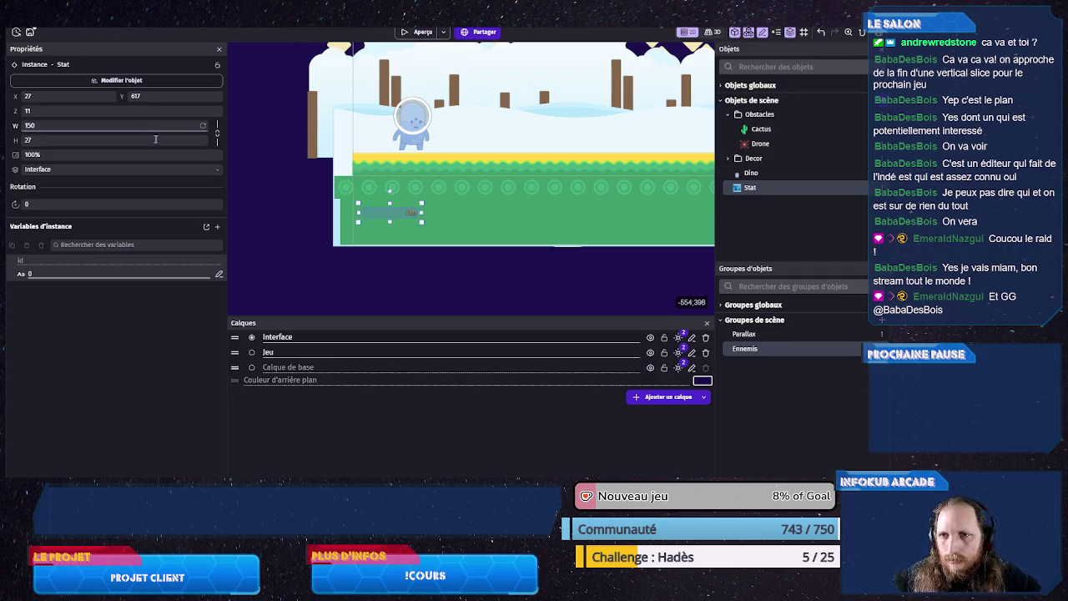
pyautogui.doubleClick(121, 140)
pyautogui.write('30')
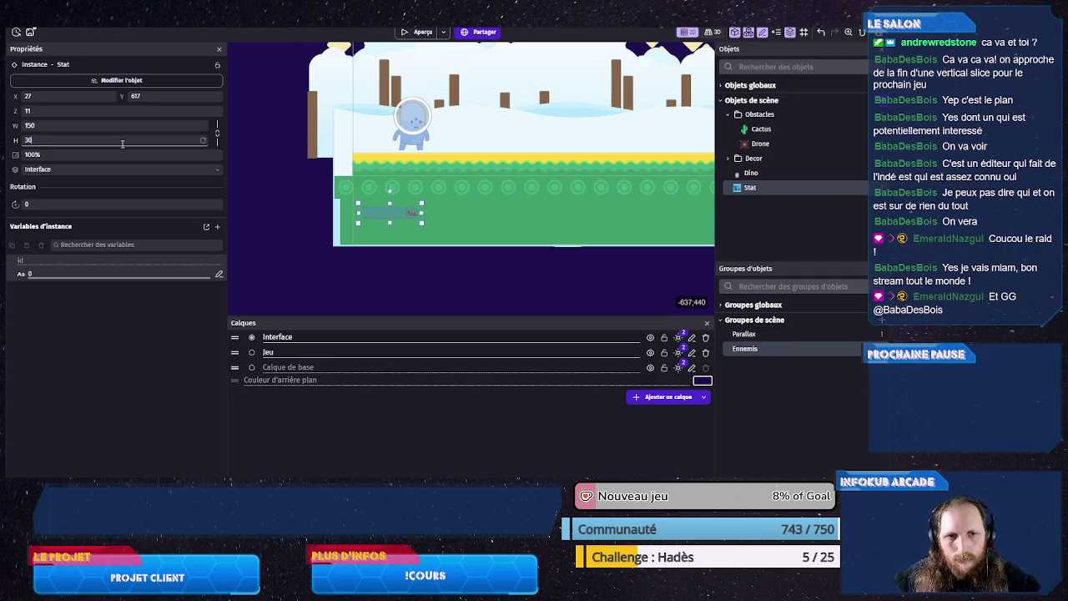
# Step: Set Stat's font size to 30 and resize the instance to 180 × 60
pyautogui.doubleClick(761, 189)
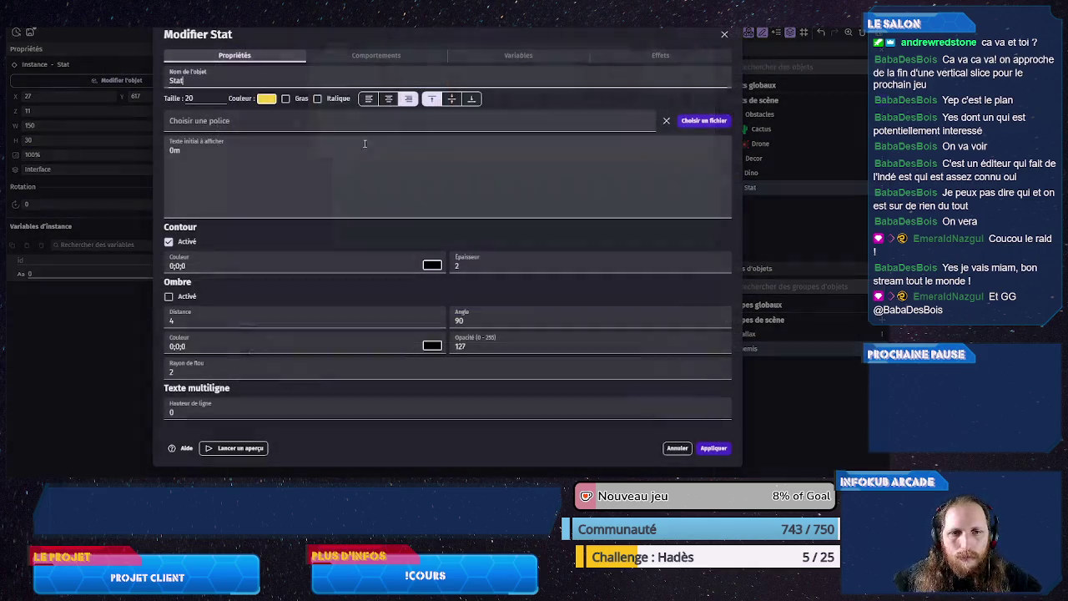
pyautogui.doubleClick(201, 98)
pyautogui.write('36')
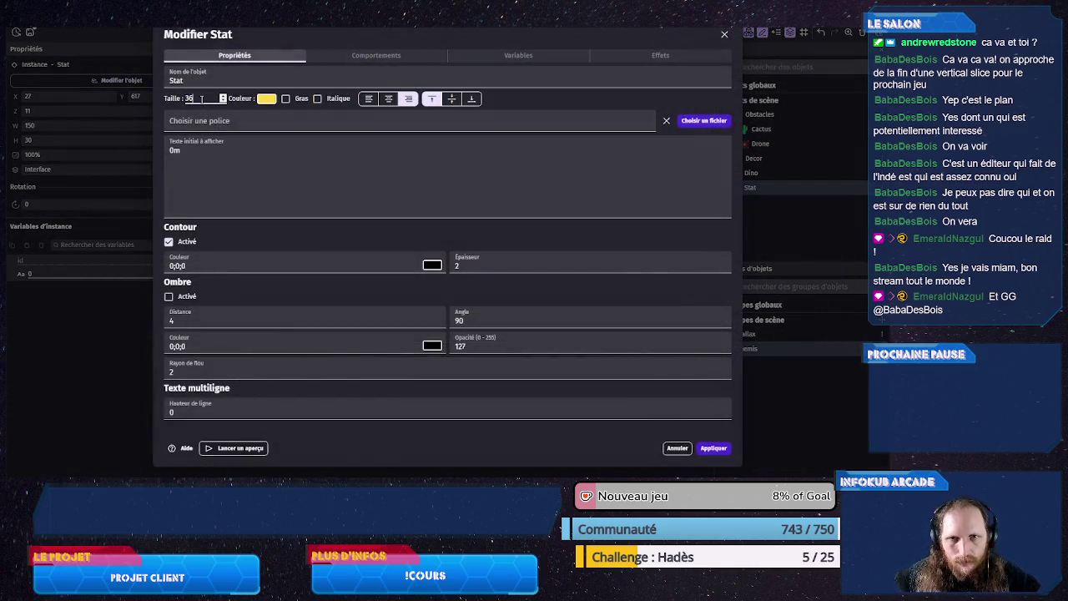
pyautogui.click(713, 448)
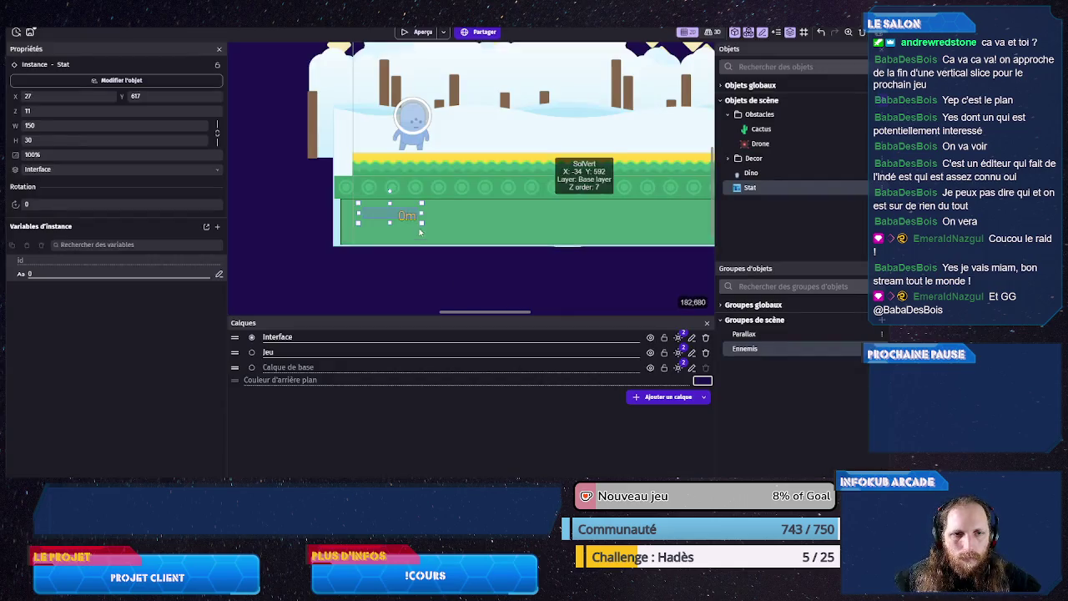
pyautogui.moveTo(422, 223); pyautogui.dragTo(431, 233)
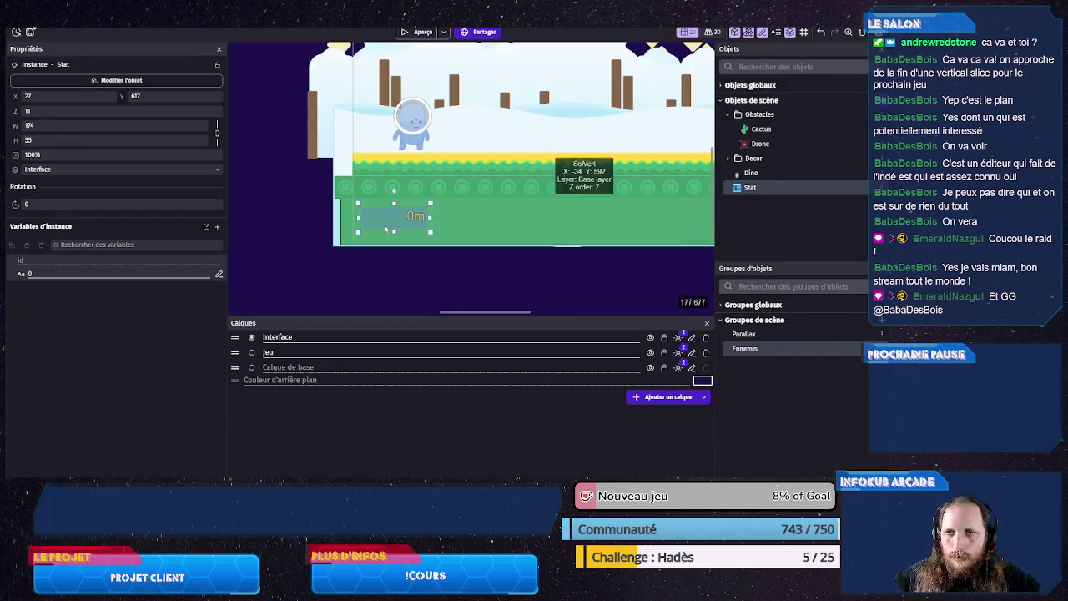
pyautogui.doubleClick(55, 126)
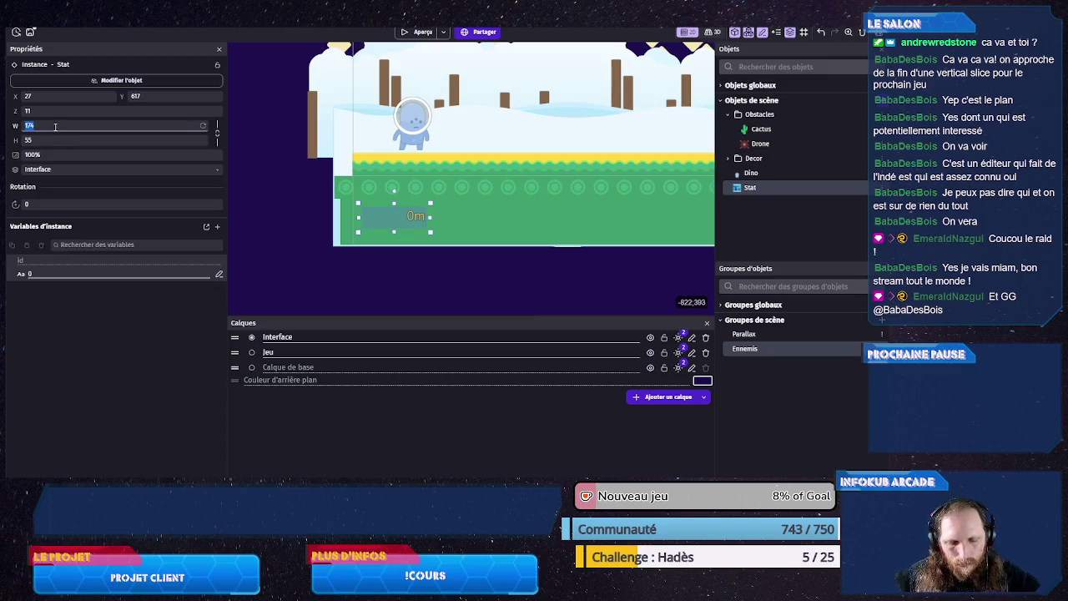
pyautogui.write('180')
pyautogui.doubleClick(45, 141)
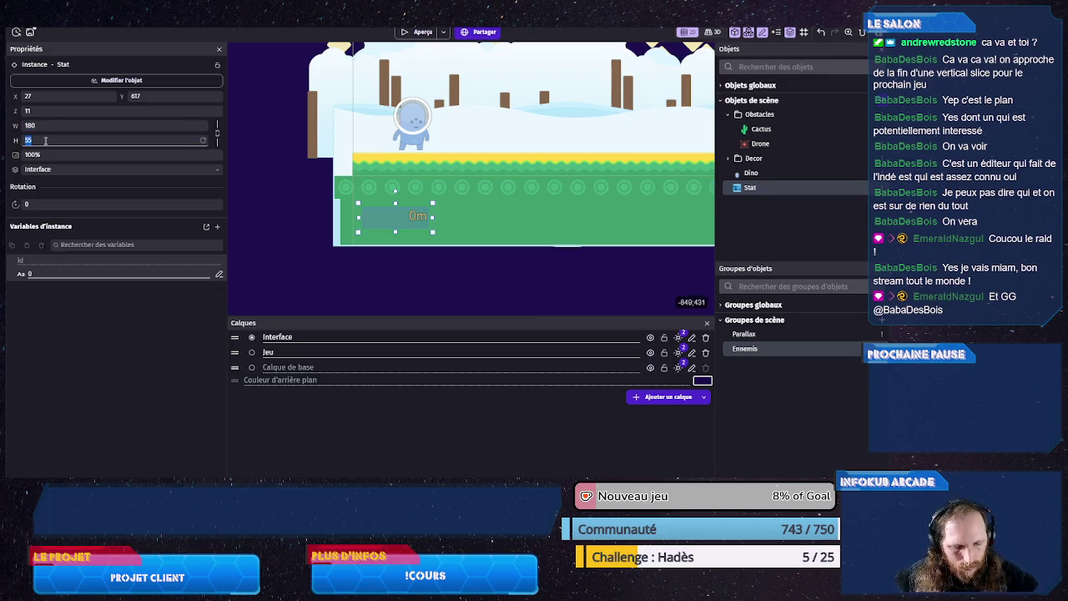
pyautogui.write('60')
pyautogui.scroll(-4, 396, 250)
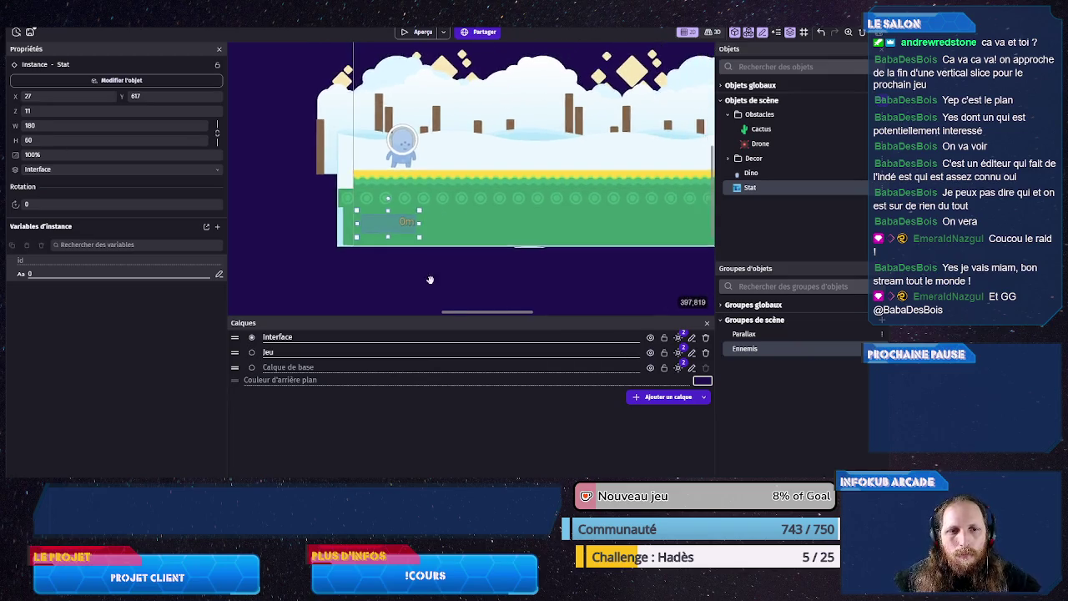
# Step: Set the label's id instance variable to 'score' and its Y position to 600
pyautogui.click(63, 273)
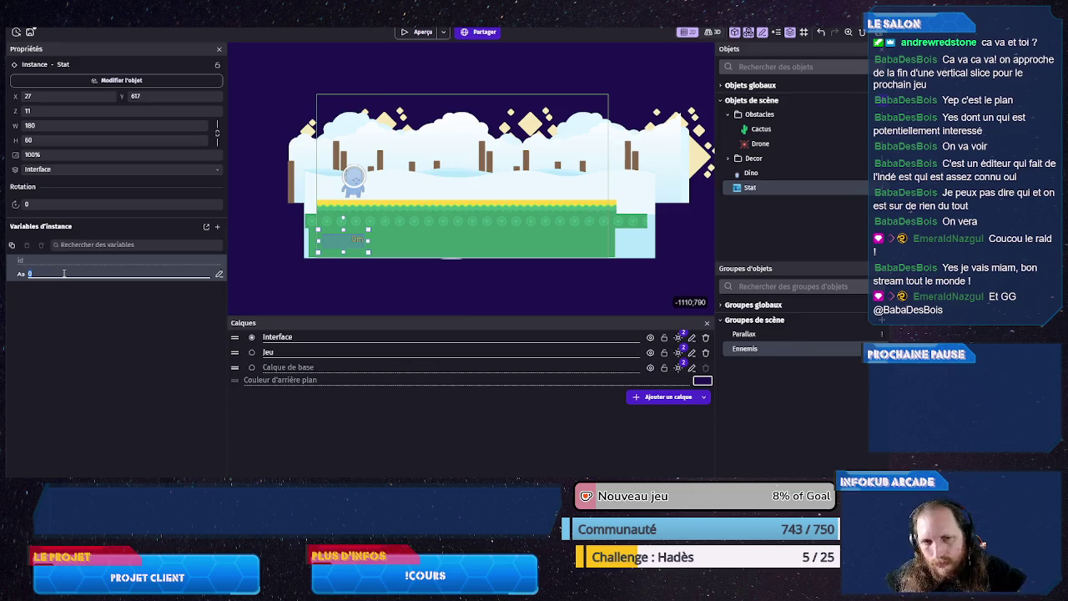
pyautogui.write('score')
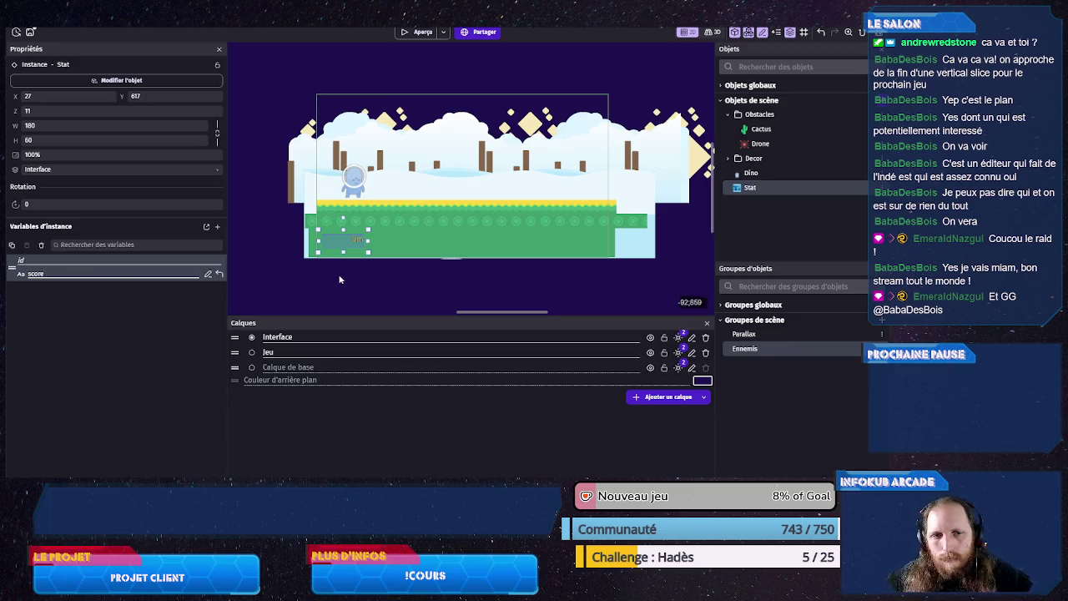
pyautogui.click(358, 275)
pyautogui.click(359, 242)
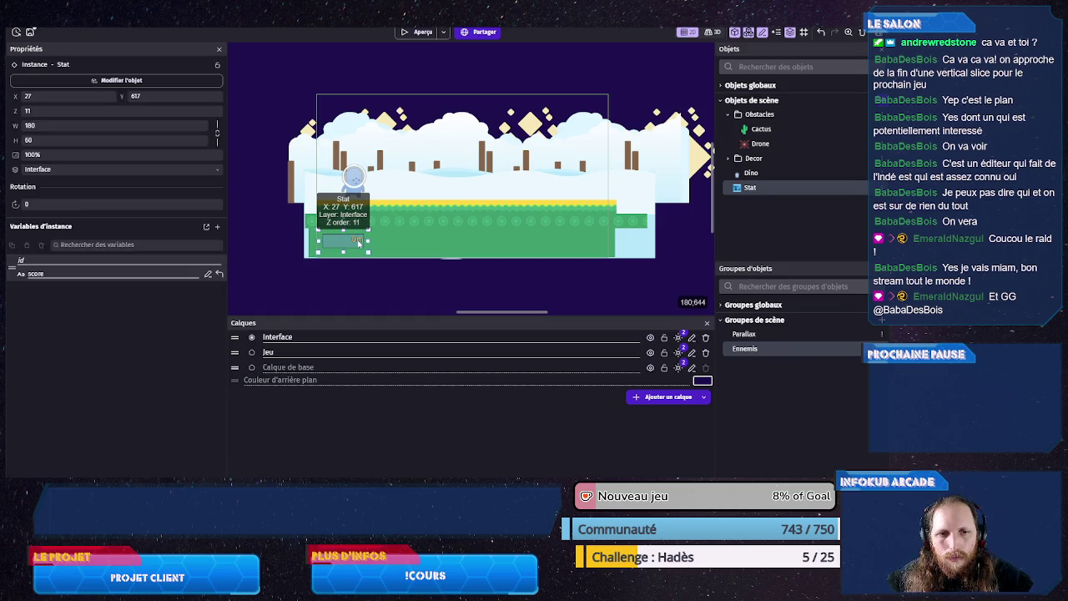
pyautogui.doubleClick(152, 100)
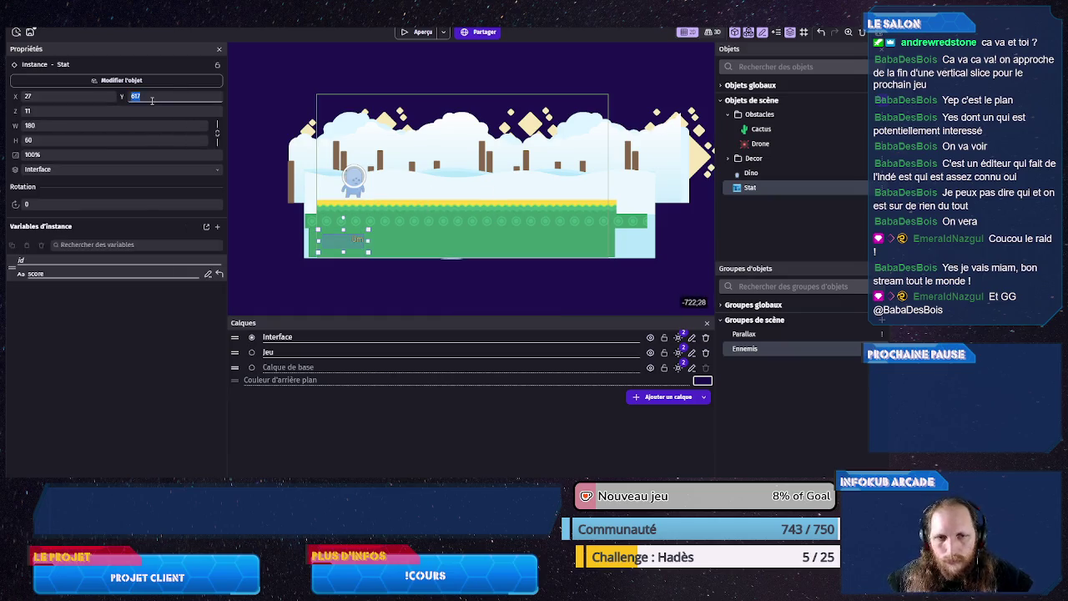
pyautogui.write('600')
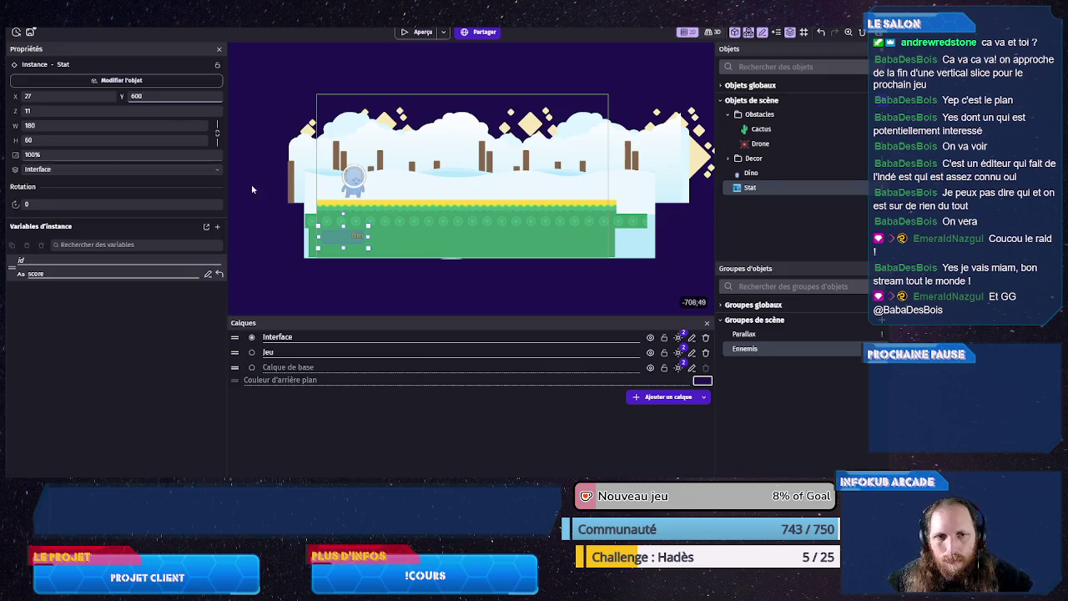
pyautogui.click(320, 272)
# Step: Ctrl-drag a copy of the Stat label to the ground's right end at 1011, 599
pyautogui.click(356, 236)
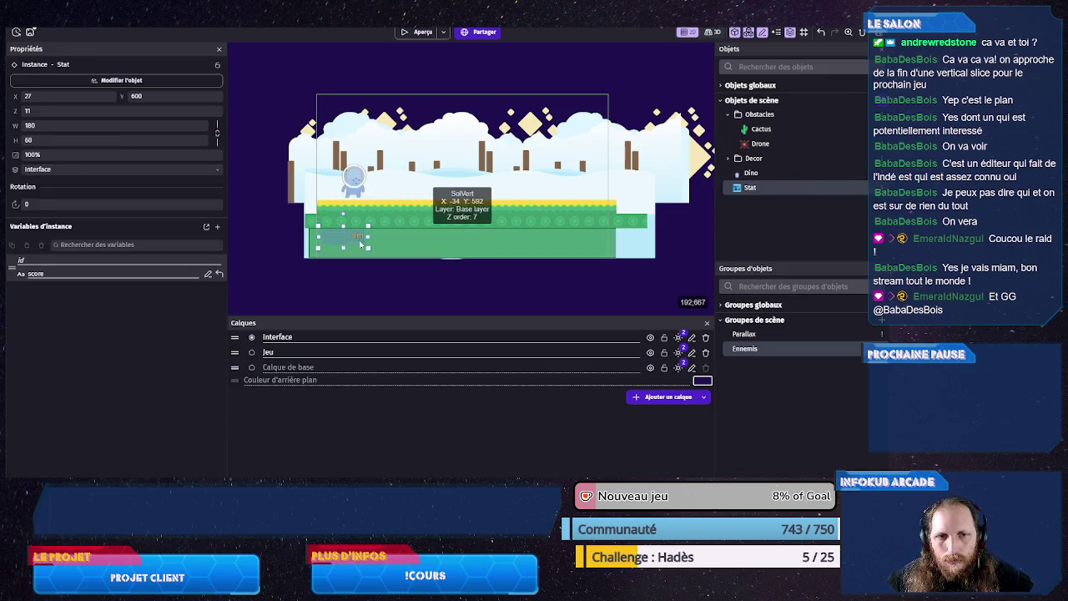
pyautogui.moveTo(358, 239); pyautogui.dragTo(584, 242)
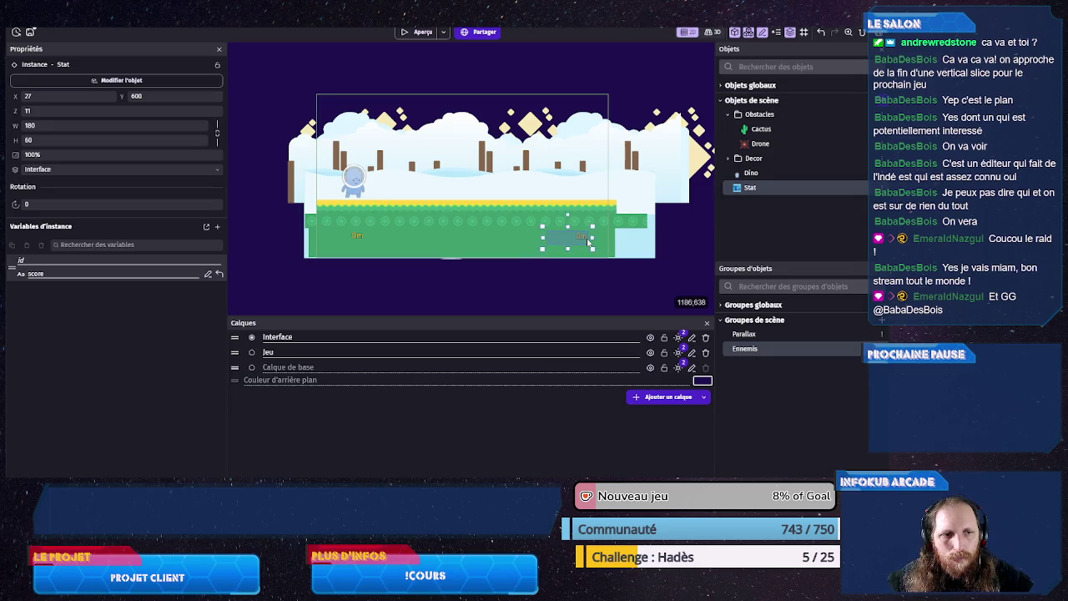
pyautogui.click(165, 98)
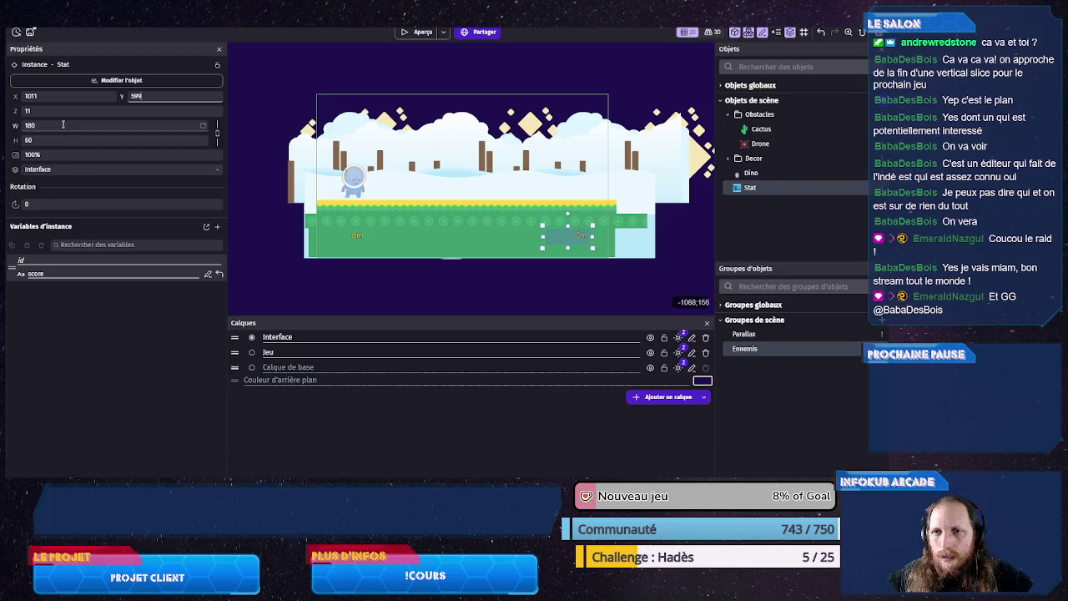
pyautogui.doubleClick(55, 274)
# Step: Deselect the label, save with Ctrl+S, and move to the scene's Events tab
pyautogui.write('speed')
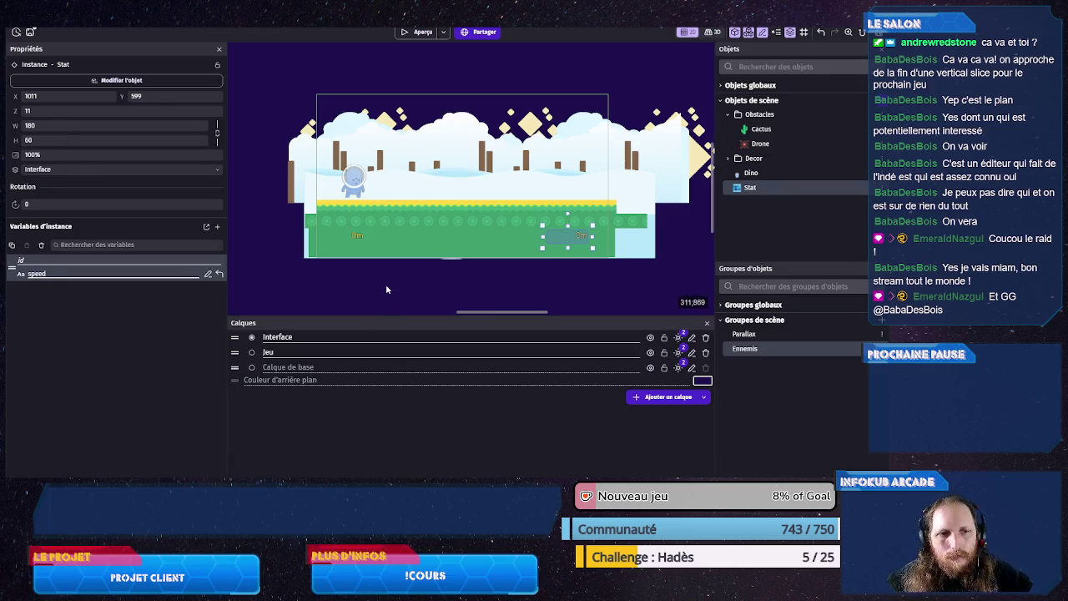
pyautogui.click(386, 287)
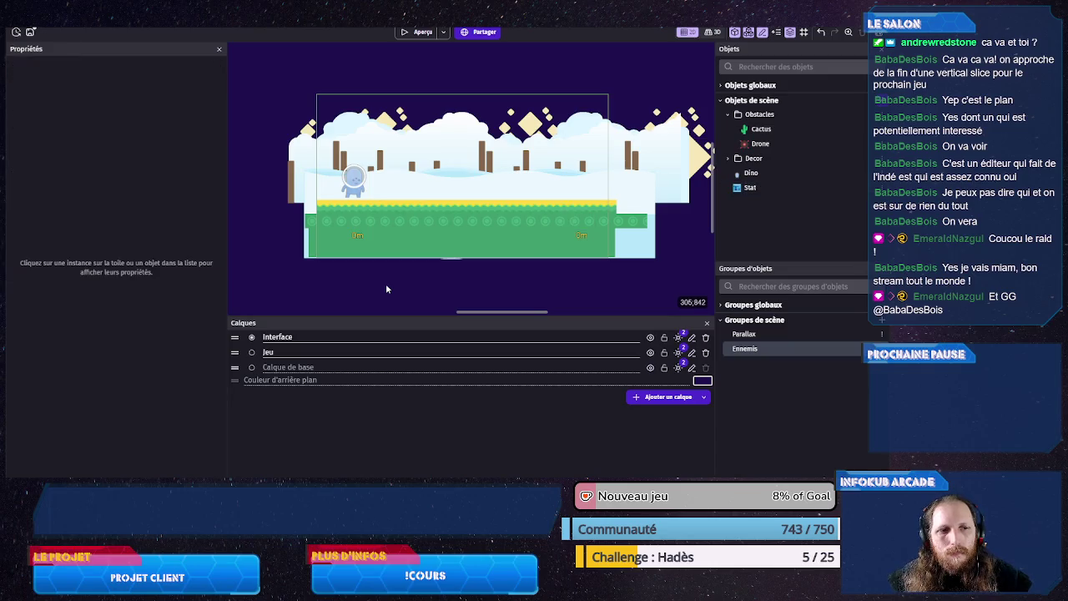
pyautogui.hotkey('ctrl', 's')
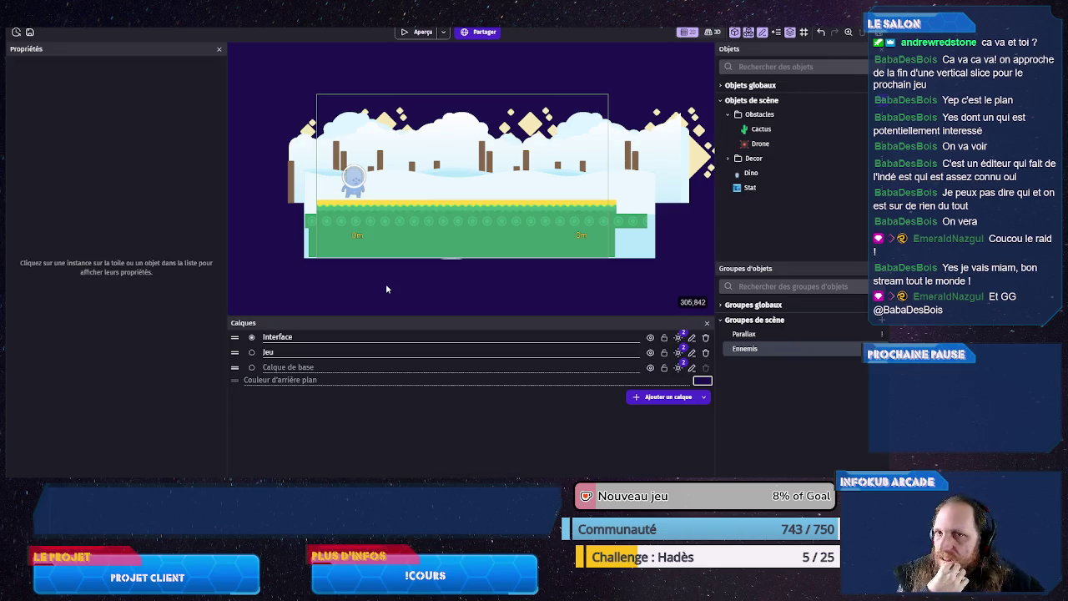
pyautogui.hotkey('ctrl', 'Tab')
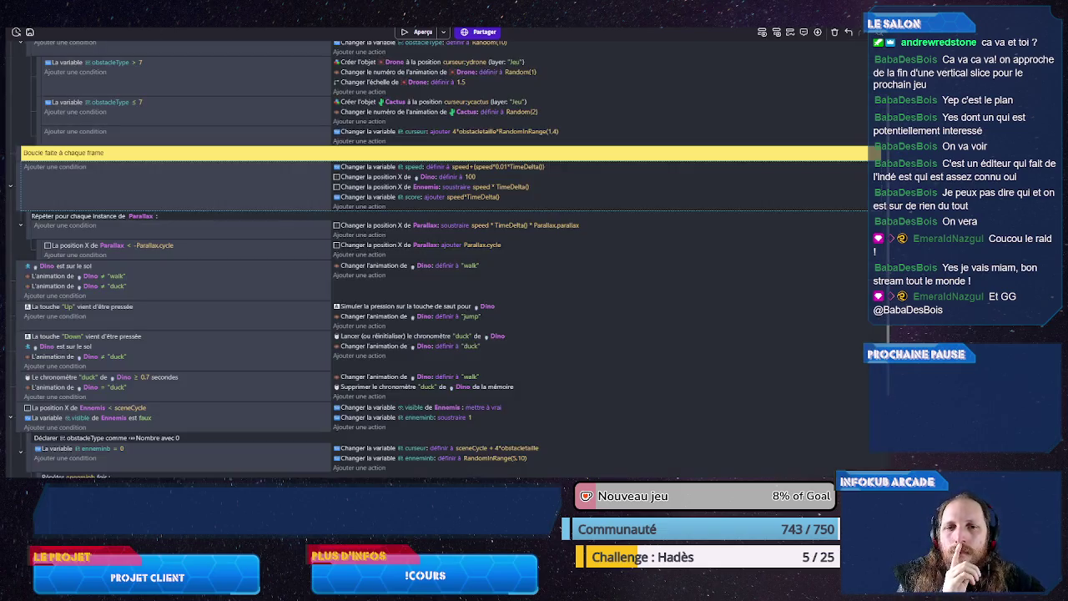
# Step: Add a sub-event to the frame event with condition Stat variable id = "score"
pyautogui.rightClick(152, 188)
pyautogui.moveTo(211, 253)
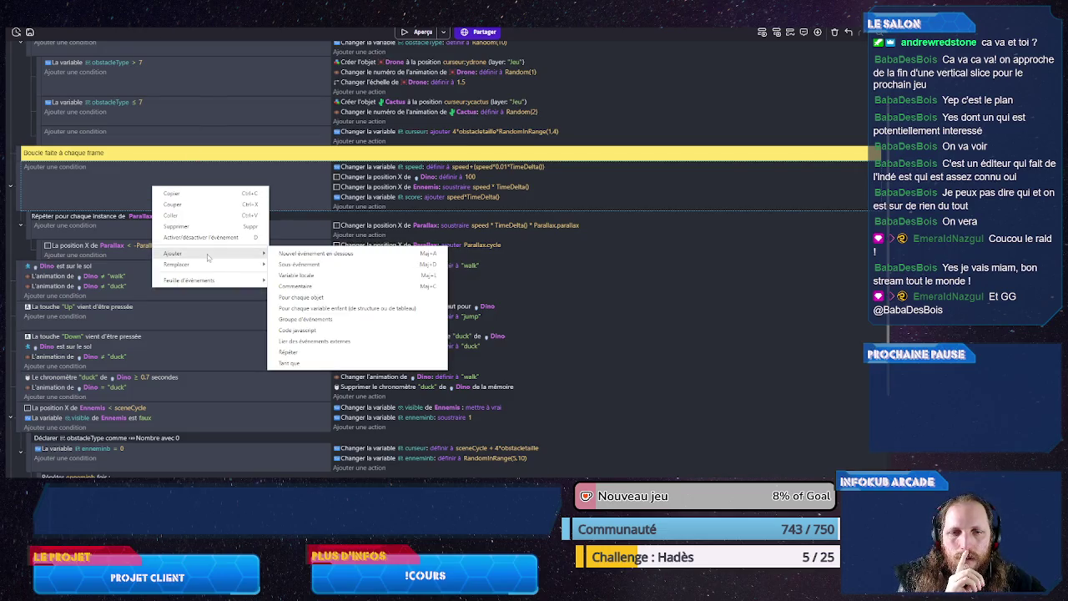
pyautogui.click(281, 268)
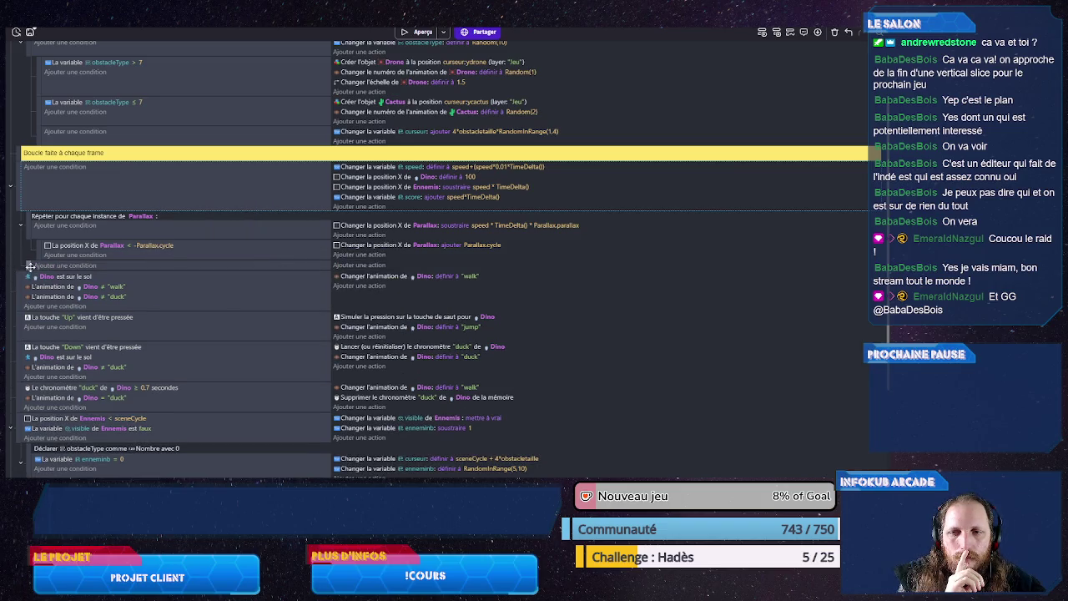
pyautogui.click(39, 267)
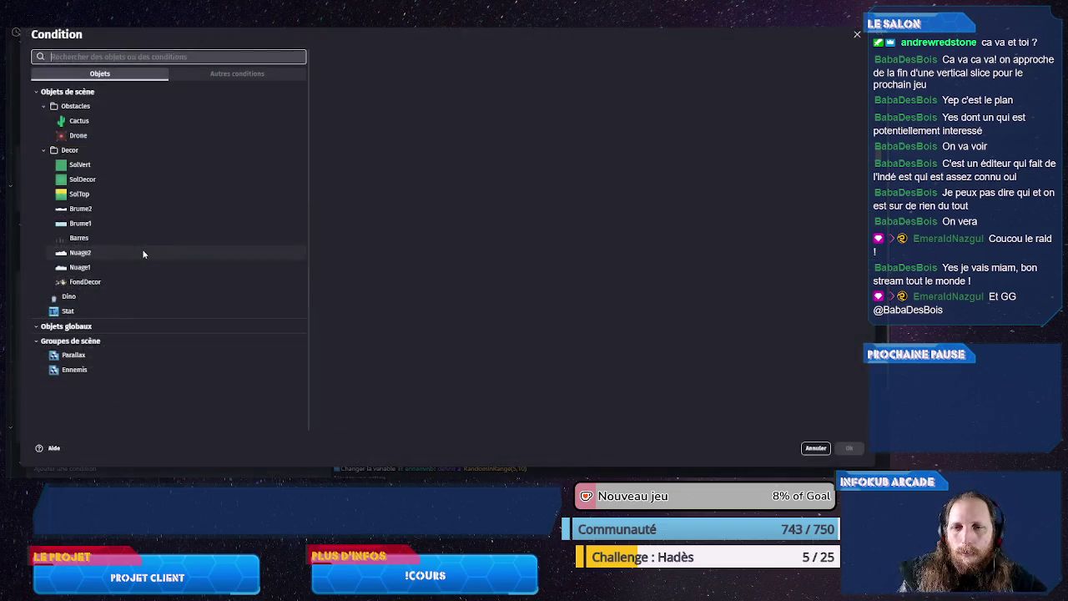
pyautogui.click(83, 311)
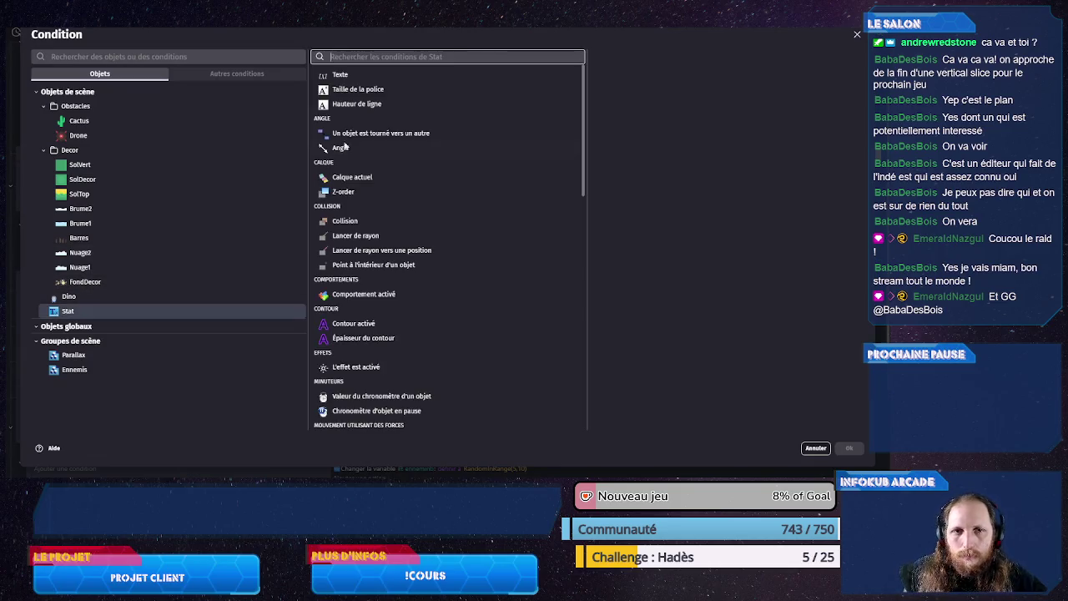
pyautogui.write('var')
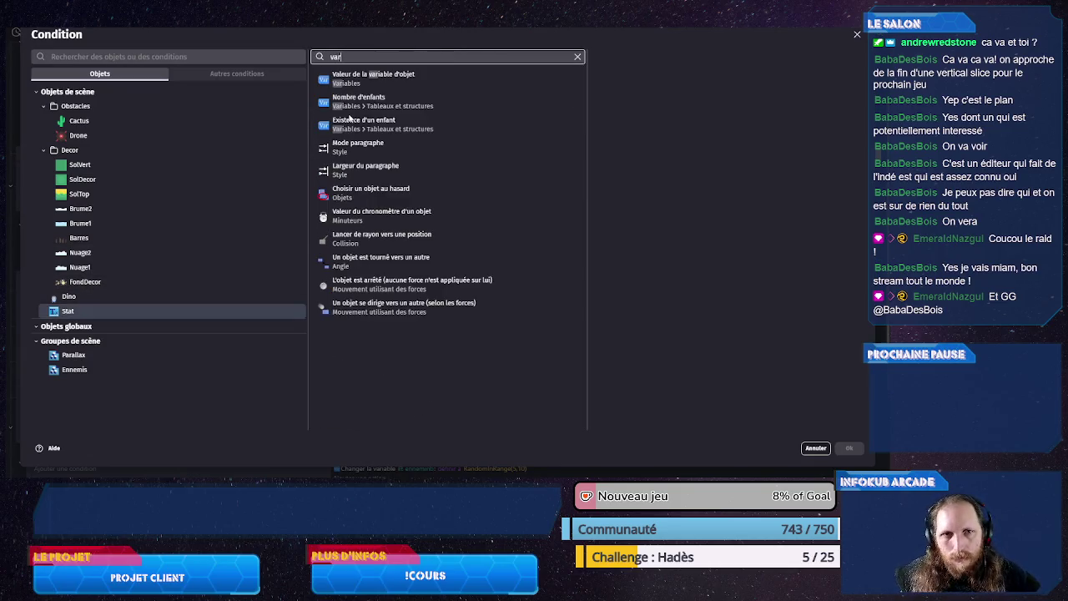
pyautogui.click(489, 80)
pyautogui.write('id')
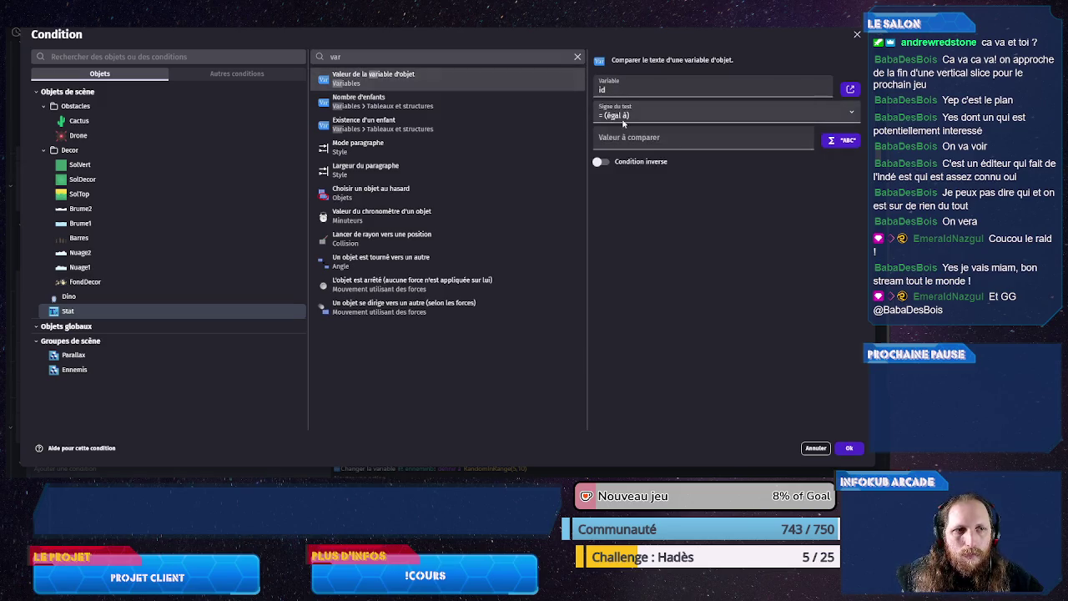
pyautogui.click(620, 140)
pyautogui.write('"s')
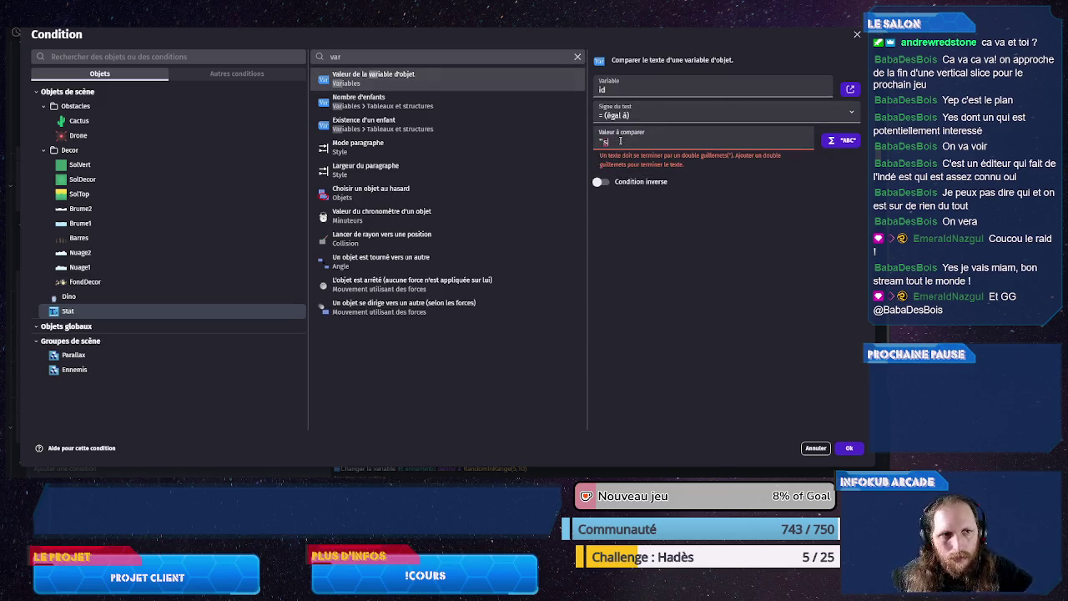
pyautogui.write('"')
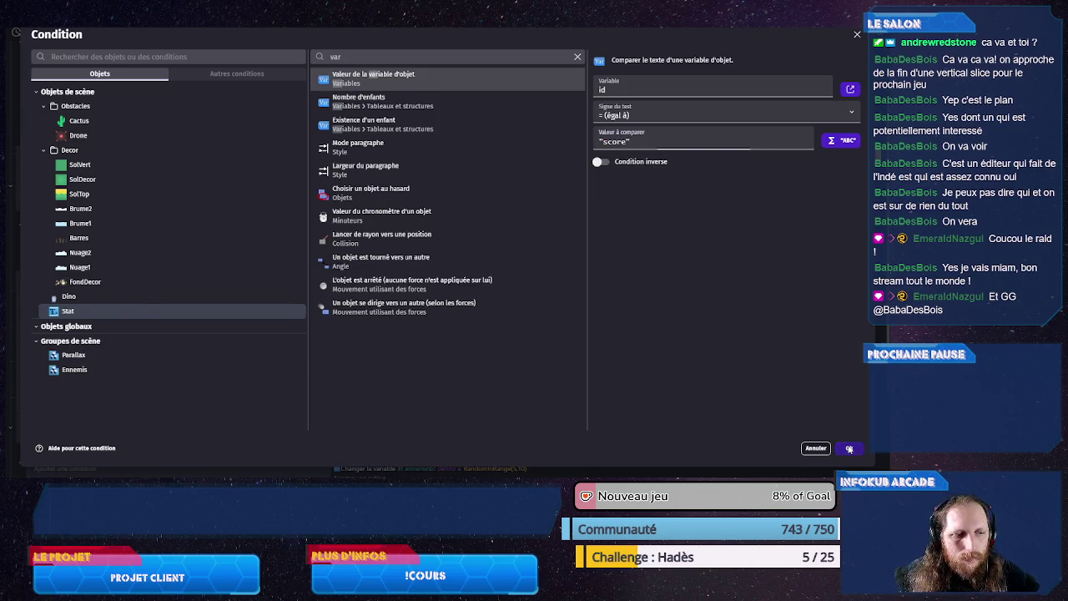
pyautogui.click(849, 448)
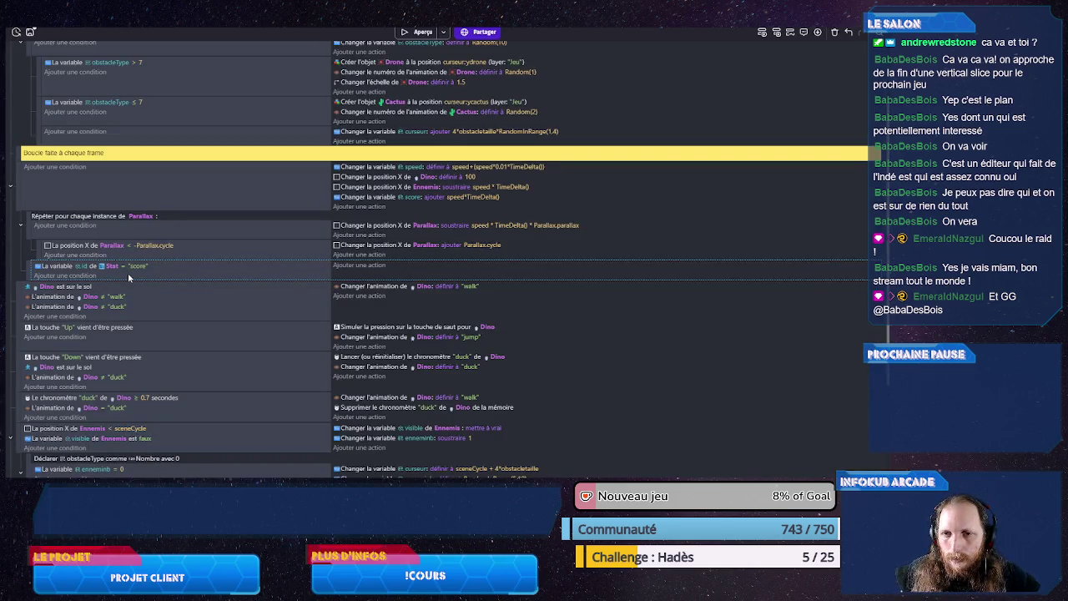
# Step: Duplicate the condition and change its compared value to "speed"
pyautogui.hotkey('ctrl', 'c')
pyautogui.hotkey('ctrl', 'v')
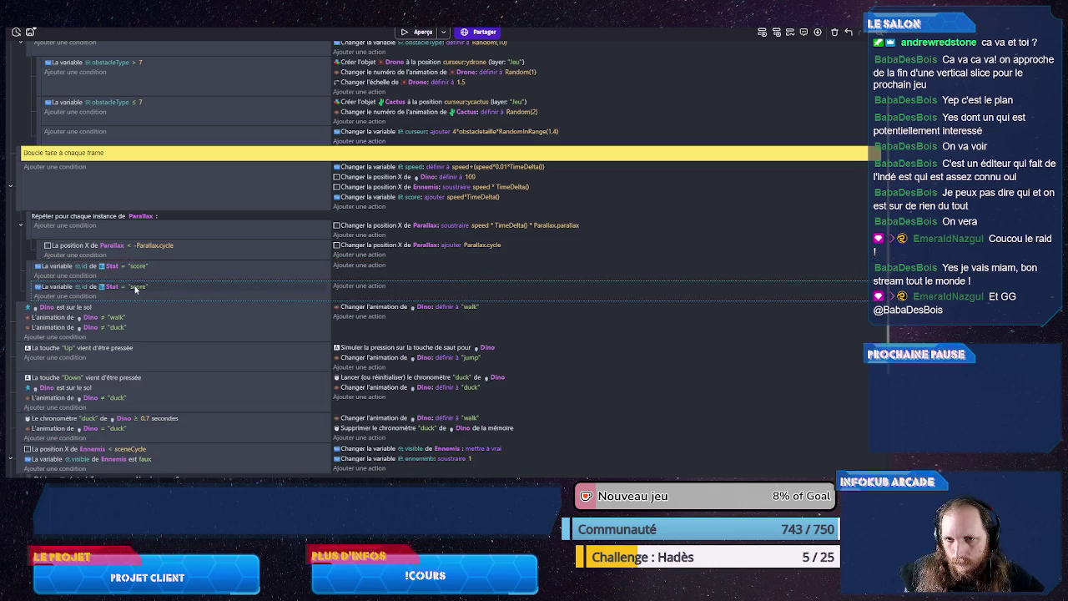
pyautogui.click(137, 288)
pyautogui.write('"sc')
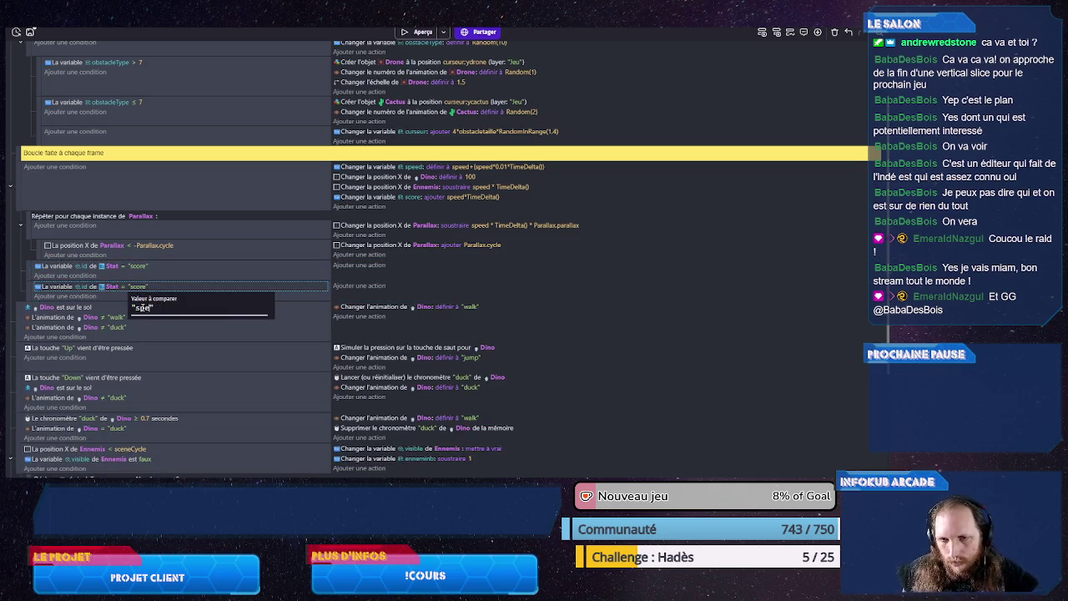
pyautogui.click(302, 293)
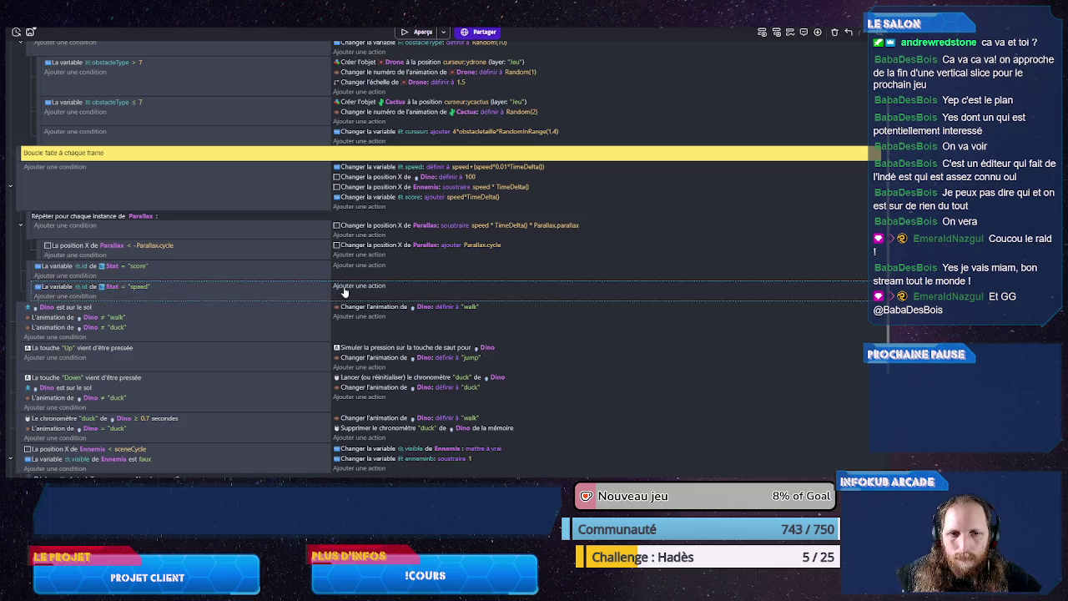
pyautogui.click(343, 286)
# Step: Add an action setting Stat's text to ToString(floor(speed))+"m/s" in the speed event
pyautogui.write('text')
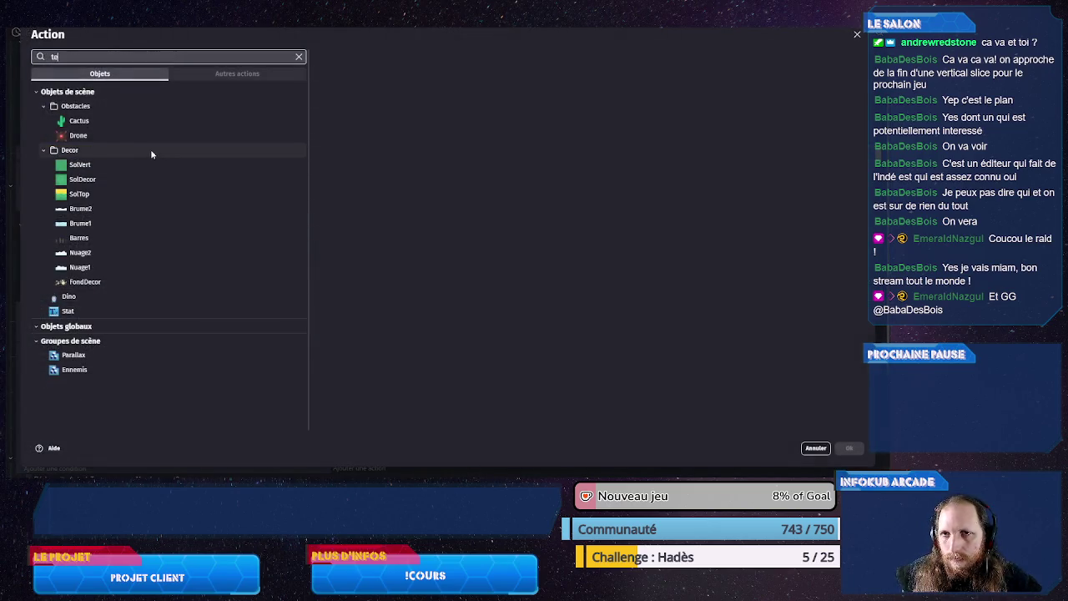
pyautogui.click(158, 90)
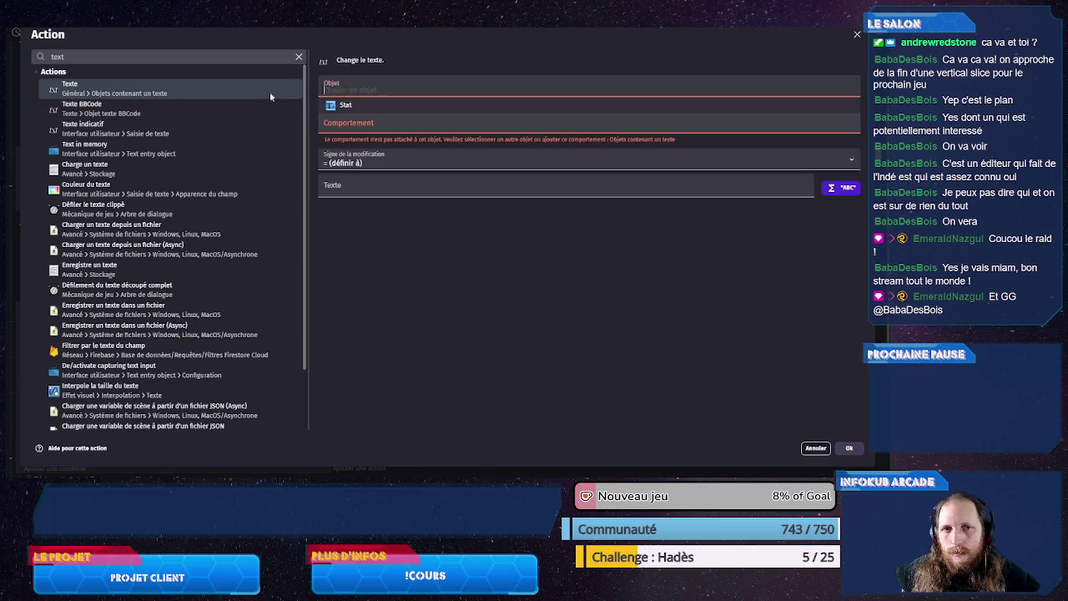
pyautogui.write('Stat')
pyautogui.click(348, 166)
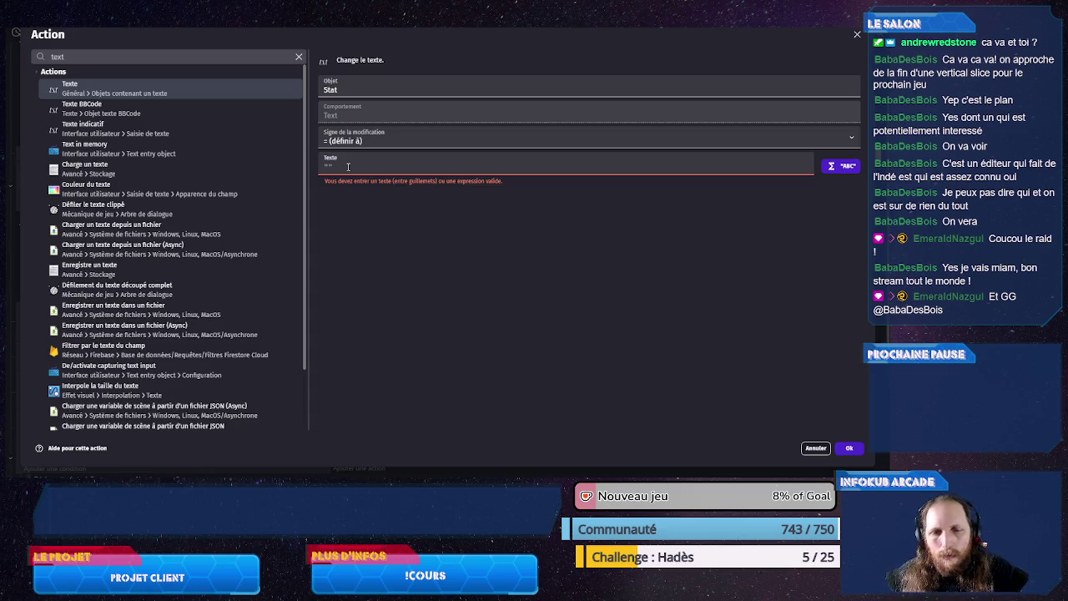
pyautogui.write('floor(')
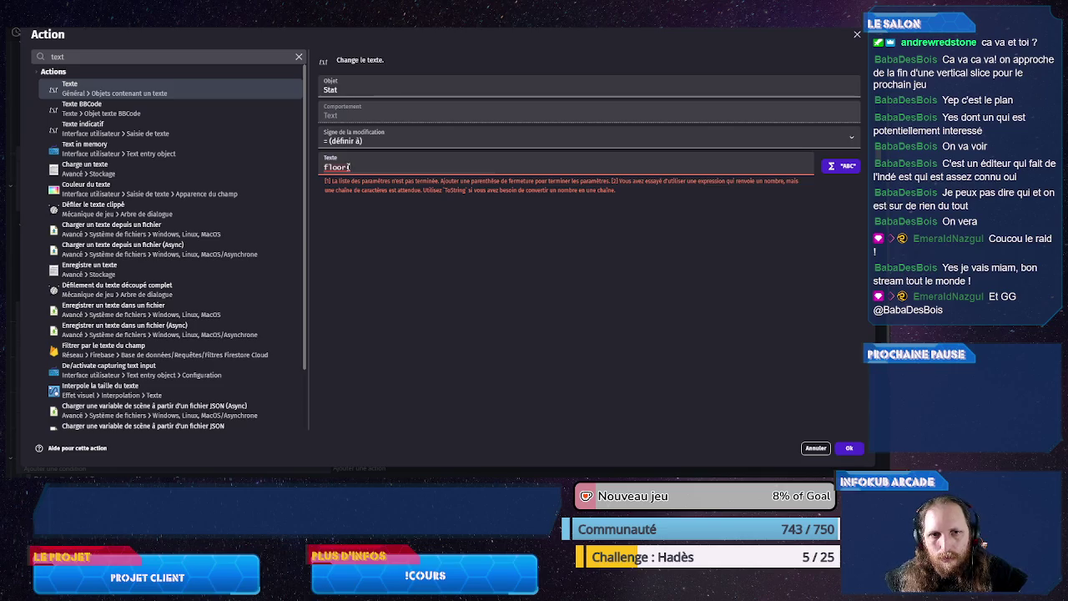
pyautogui.write('speed)+')
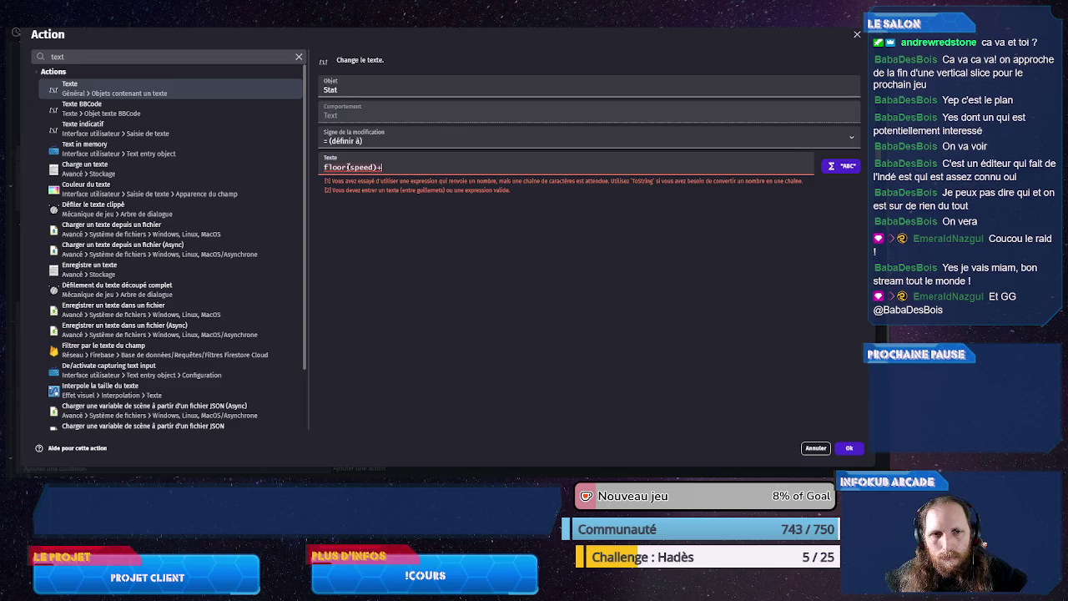
pyautogui.write('"m/s"')
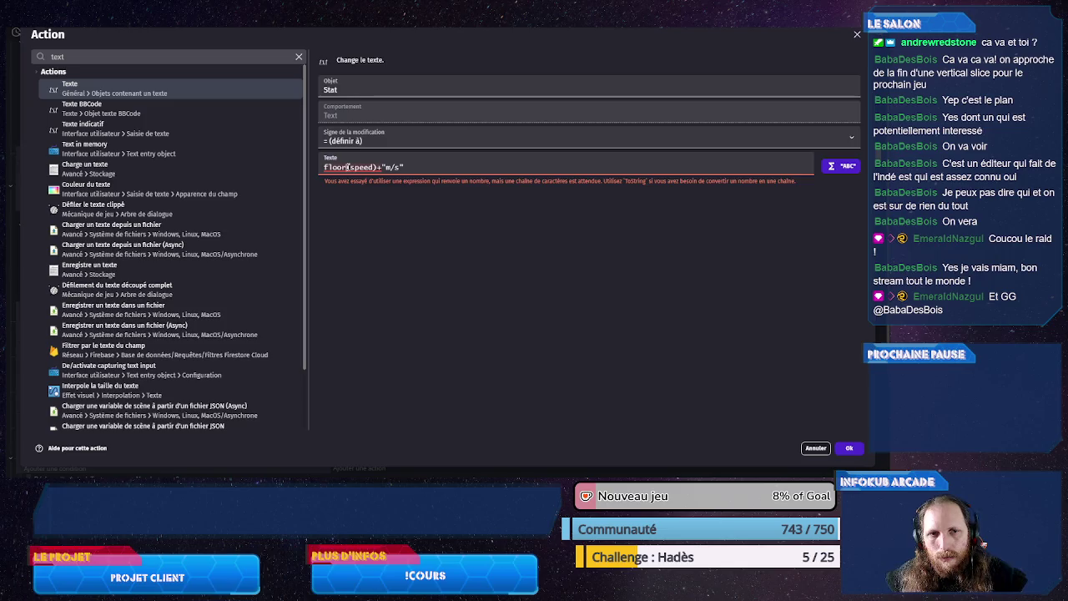
pyautogui.press('Home')
pyautogui.write('ToString(')
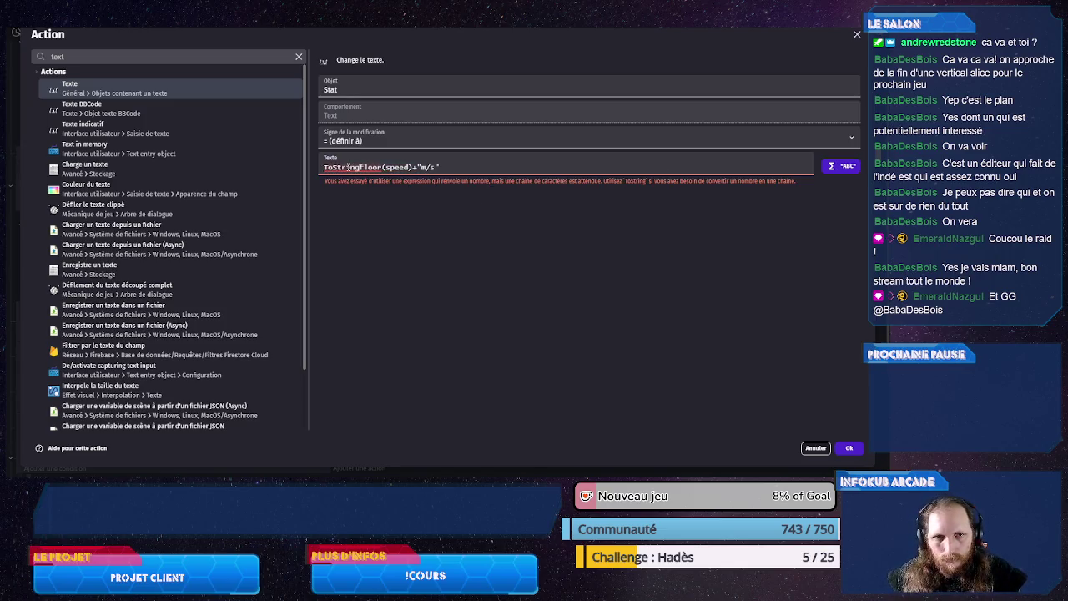
pyautogui.write(')')
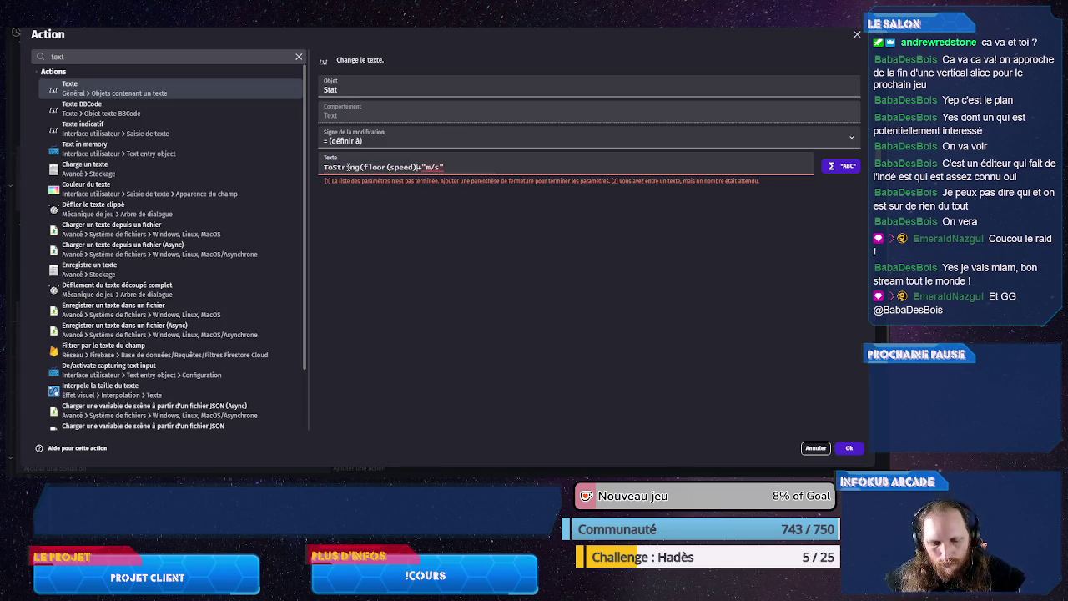
pyautogui.hotkey('ctrl', 'a')
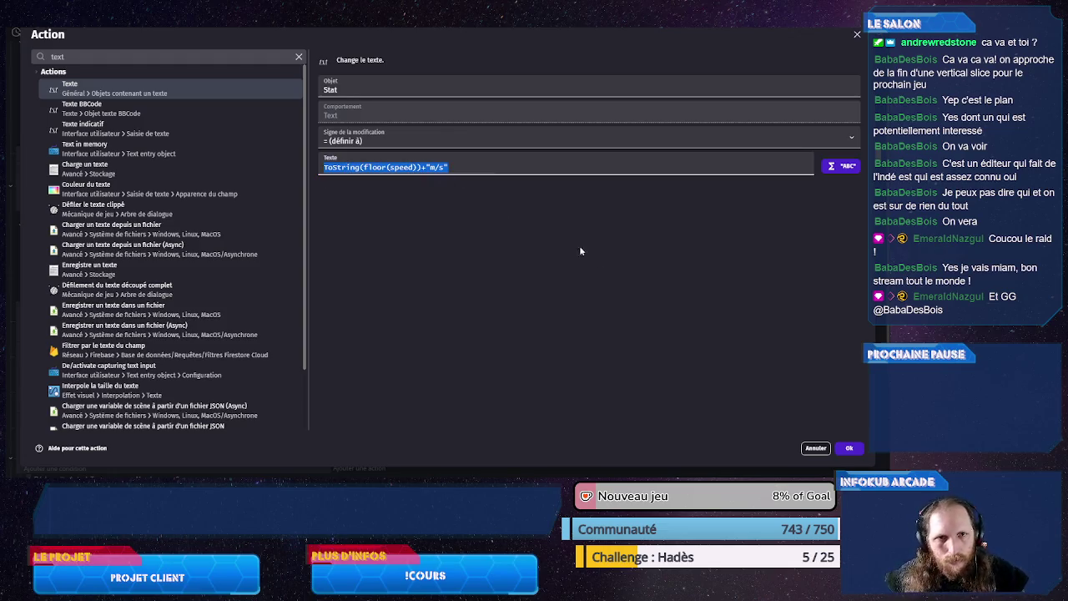
pyautogui.click(848, 448)
pyautogui.hotkey('ctrl', 'c')
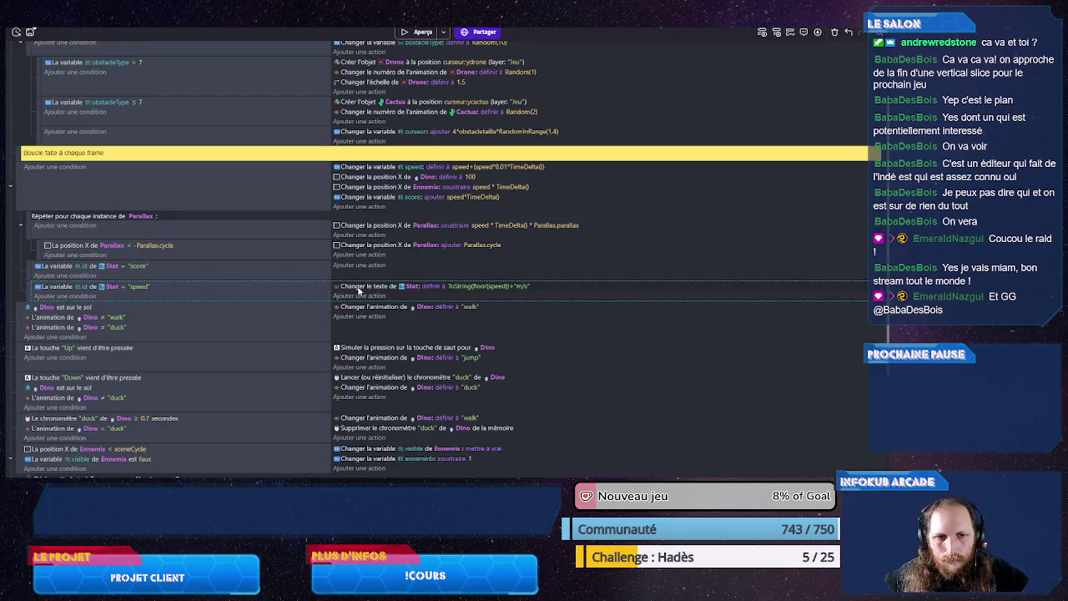
# Step: Paste the text action into the score event and change it to ToString(floor(score))+" m"
pyautogui.click(362, 267)
pyautogui.hotkey('ctrl', 'v')
pyautogui.click(488, 286)
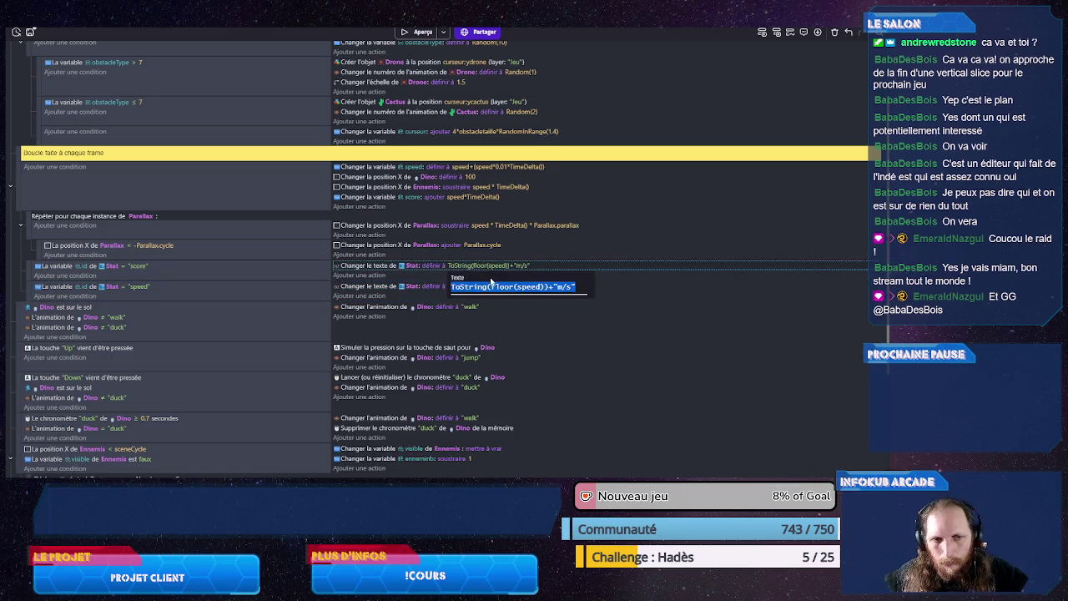
pyautogui.doubleClick(523, 286)
pyautogui.write('score')
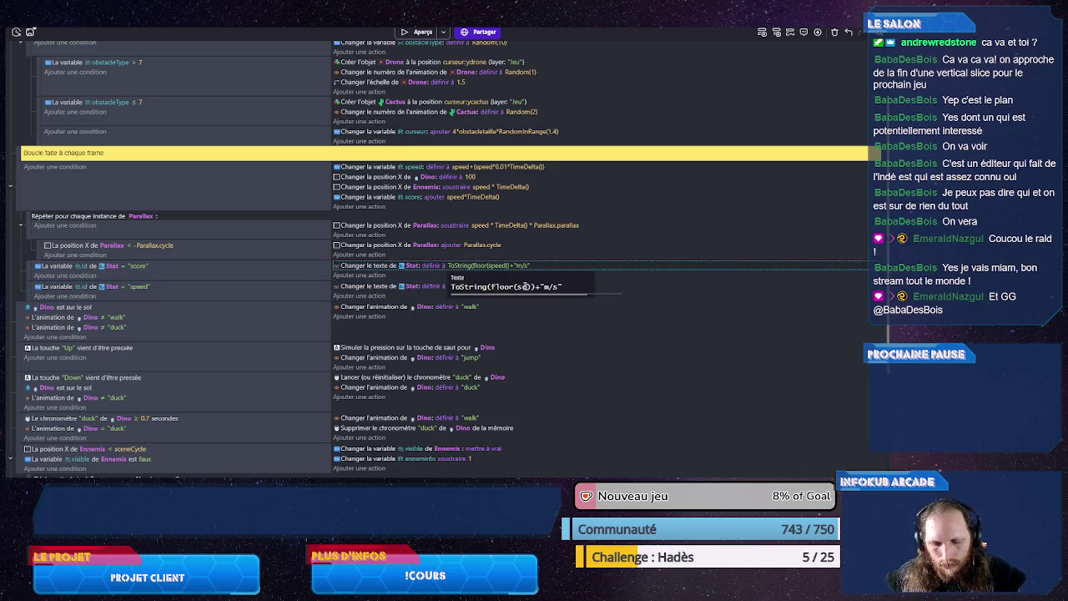
pyautogui.moveTo(557, 286); pyautogui.dragTo(571, 287)
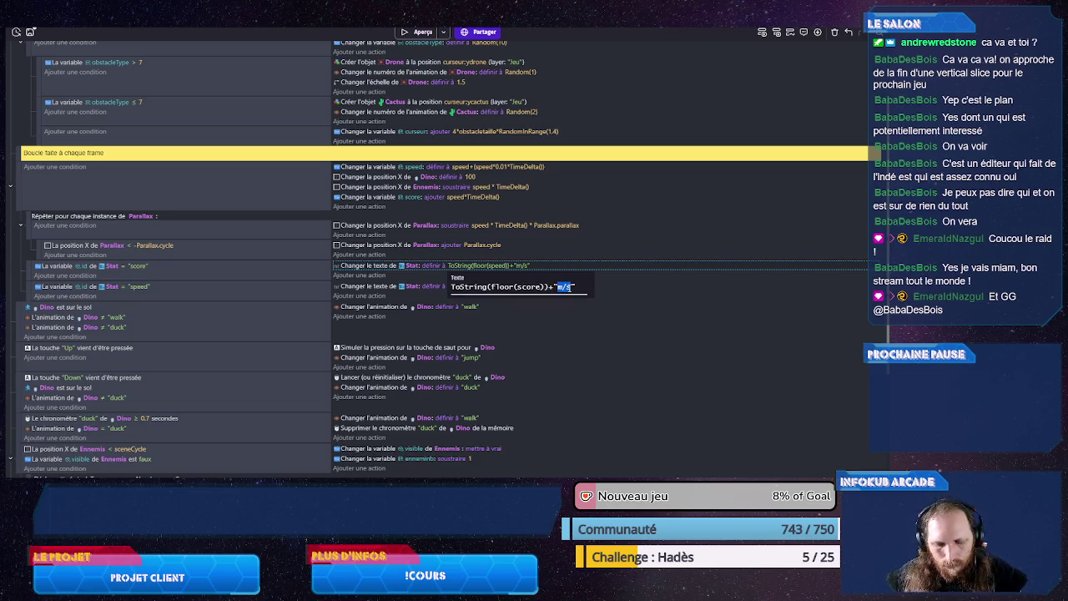
pyautogui.write('m')
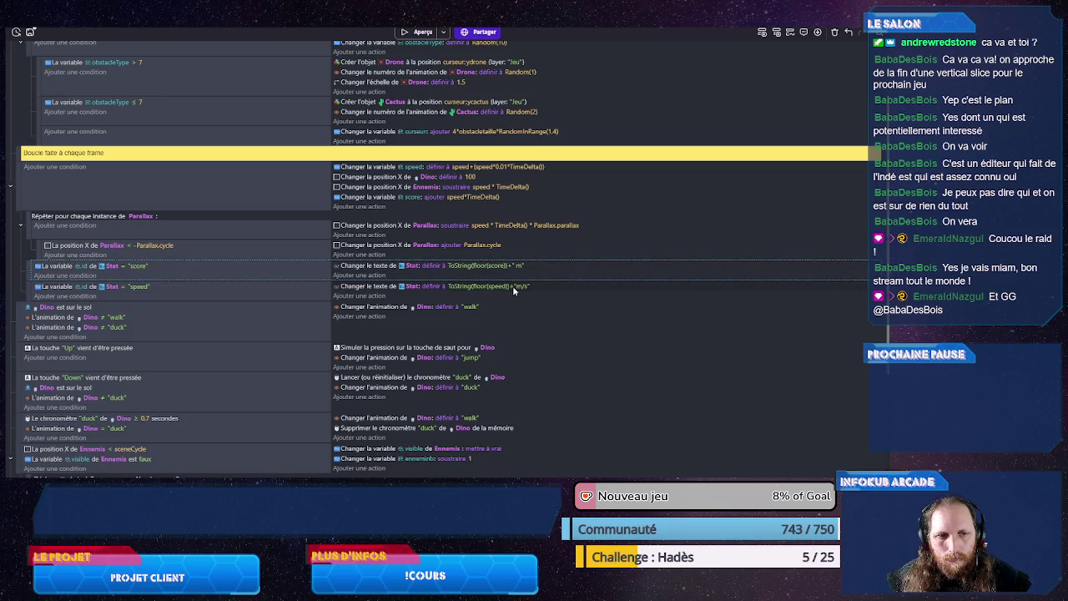
# Step: Add a space before m/s in the speed text and save the project
pyautogui.click(514, 286)
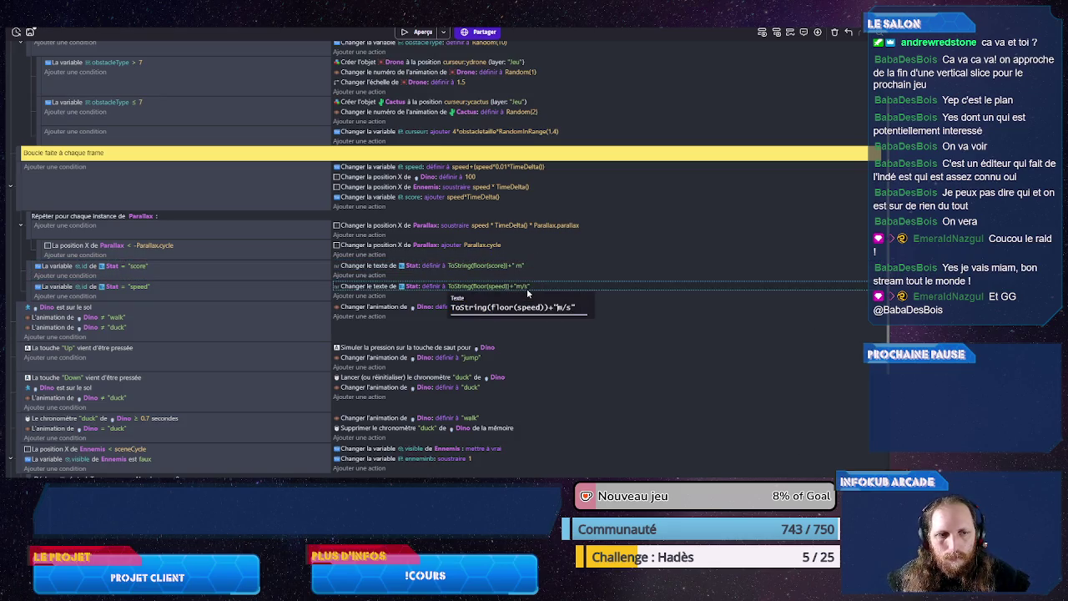
pyautogui.press('Return')
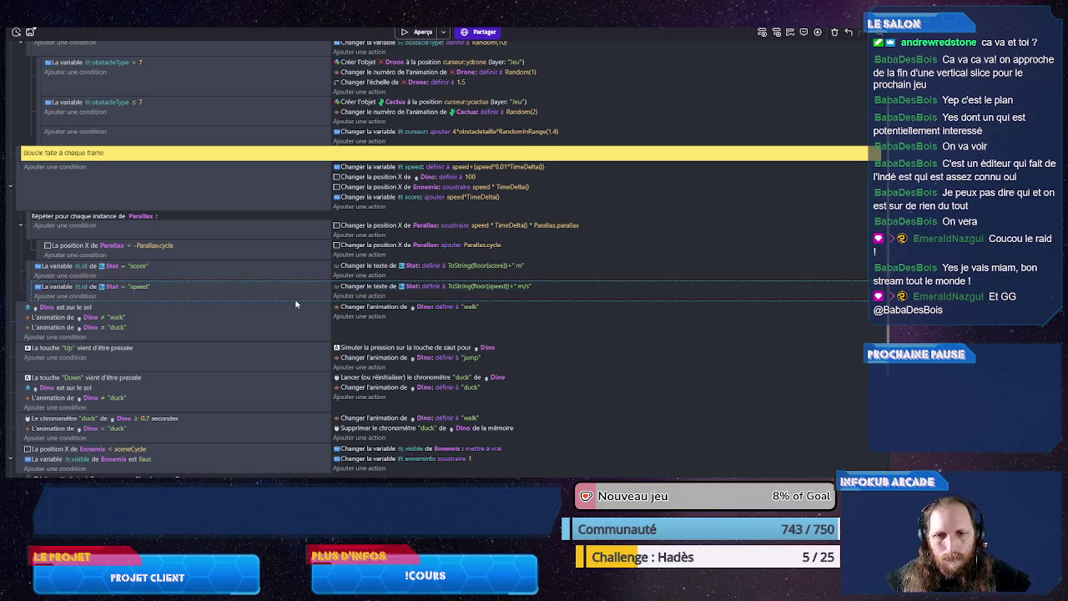
pyautogui.hotkey('ctrl', 's')
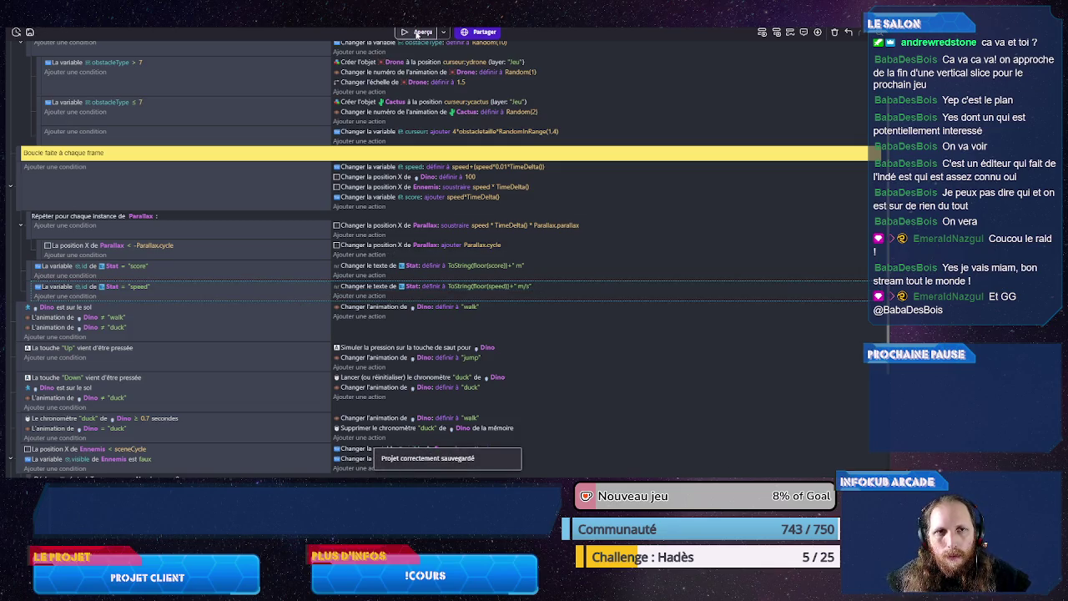
pyautogui.click(417, 34)
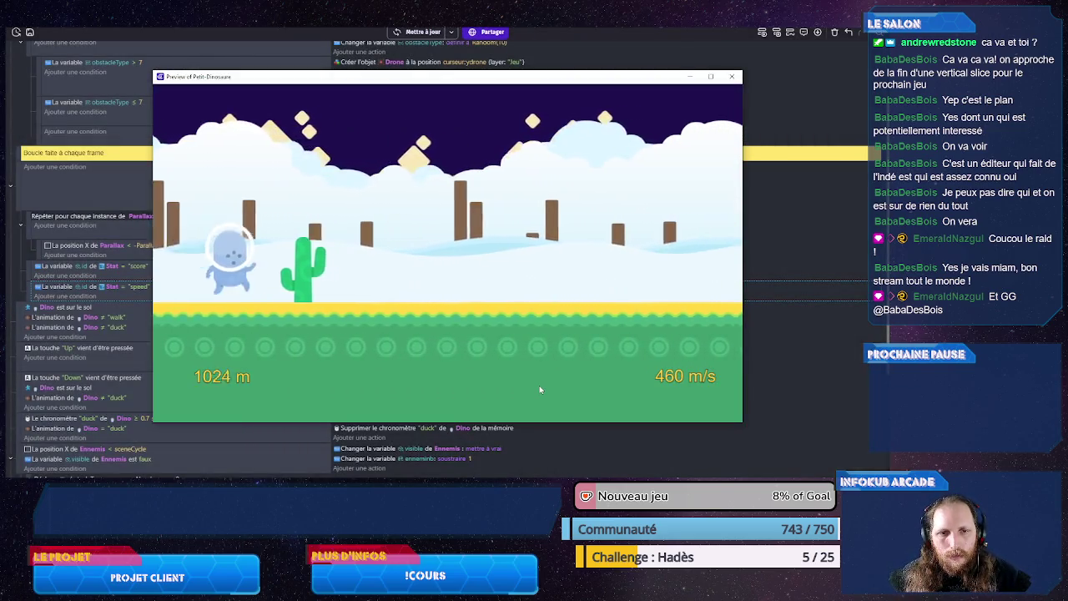
pyautogui.press('Up')
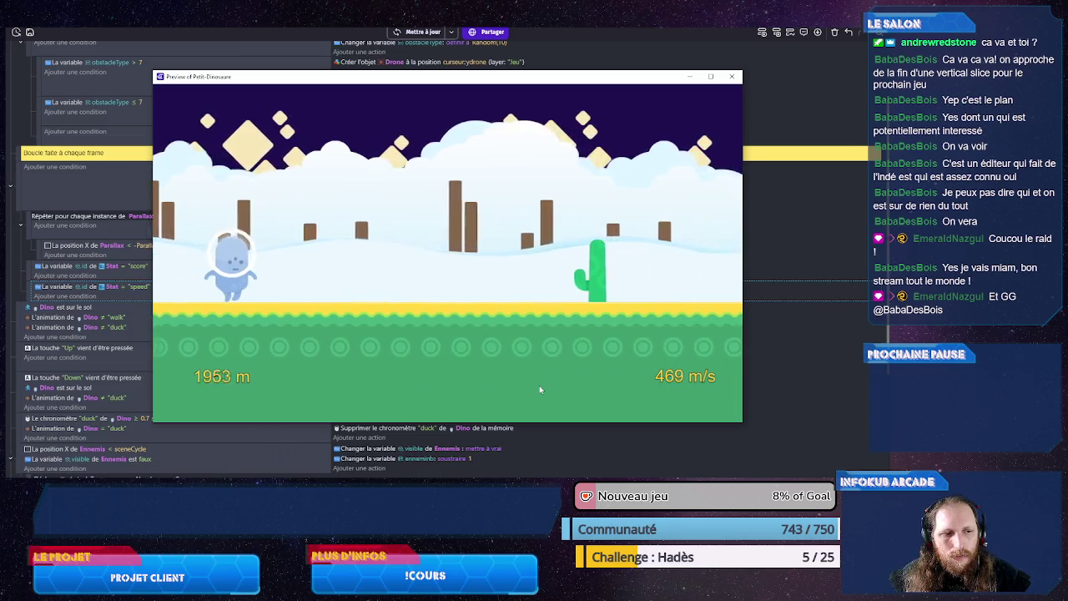
pyautogui.press('Up')
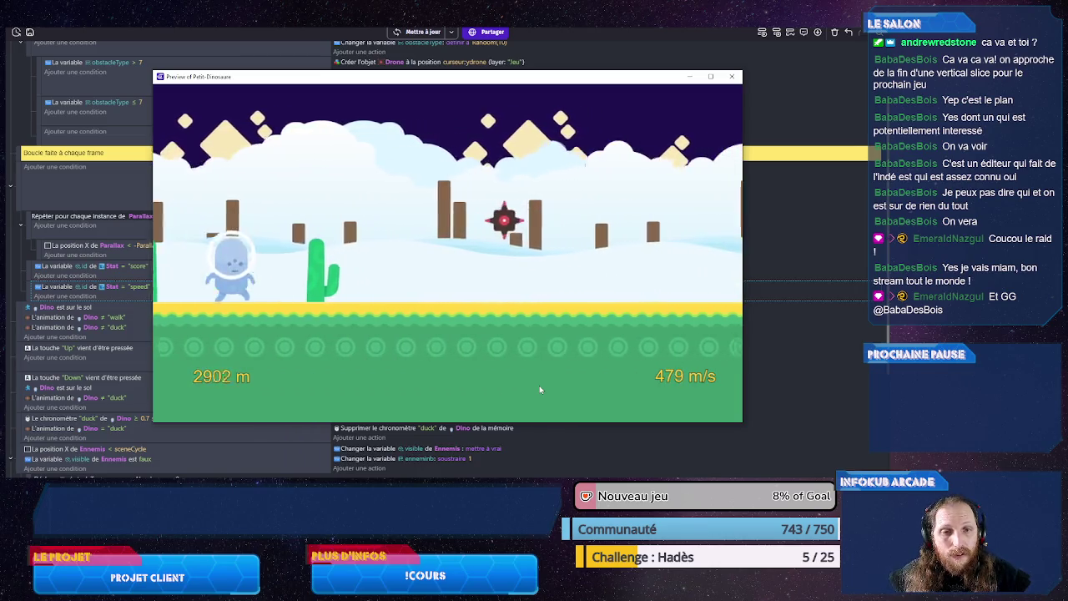
pyautogui.press('Up')
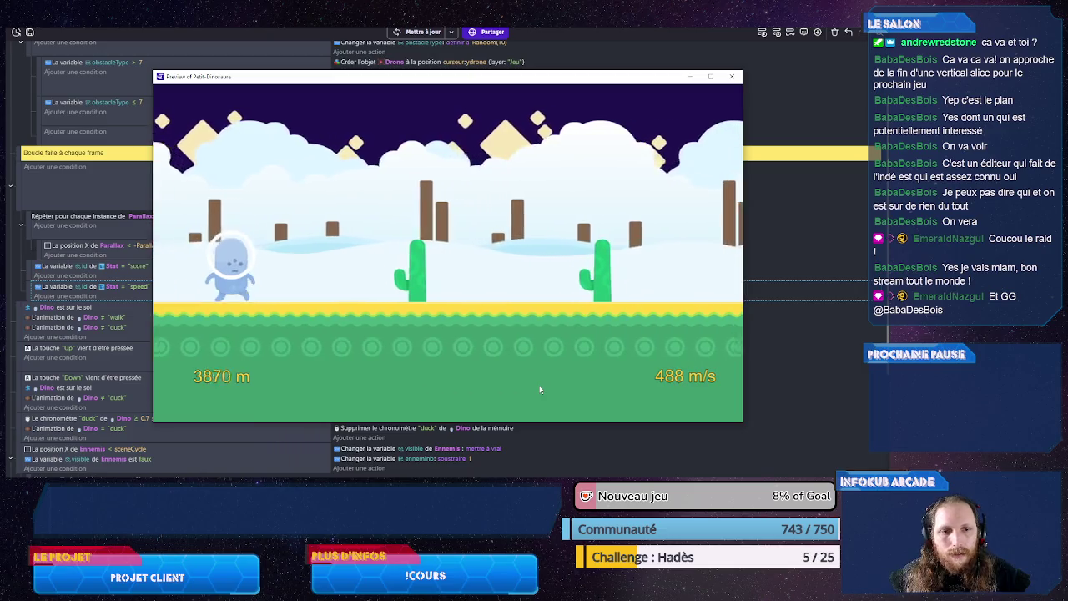
pyautogui.press('Up')
pyautogui.press('Up')
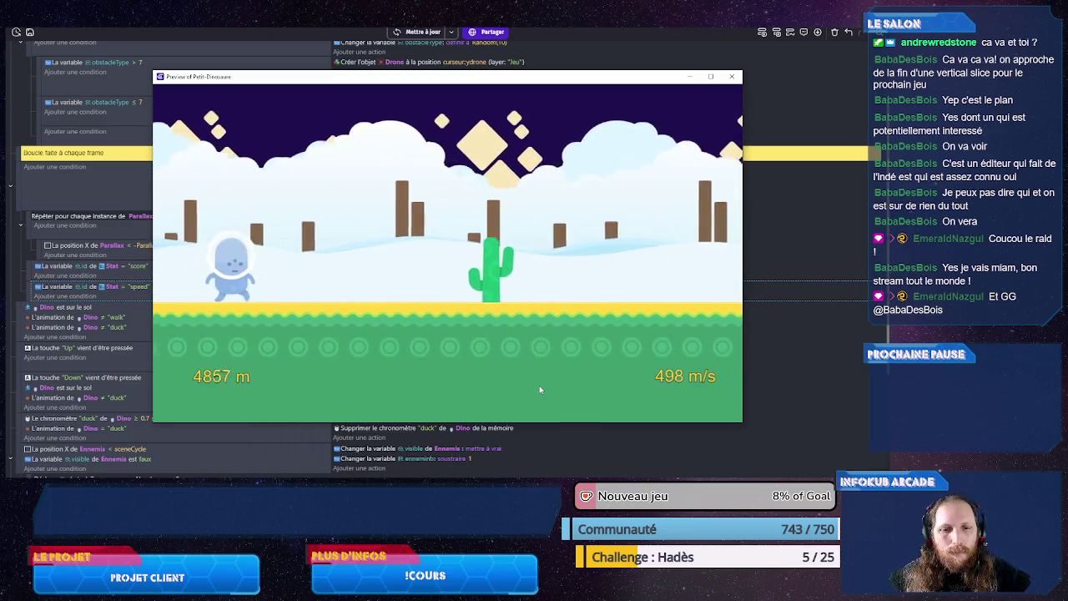
pyautogui.press('Up')
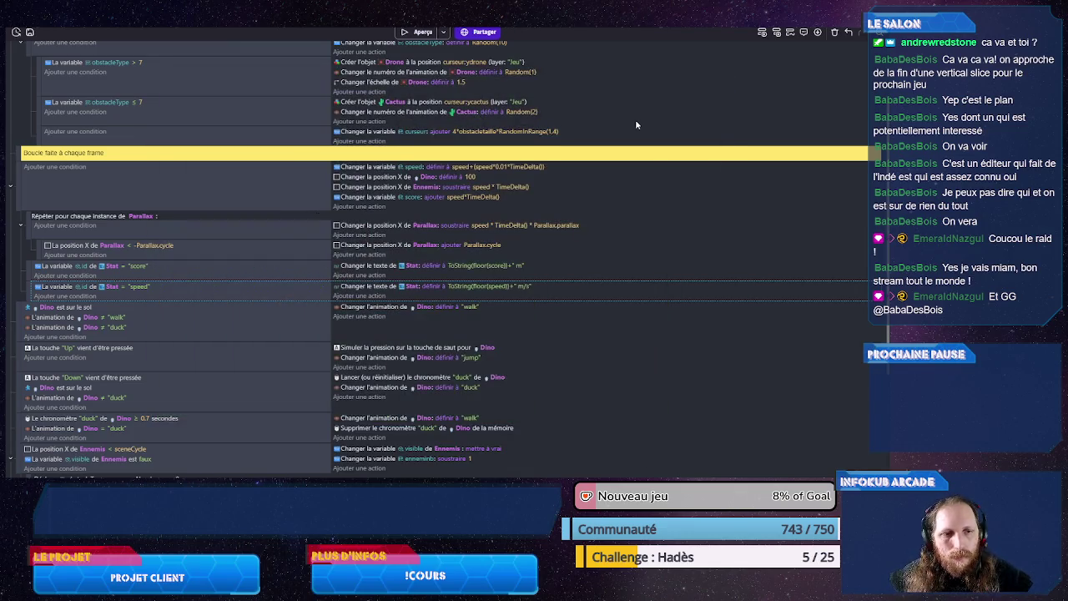
# Step: Divide score and speed by 100 in the Stat text expressions and save
pyautogui.click(497, 267)
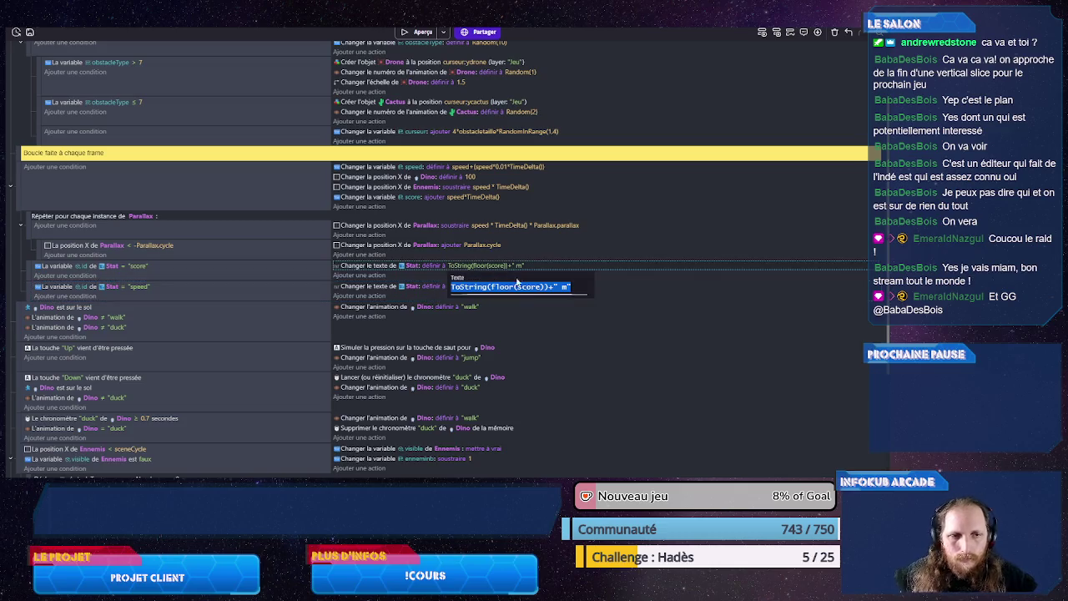
pyautogui.click(541, 286)
pyautogui.write('/100')
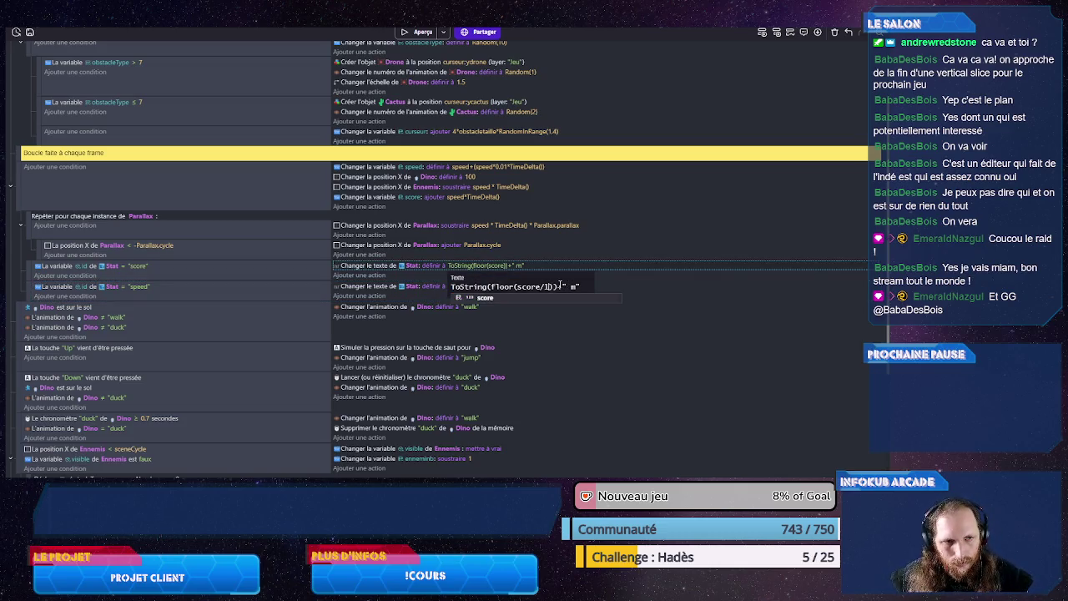
pyautogui.press('Escape')
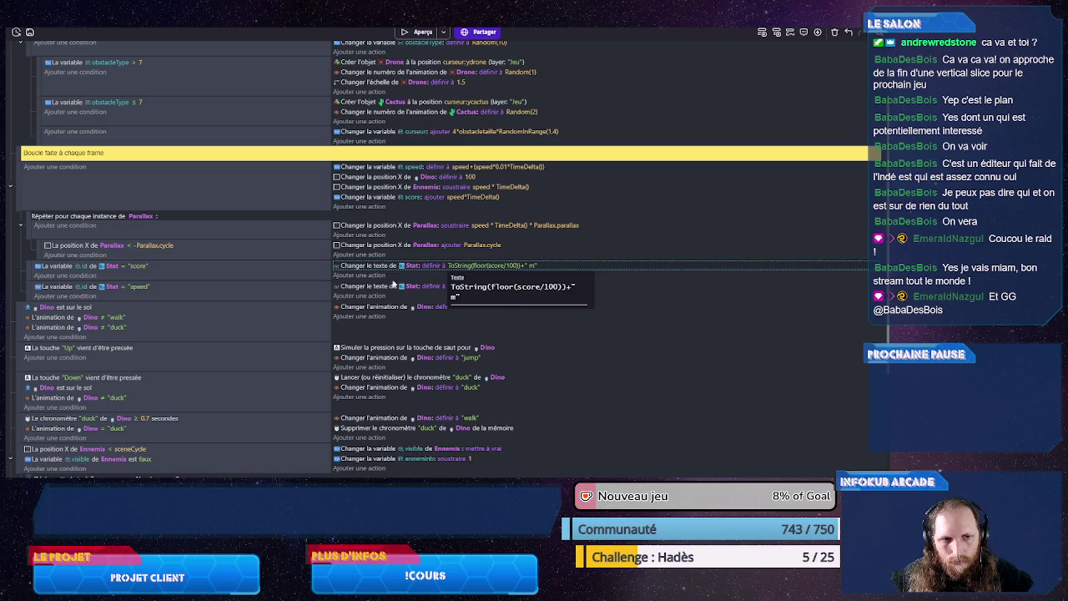
pyautogui.press('Return')
pyautogui.click(491, 286)
pyautogui.click(542, 307)
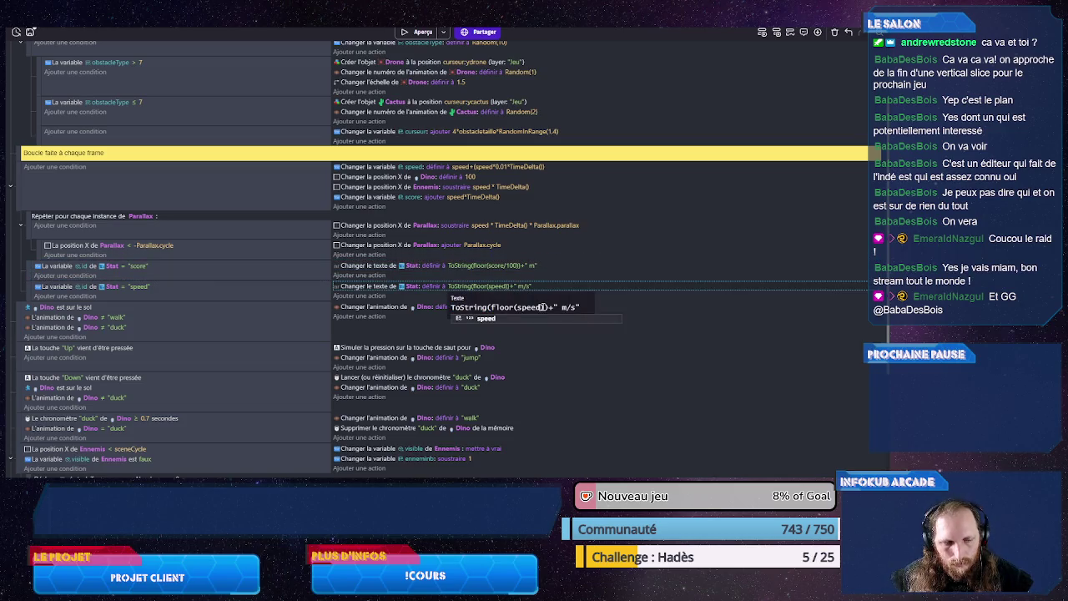
pyautogui.write('/100')
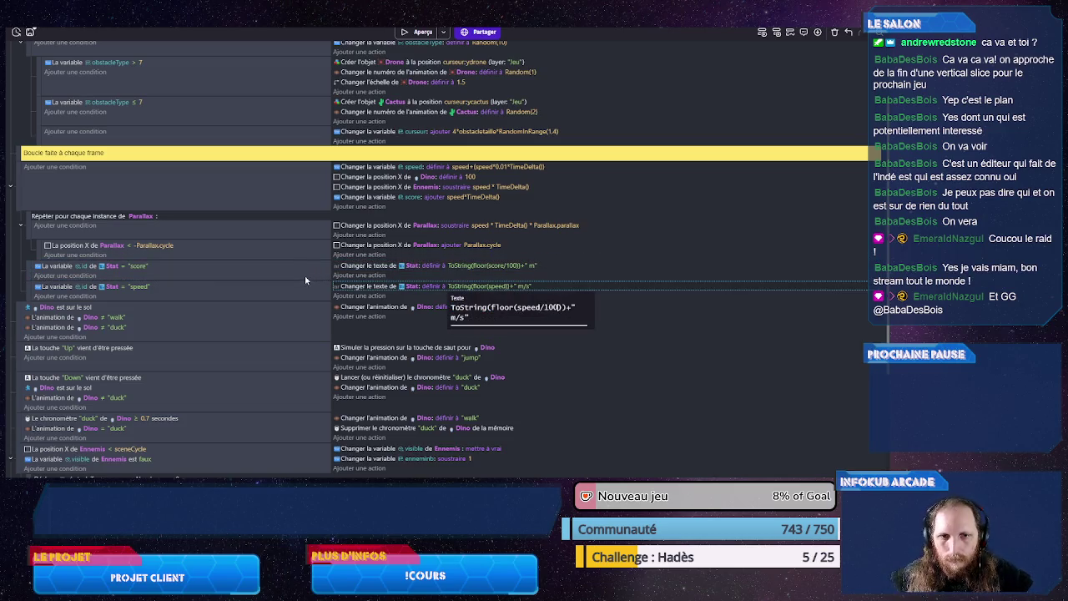
pyautogui.press('Return')
pyautogui.hotkey('ctrl', 's')
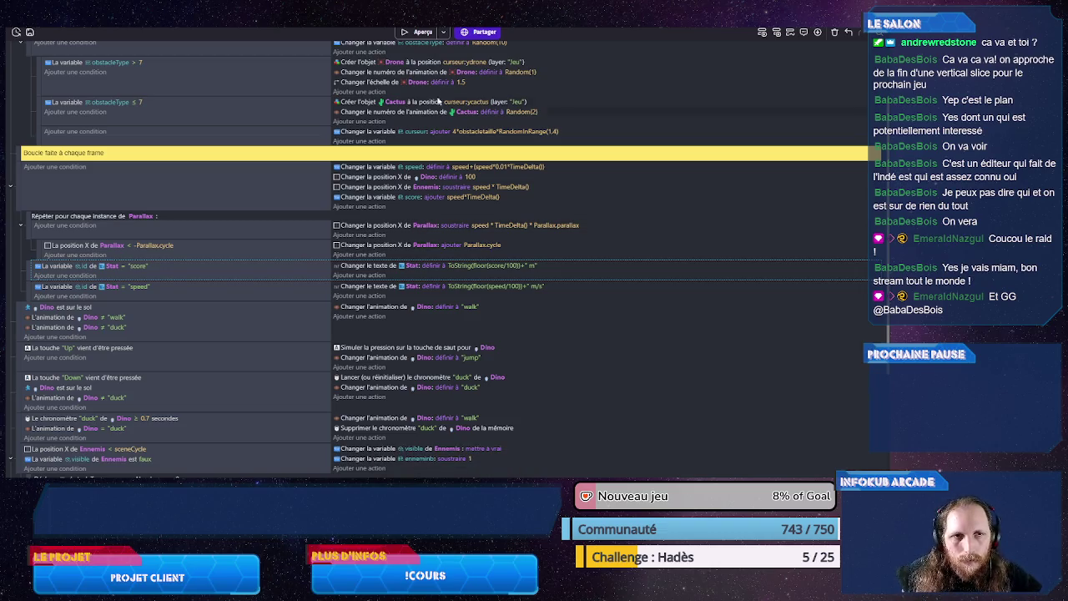
# Step: Remove /100 from the score text and make the score increment speed*TimeDelta()/100
pyautogui.click(501, 267)
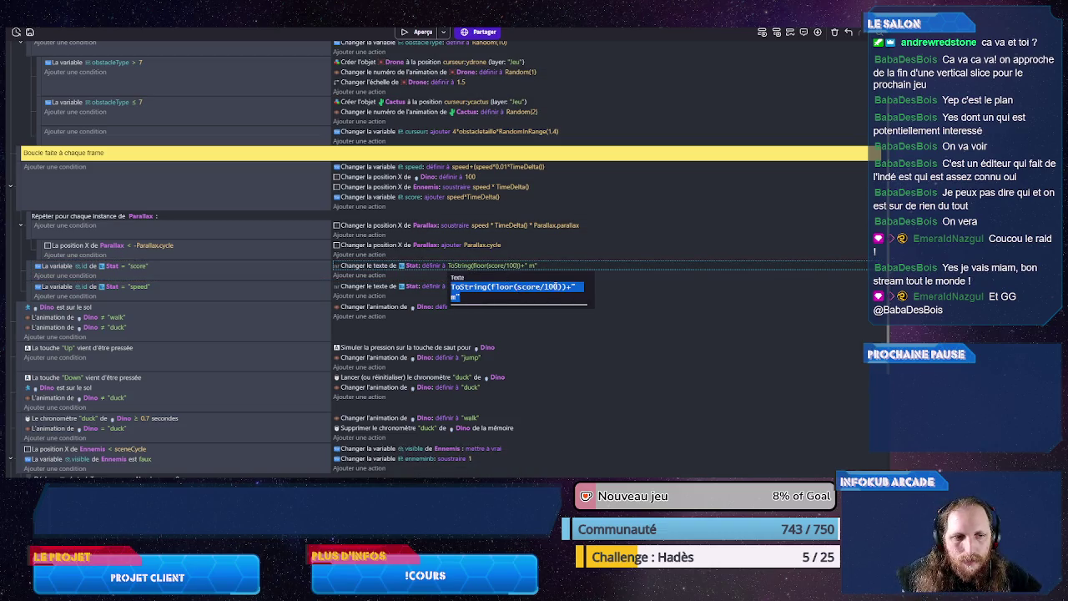
pyautogui.doubleClick(555, 287)
pyautogui.press('BackSpace')
pyautogui.press('BackSpace')
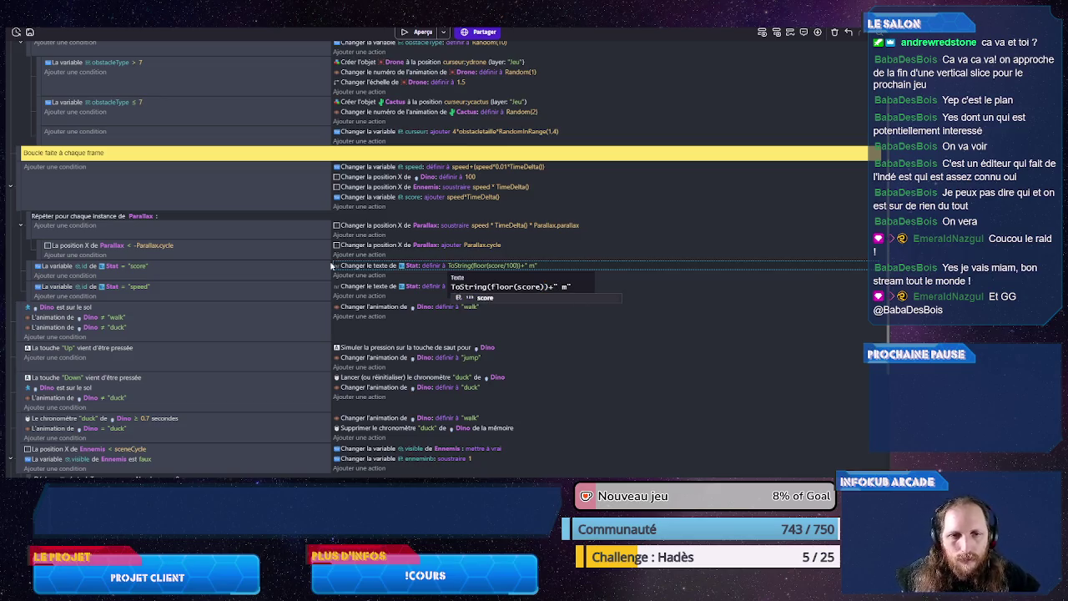
pyautogui.click(451, 202)
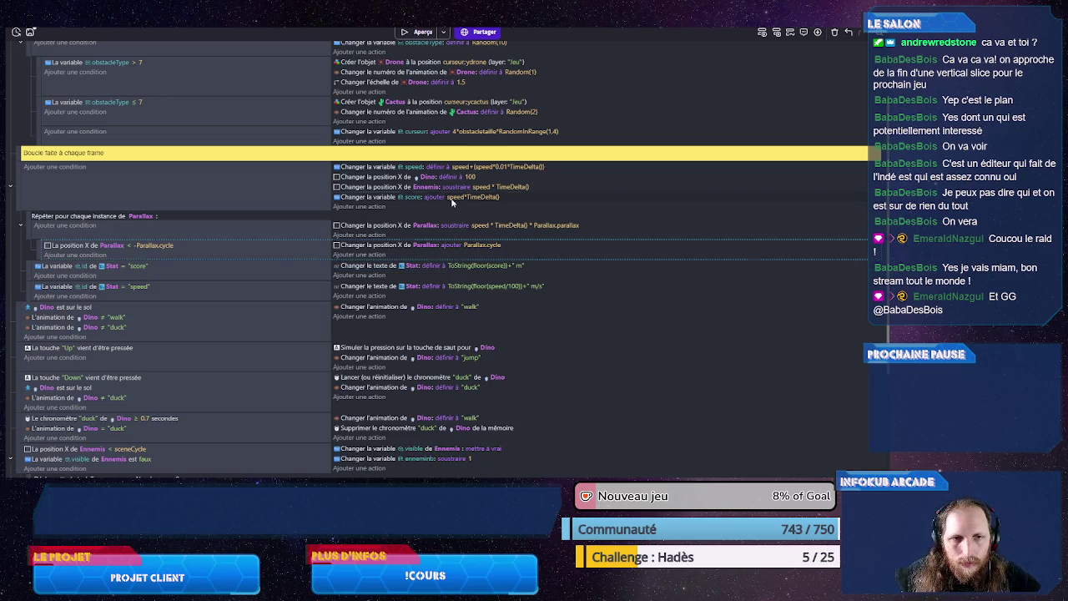
pyautogui.click(452, 199)
pyautogui.click(543, 217)
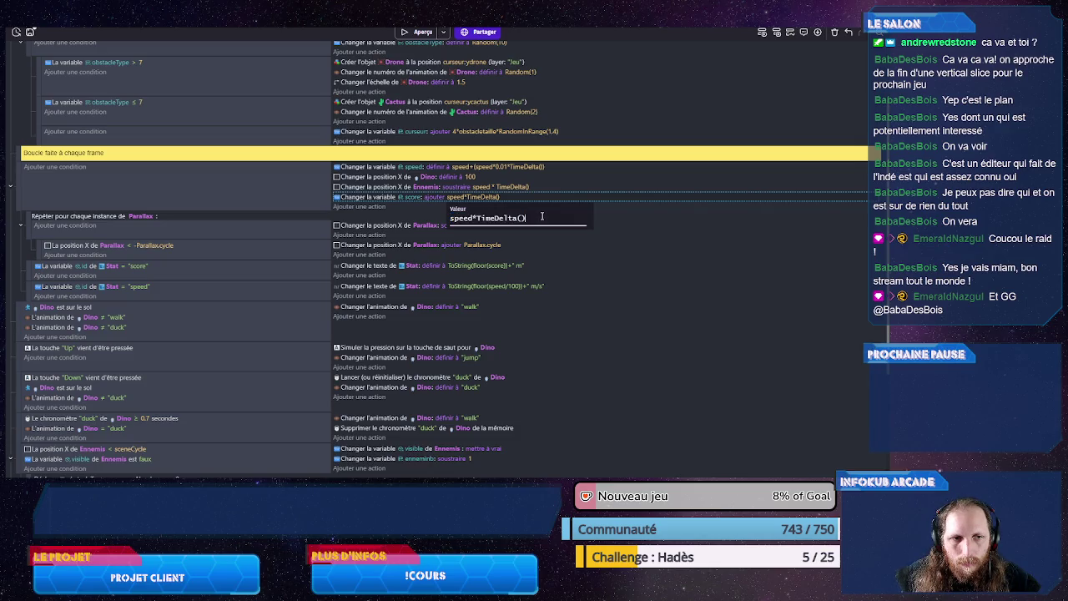
pyautogui.write('/100')
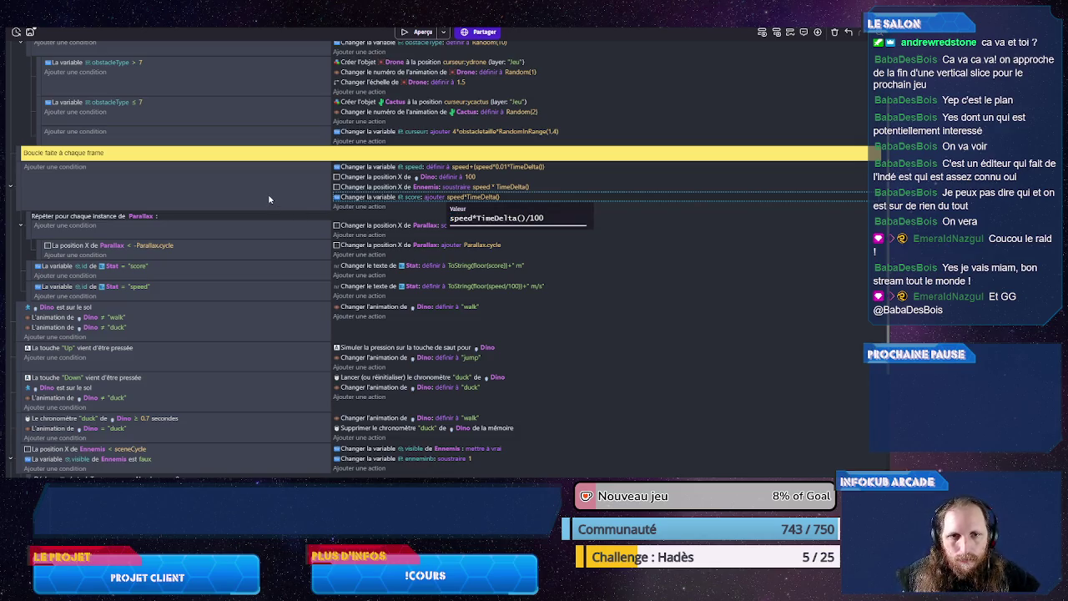
pyautogui.press('Return')
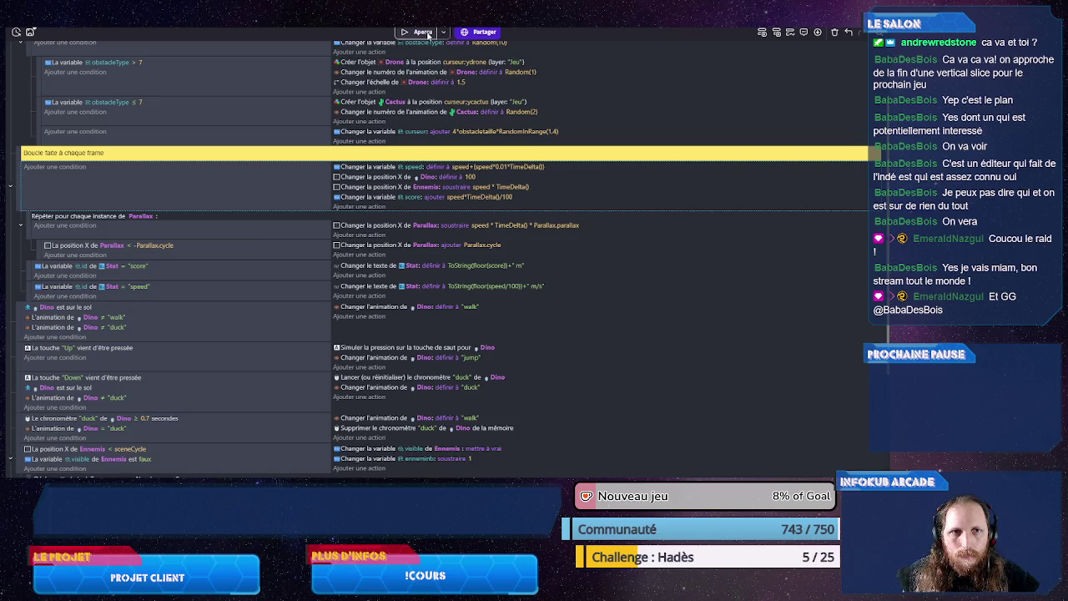
pyautogui.click(422, 31)
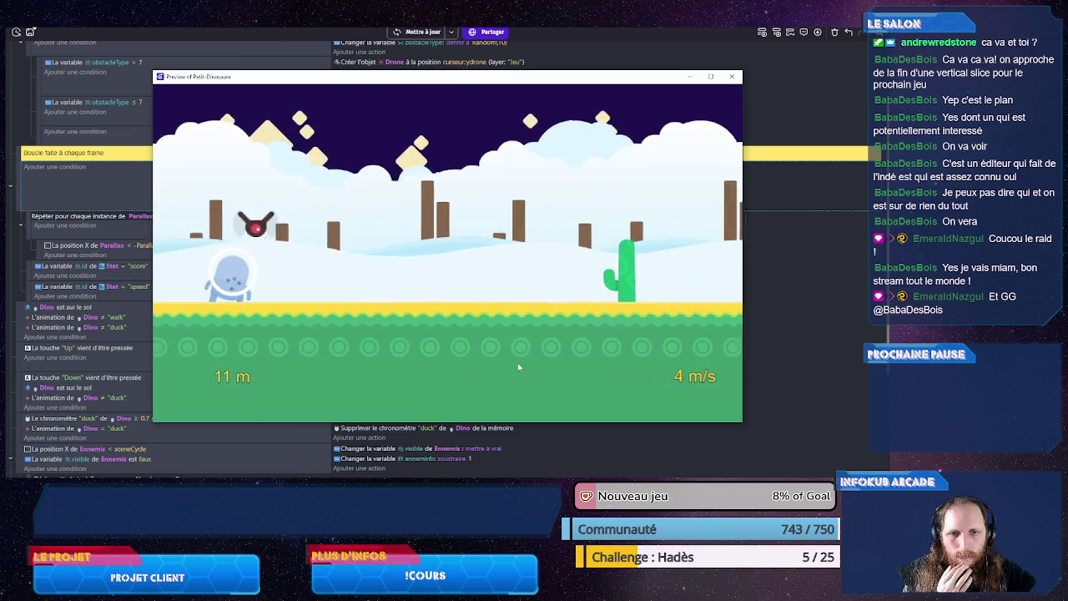
pyautogui.press('Up')
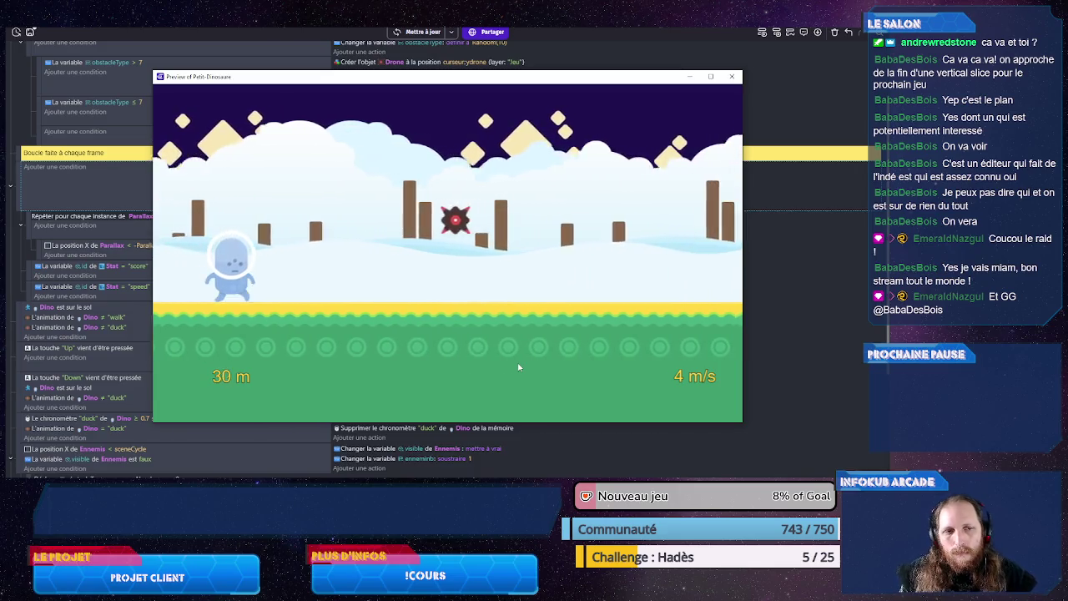
pyautogui.press('Up')
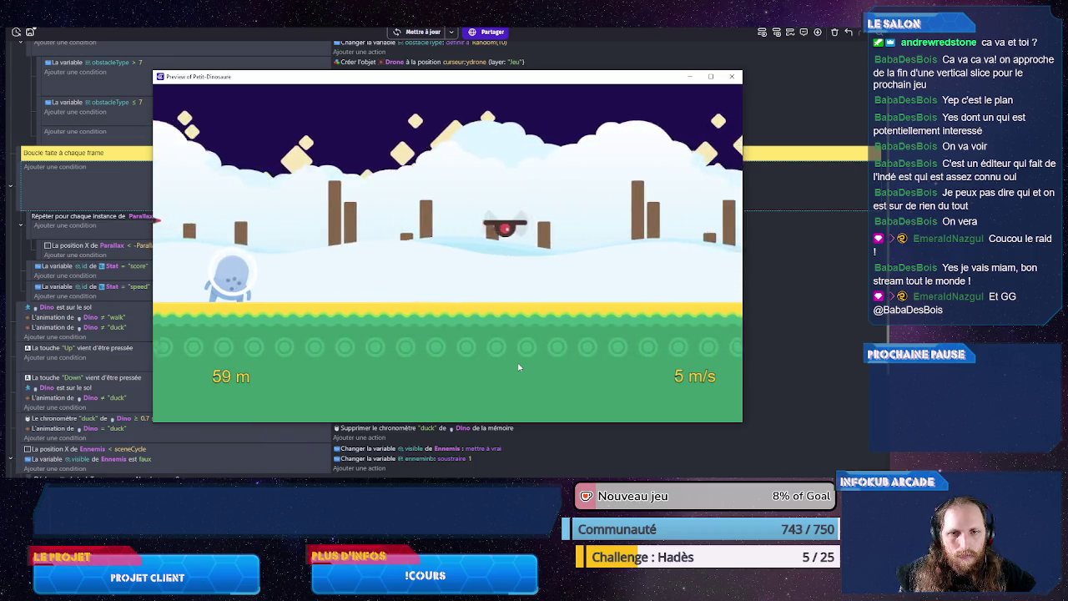
pyautogui.press('Down')
pyautogui.press('Up')
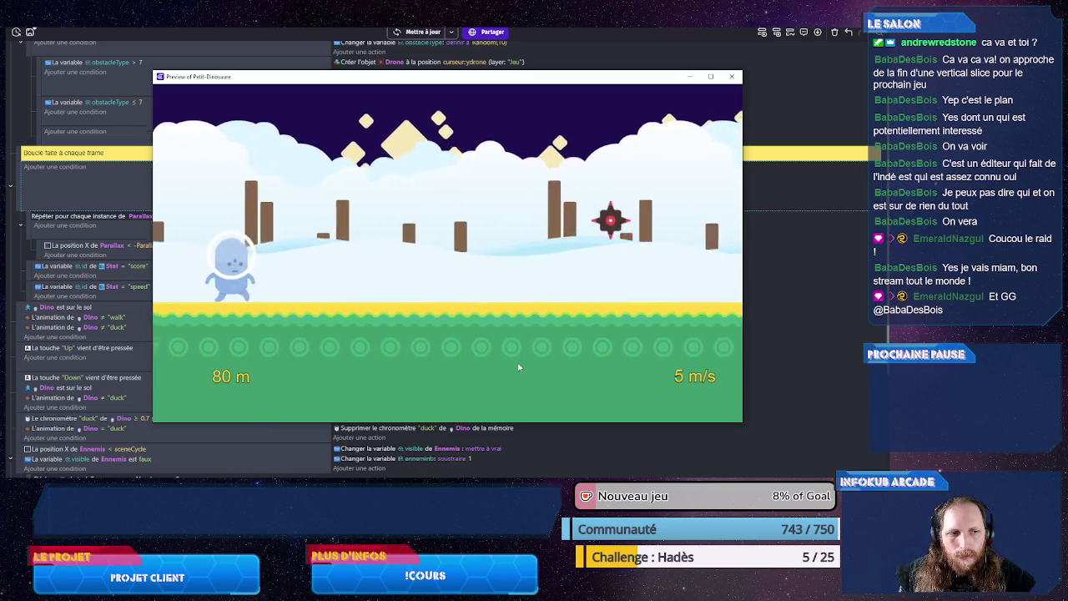
pyautogui.press('Down')
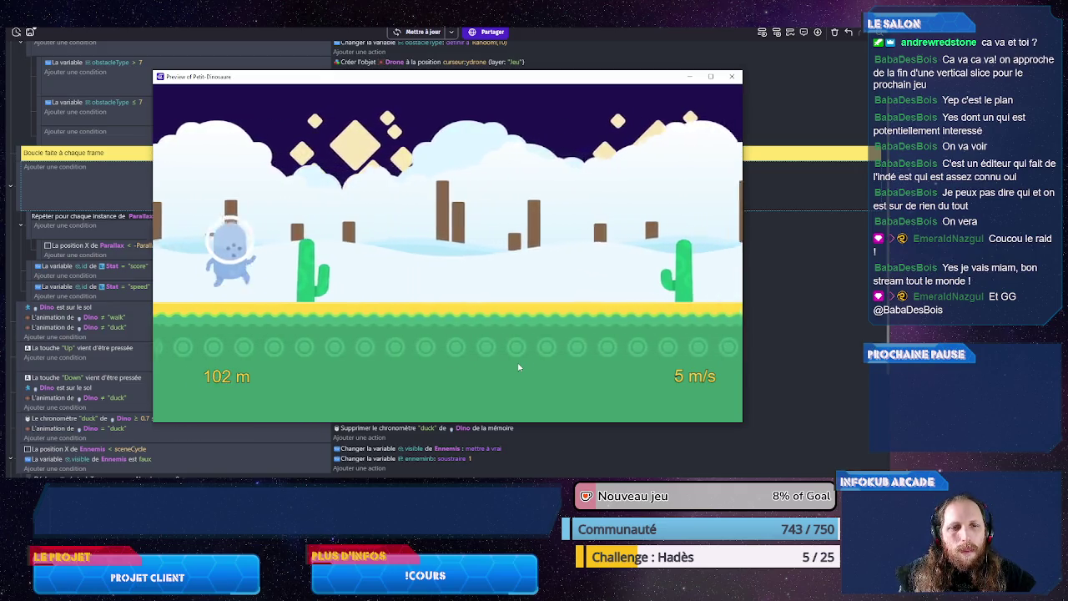
pyautogui.press('Up')
pyautogui.press('Up')
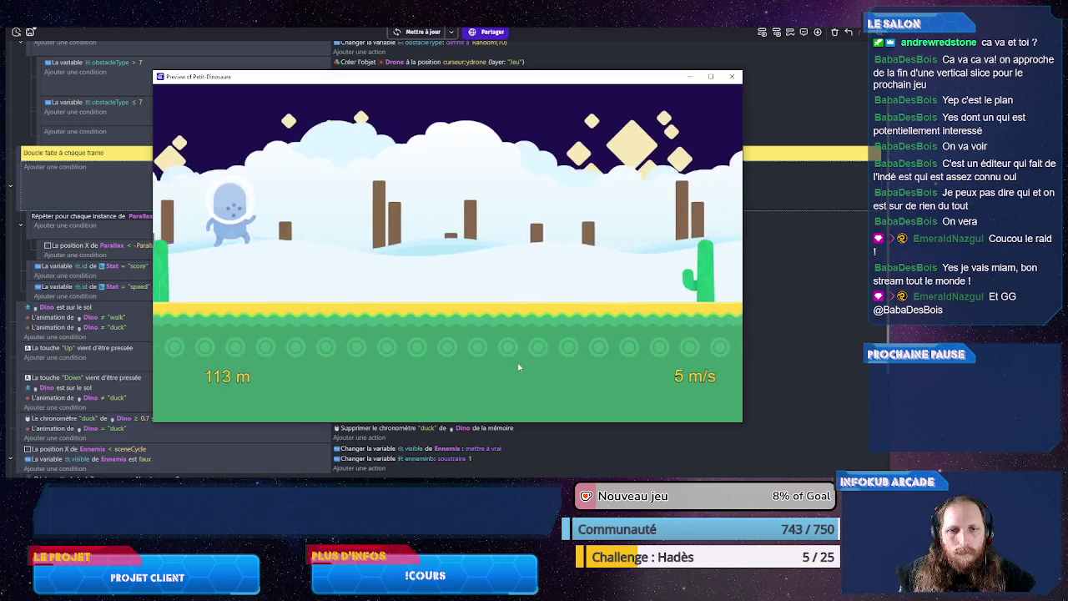
pyautogui.press('Up')
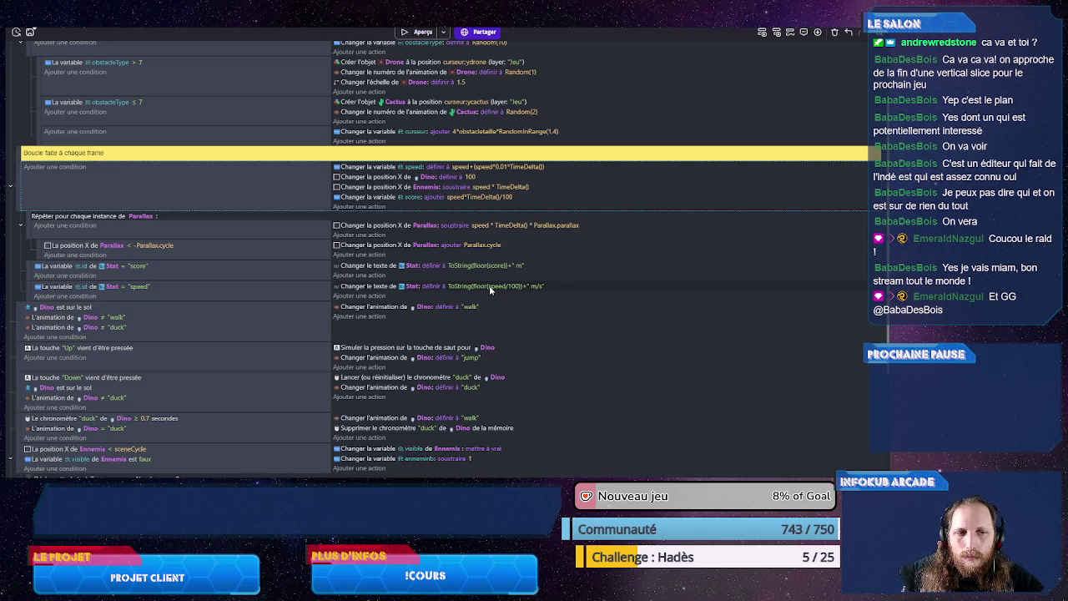
# Step: Insert floor(speed*100)/100 into the speed text expression and preview the result
pyautogui.click(490, 288)
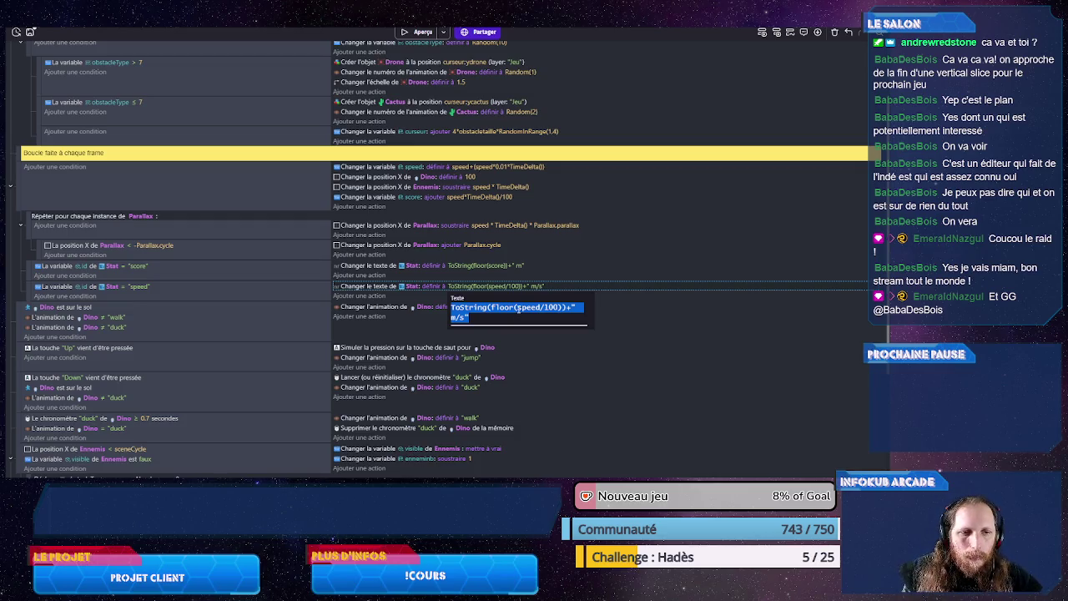
pyautogui.click(518, 308)
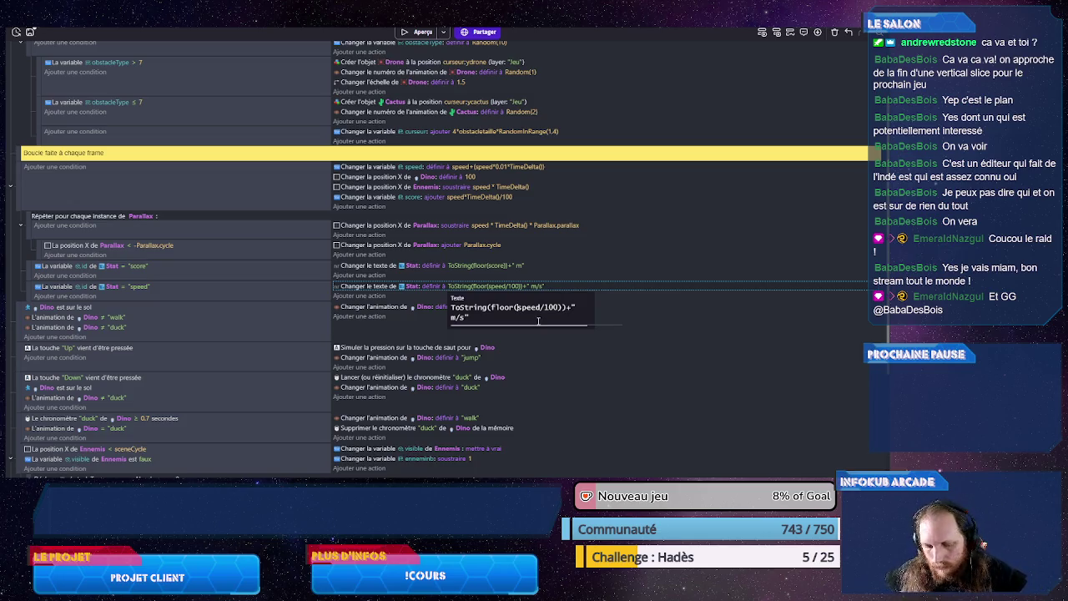
pyautogui.write('floor(speed')
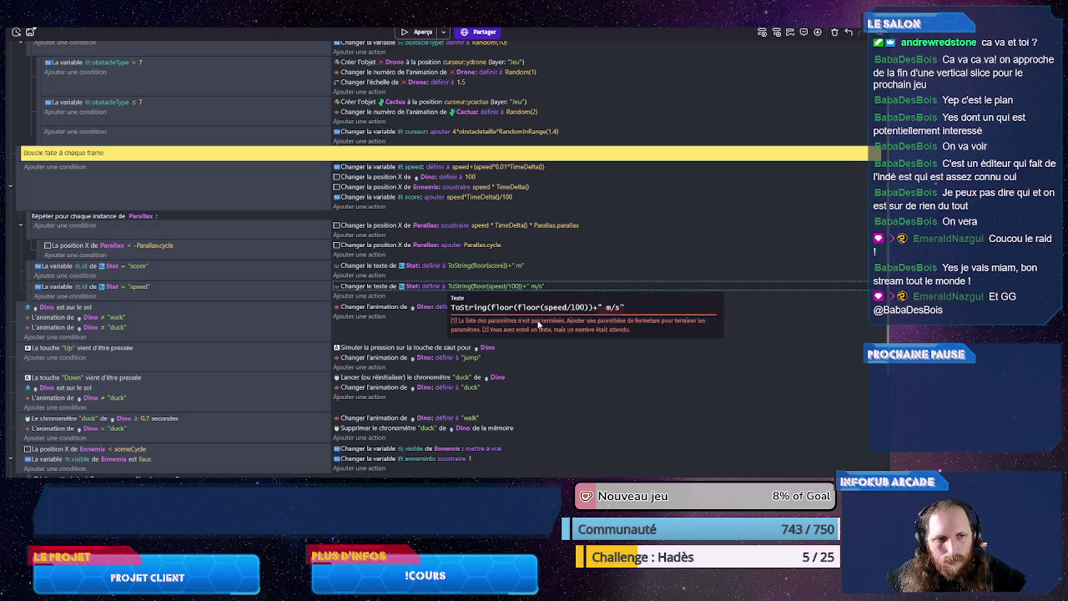
pyautogui.write('*100')
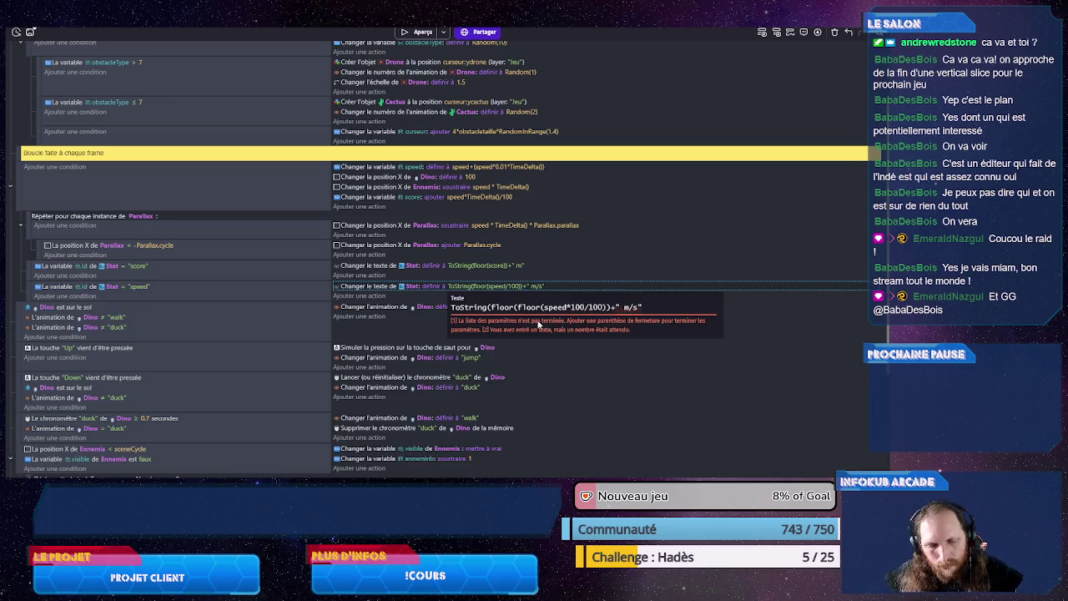
pyautogui.write(')/100')
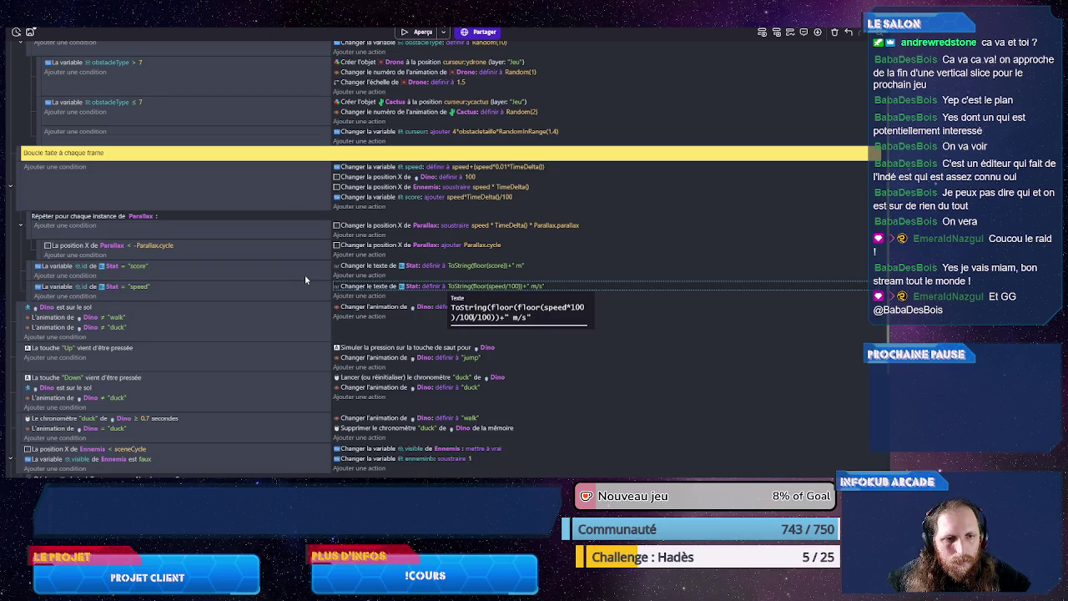
pyautogui.press('Return')
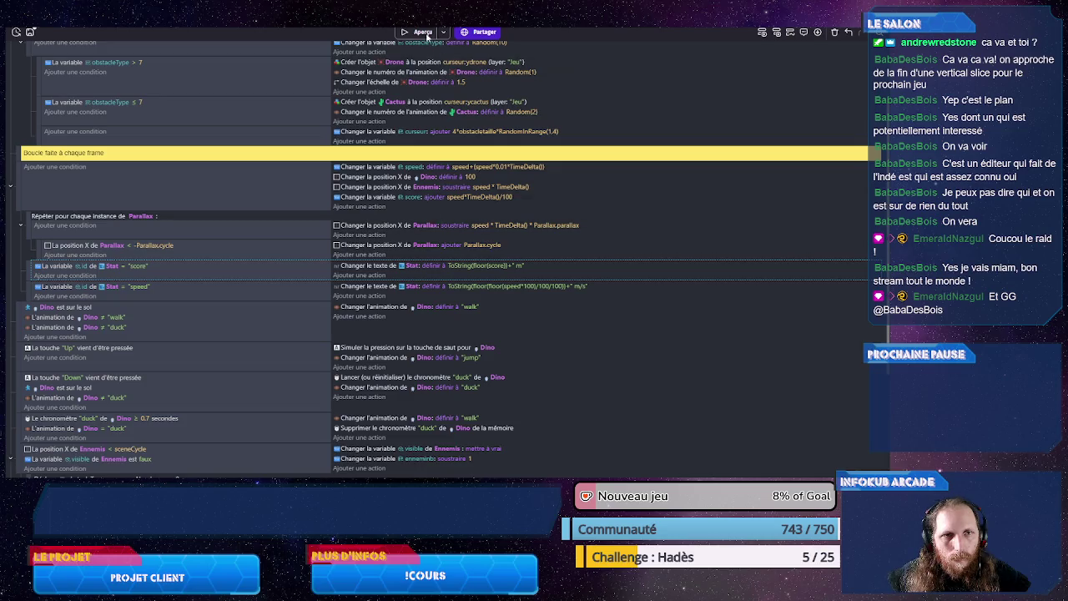
pyautogui.click(417, 32)
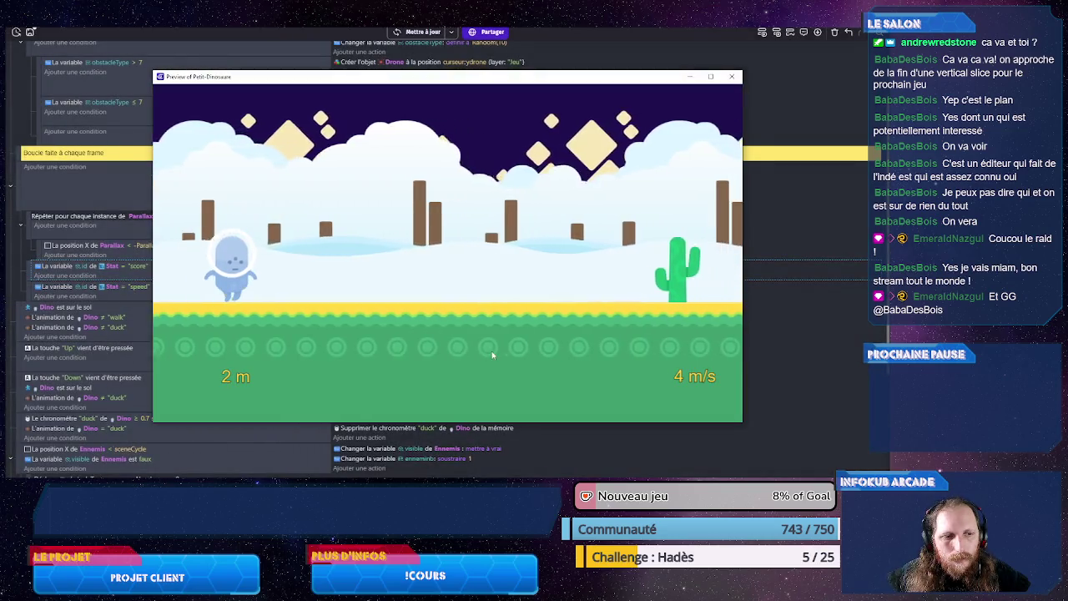
pyautogui.hotkey('alt', 'F4')
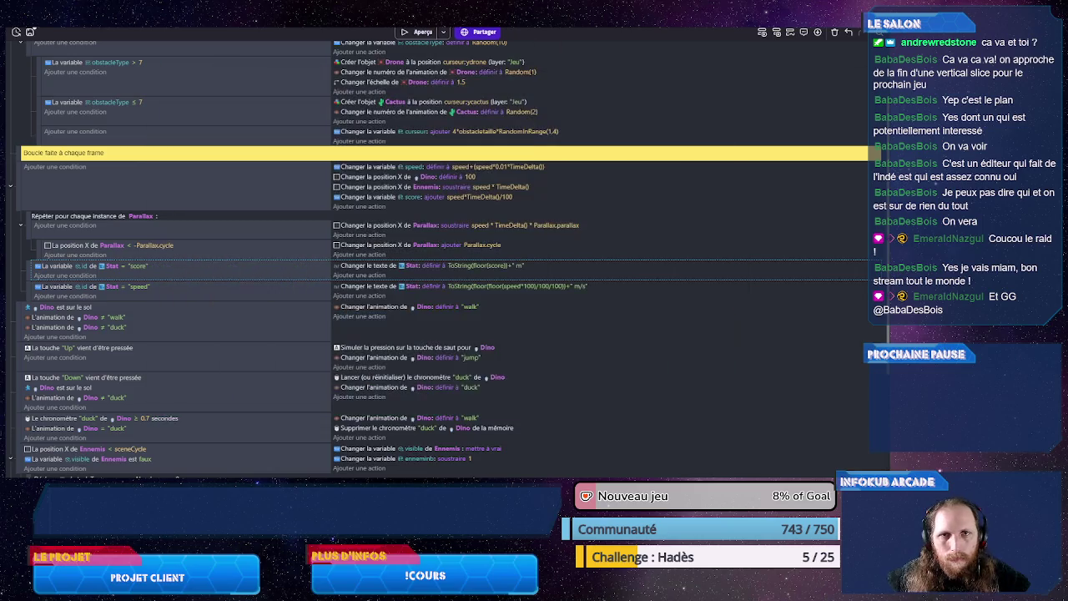
# Step: Fix the parentheses so the speed text reads ToString(floor(floor(speed*100)/100)/100)+" m/s"
pyautogui.click(477, 286)
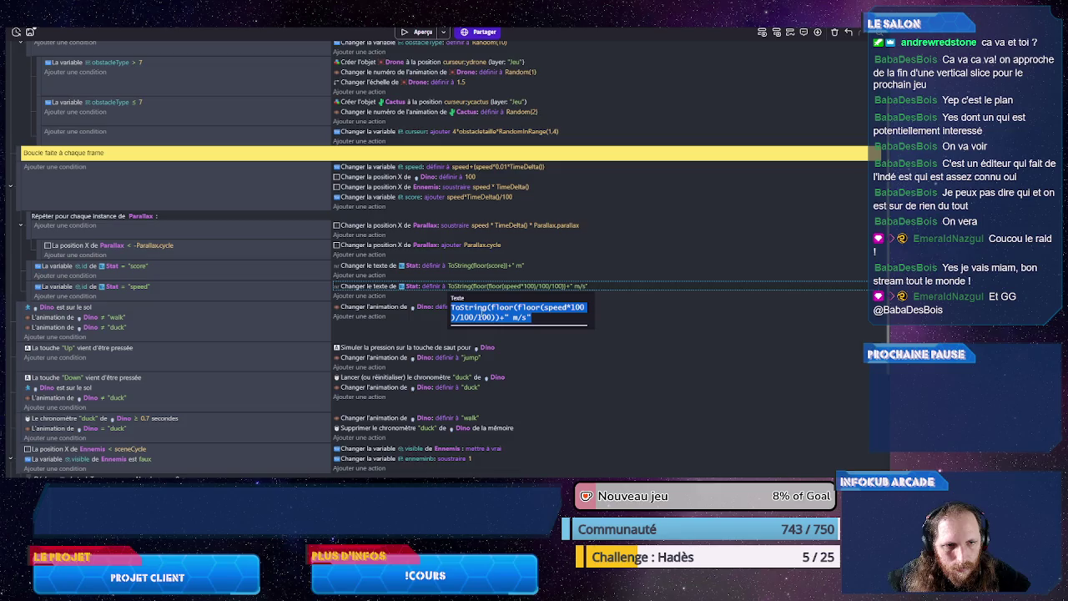
pyautogui.click(495, 317)
pyautogui.press('Delete')
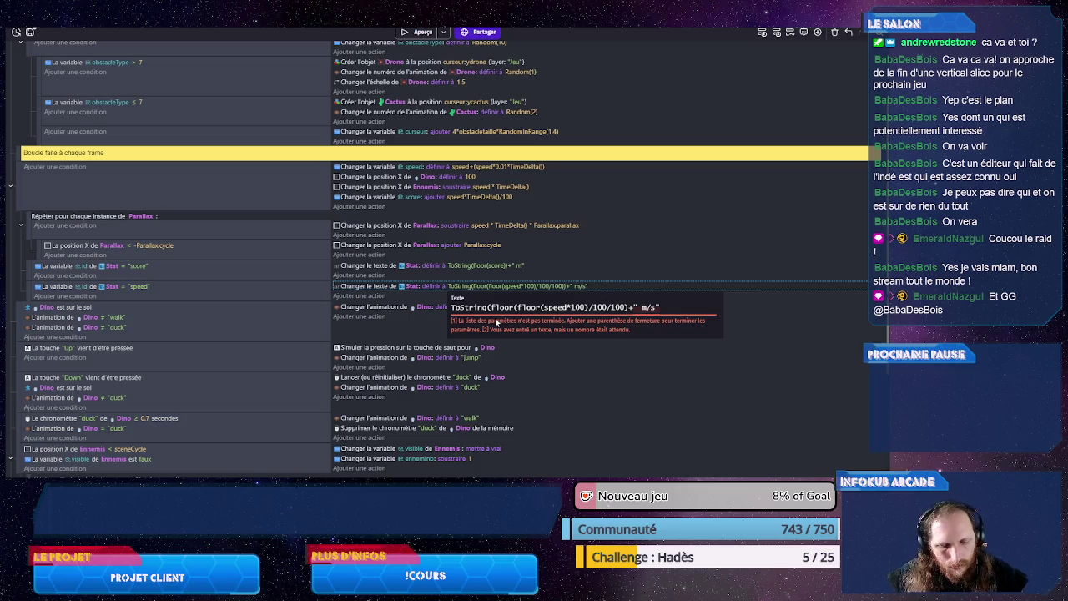
pyautogui.write(')')
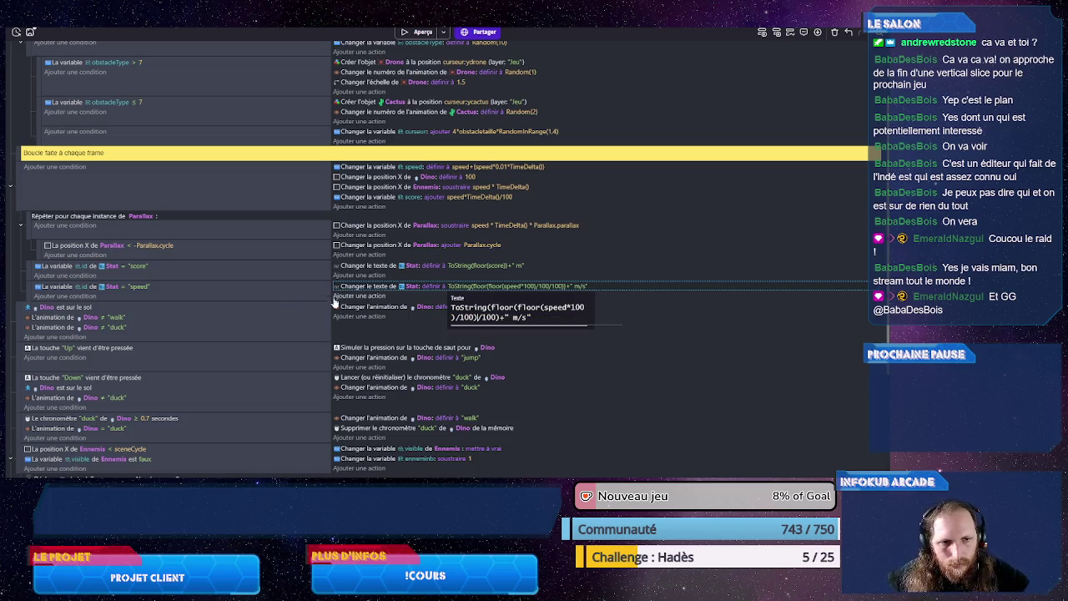
pyautogui.click(269, 299)
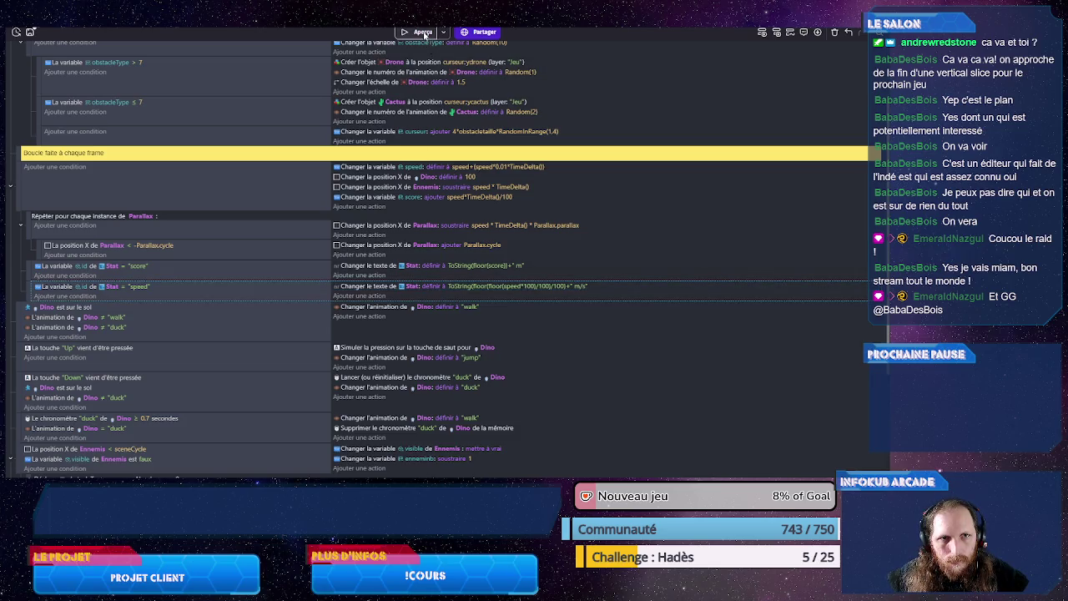
# Step: Play the preview, ducking drones and jumping cacti, checking the speed reads like 5.32 m/s
pyautogui.click(420, 31)
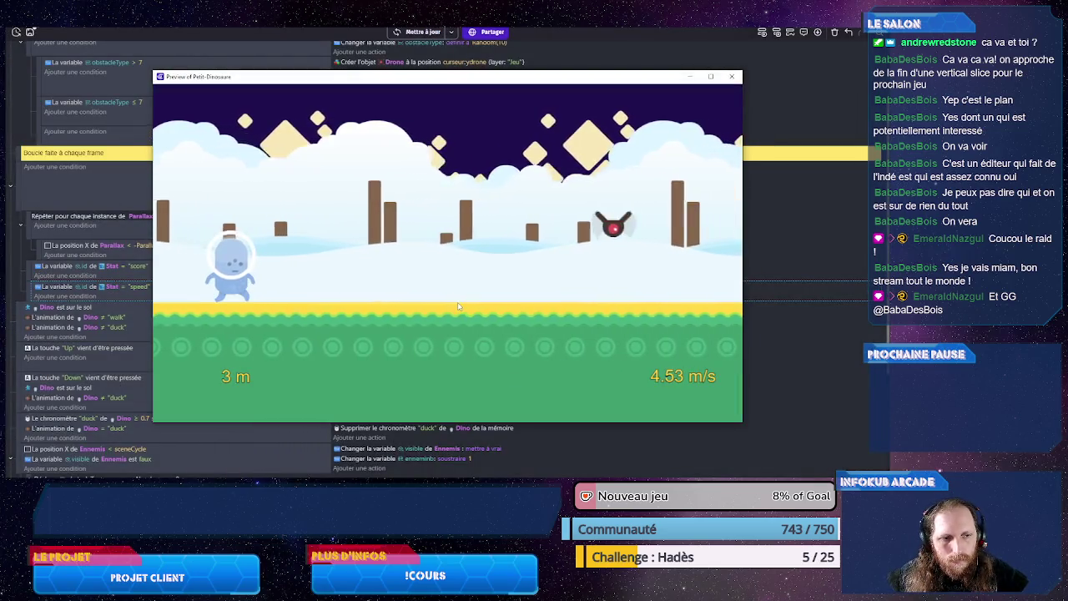
pyautogui.press('Down')
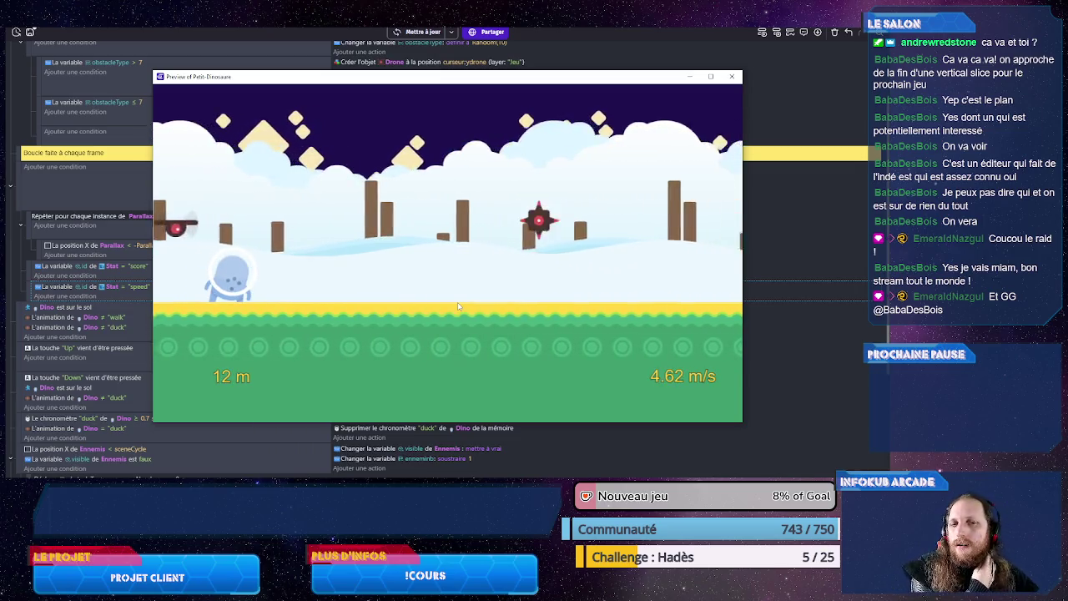
pyautogui.press('Down')
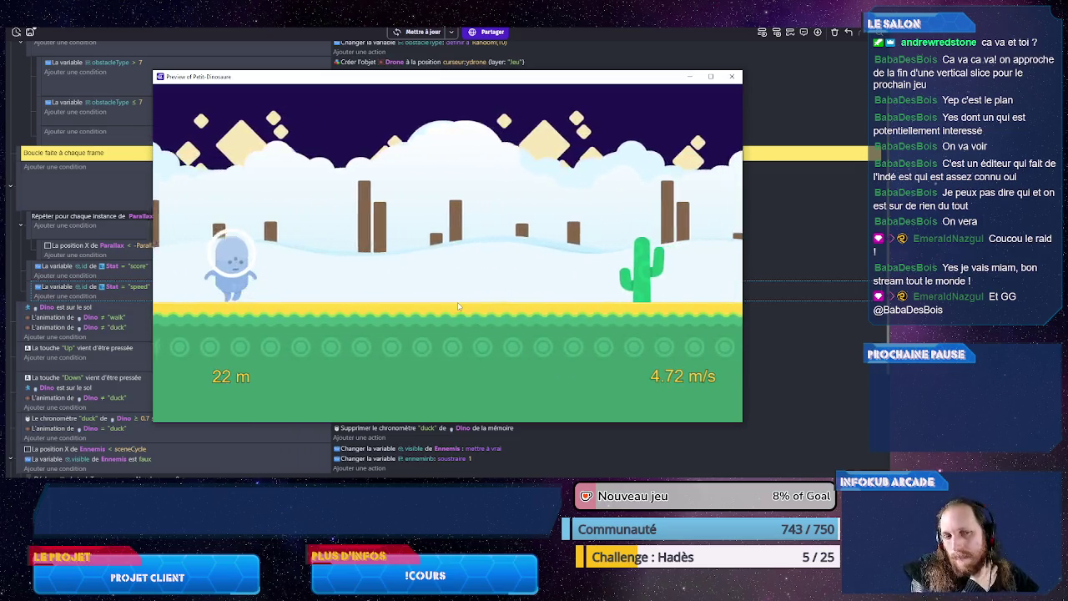
pyautogui.press('Up')
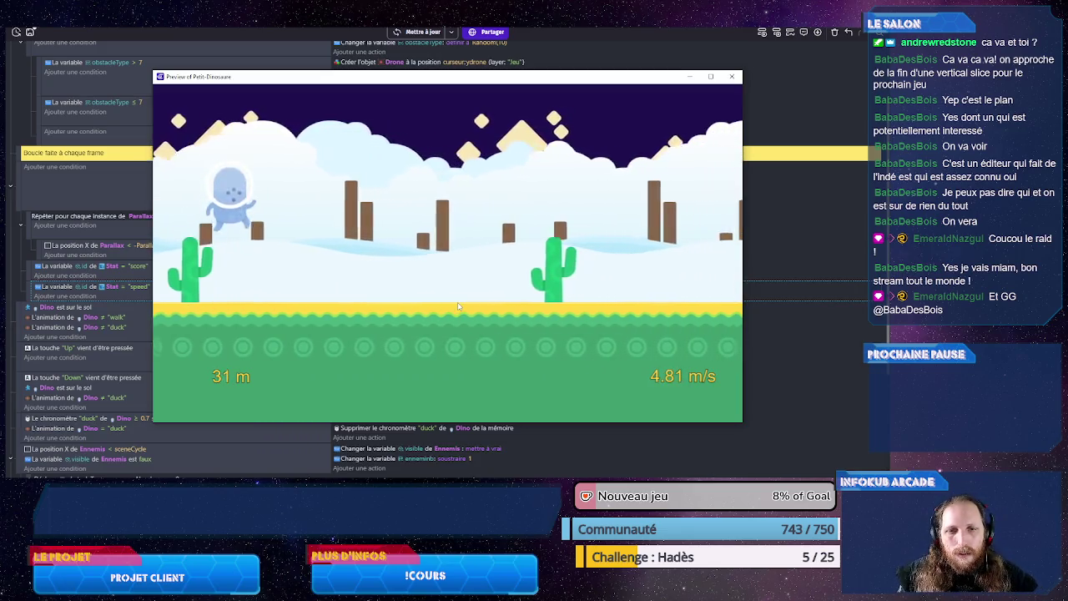
pyautogui.press('Up')
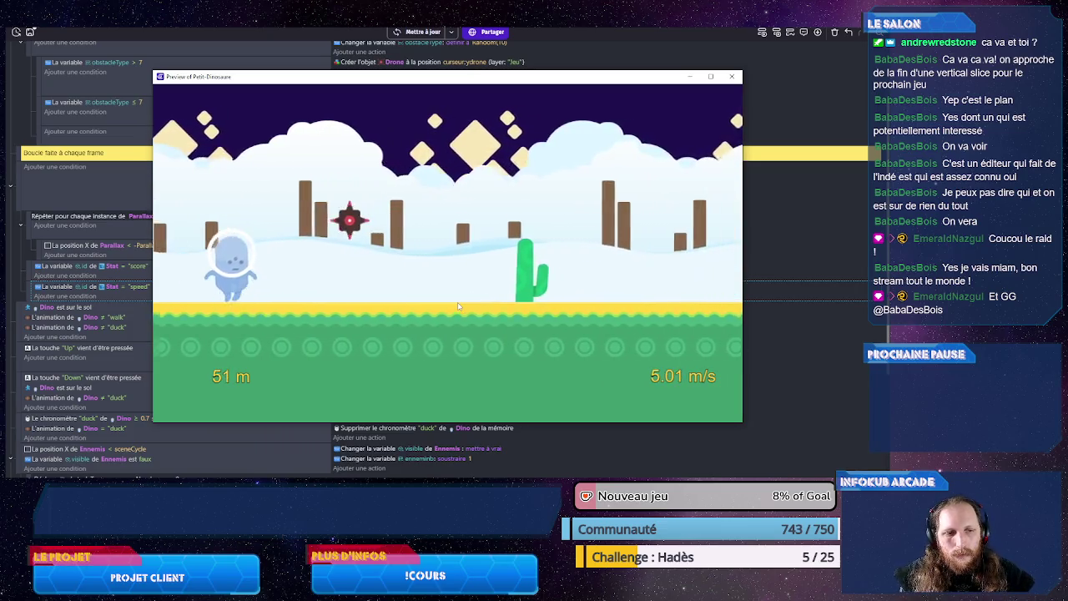
pyautogui.press('Up')
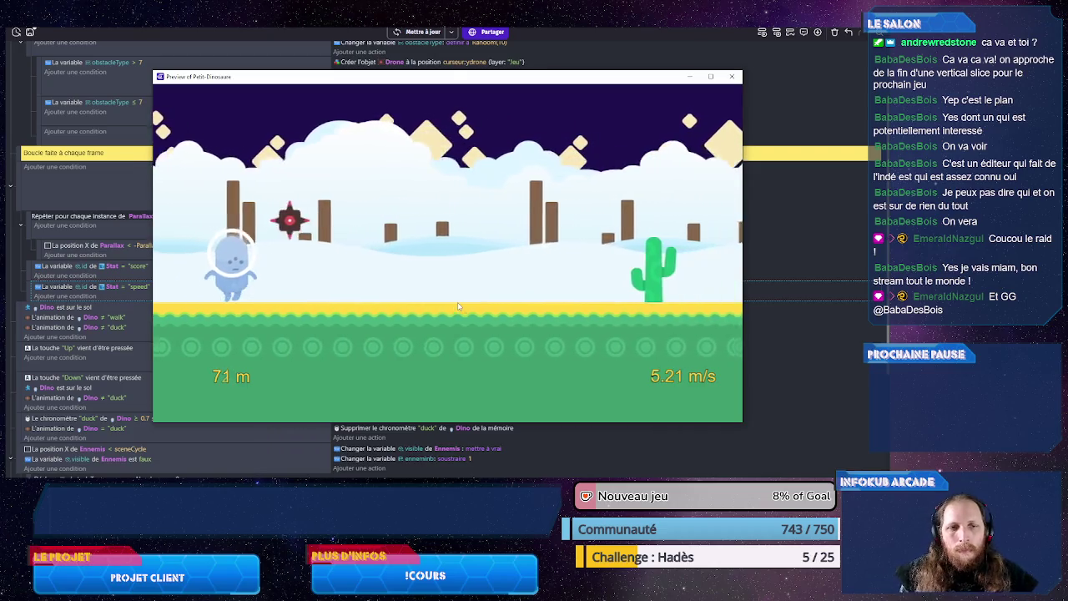
# Step: Close the preview, save the project, and switch back to the scene layout canvas
pyautogui.click(731, 76)
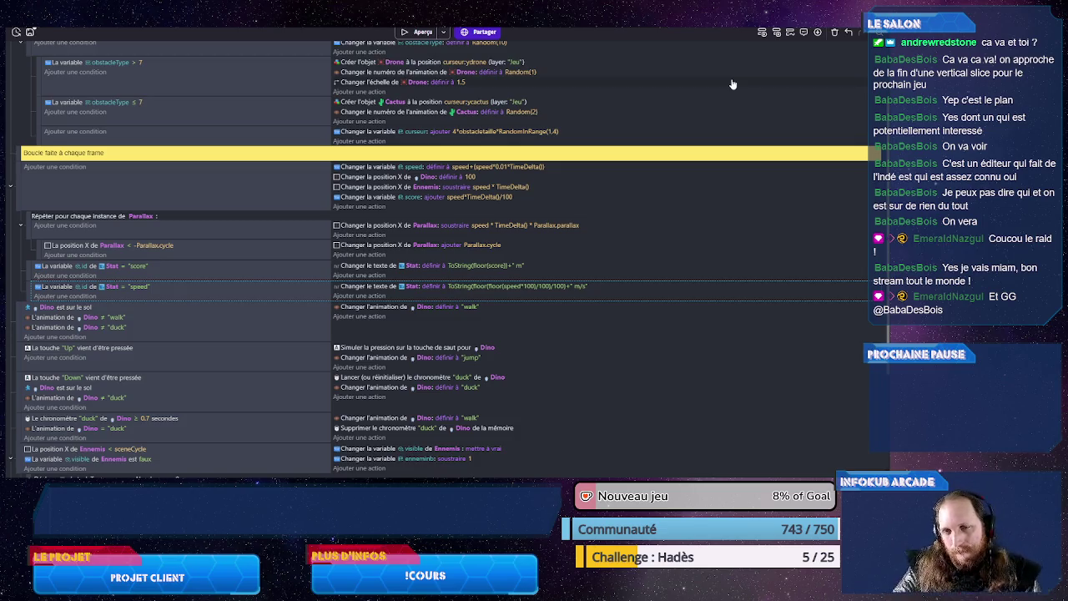
pyautogui.click(177, 207)
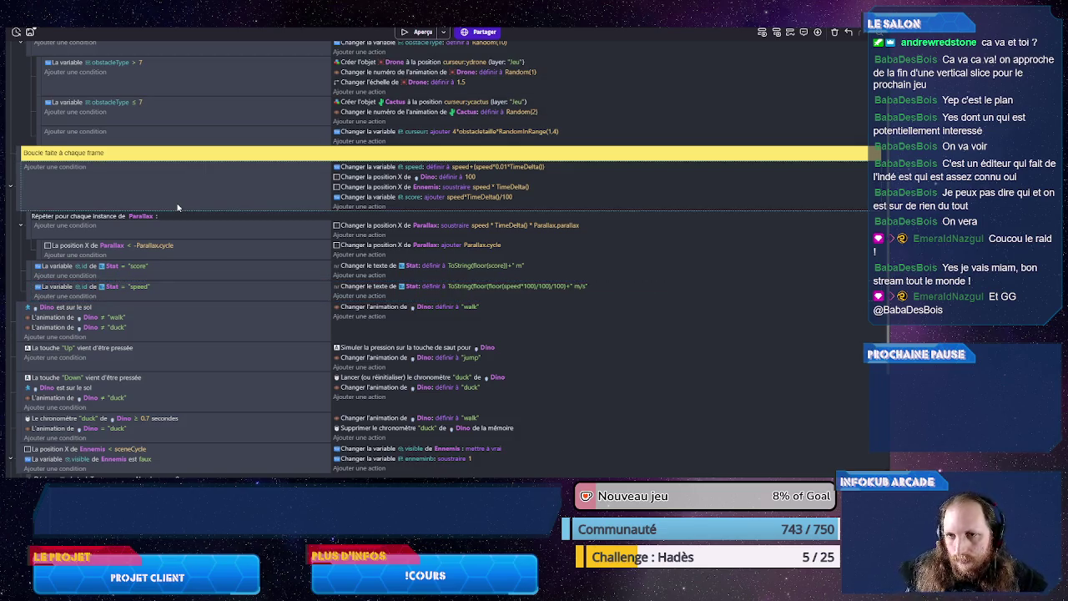
pyautogui.hotkey('ctrl', 's')
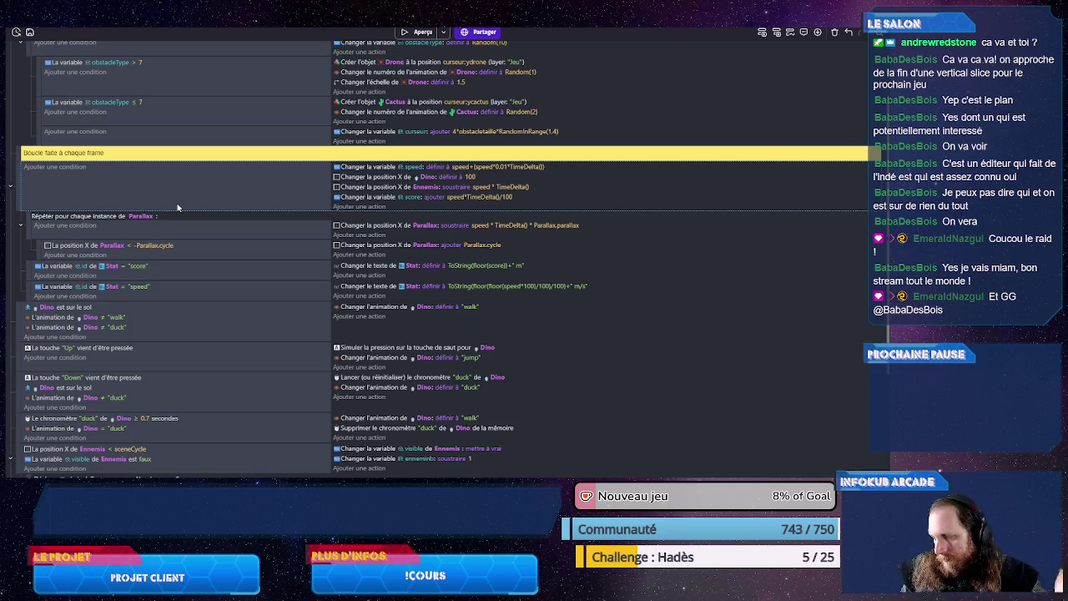
pyautogui.scroll(3, 176, 207)
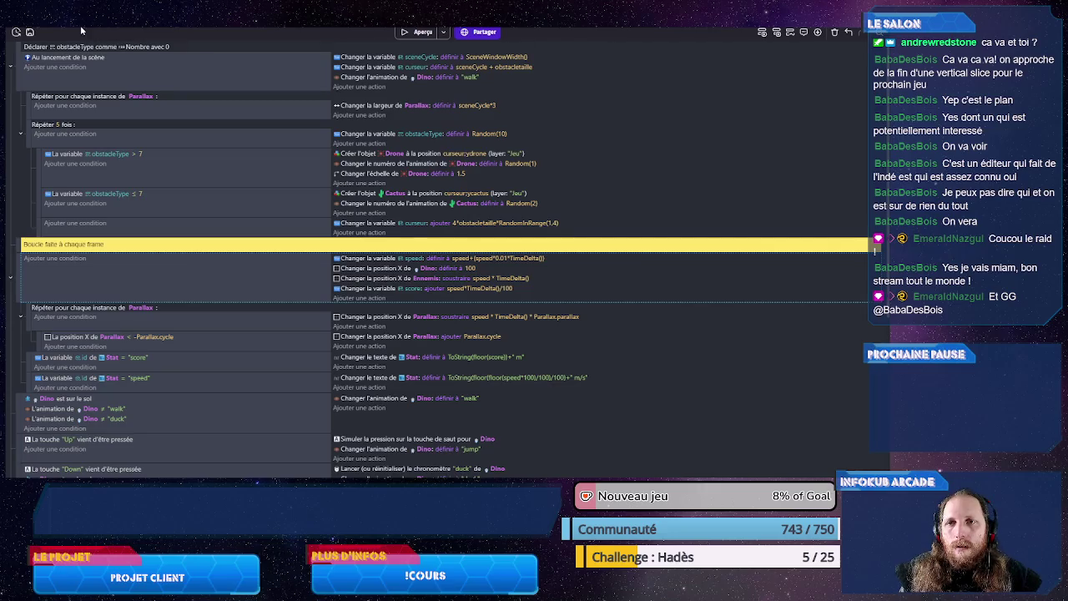
pyautogui.hotkey('ctrl', 'Tab')
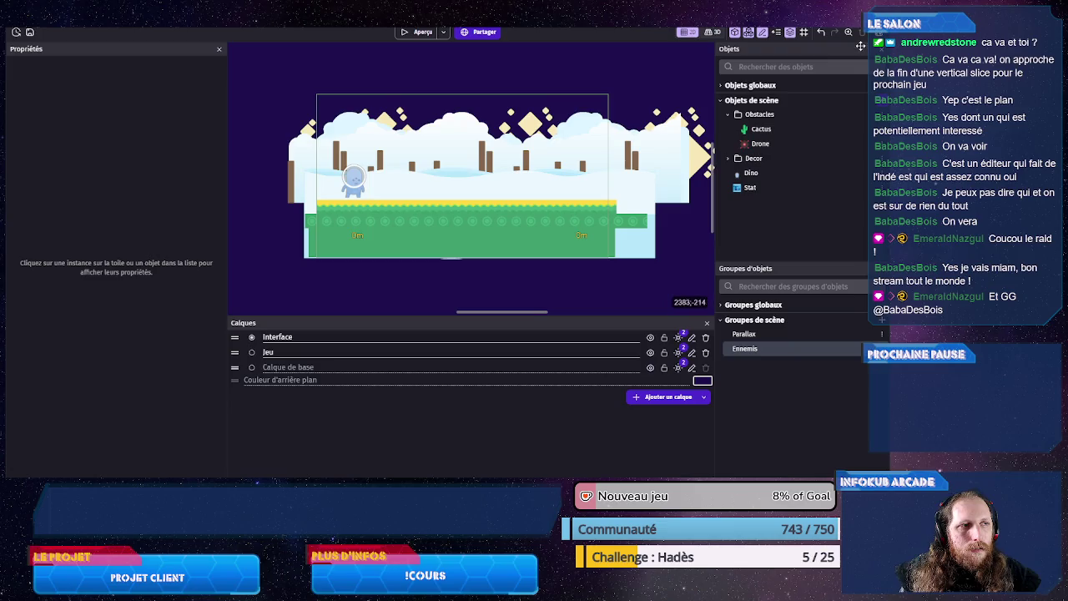
# Step: Place a new Stat text near the top of the scene with id variable start, and save
pyautogui.click(761, 188)
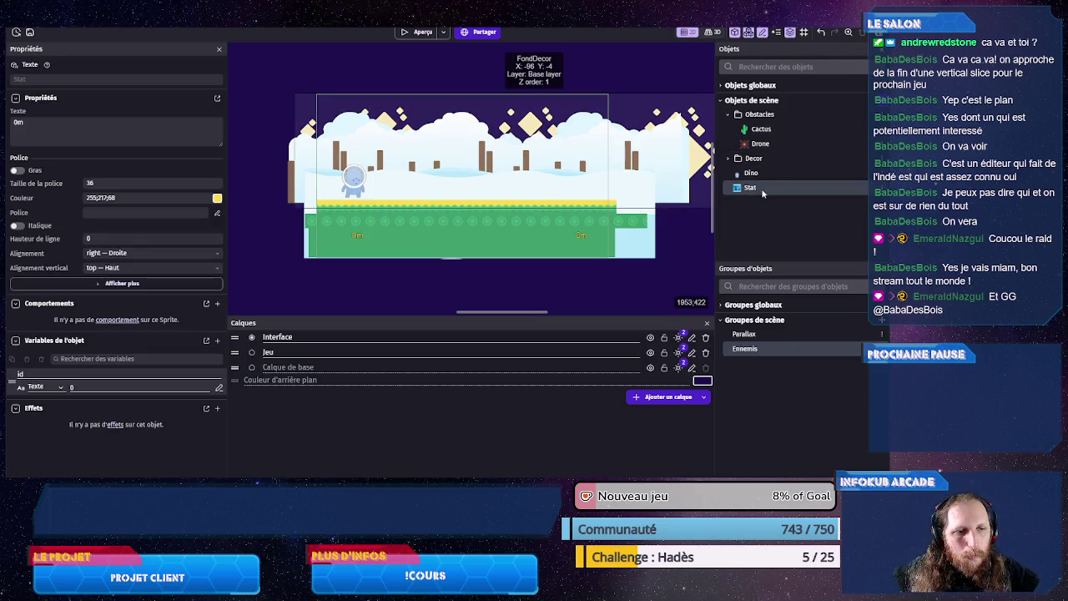
pyautogui.moveTo(761, 190)
pyautogui.mouseDown()
pyautogui.moveTo(440, 160)
pyautogui.moveTo(448, 165)
pyautogui.mouseUp()
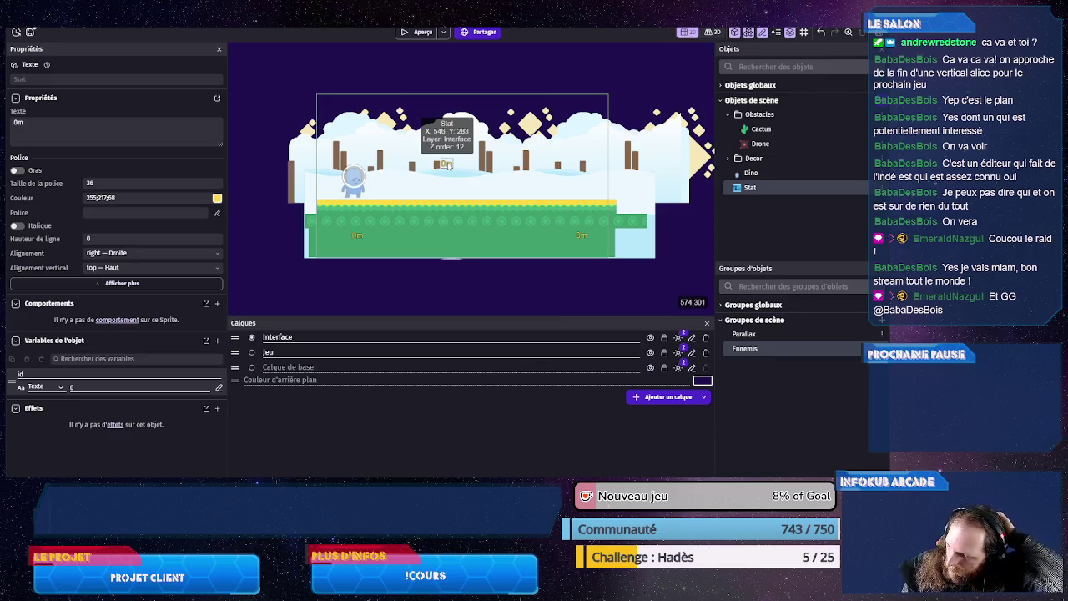
pyautogui.click(140, 388)
pyautogui.write('start')
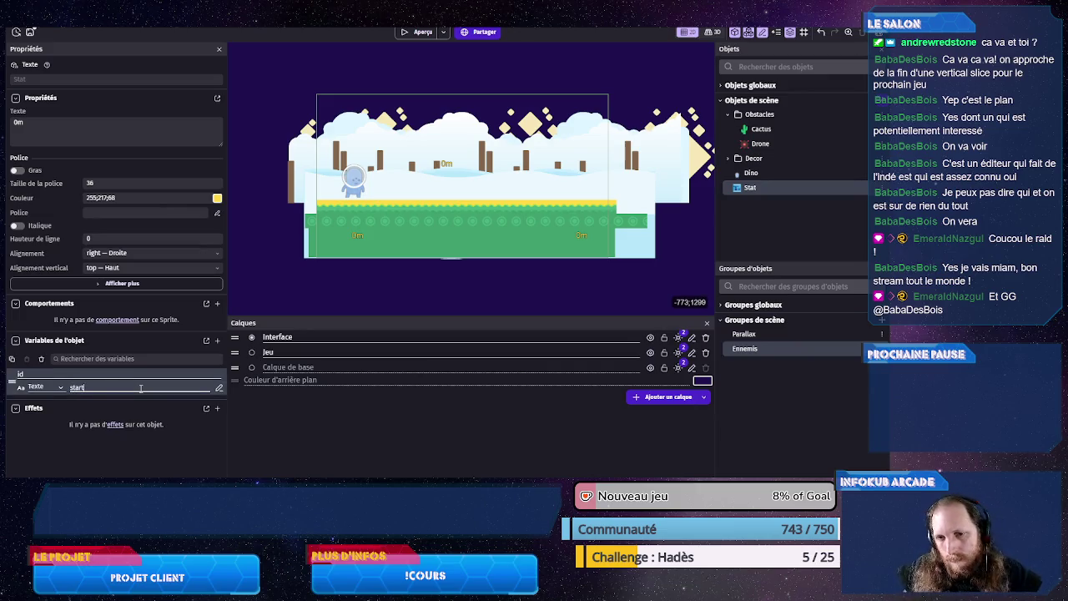
pyautogui.click(404, 276)
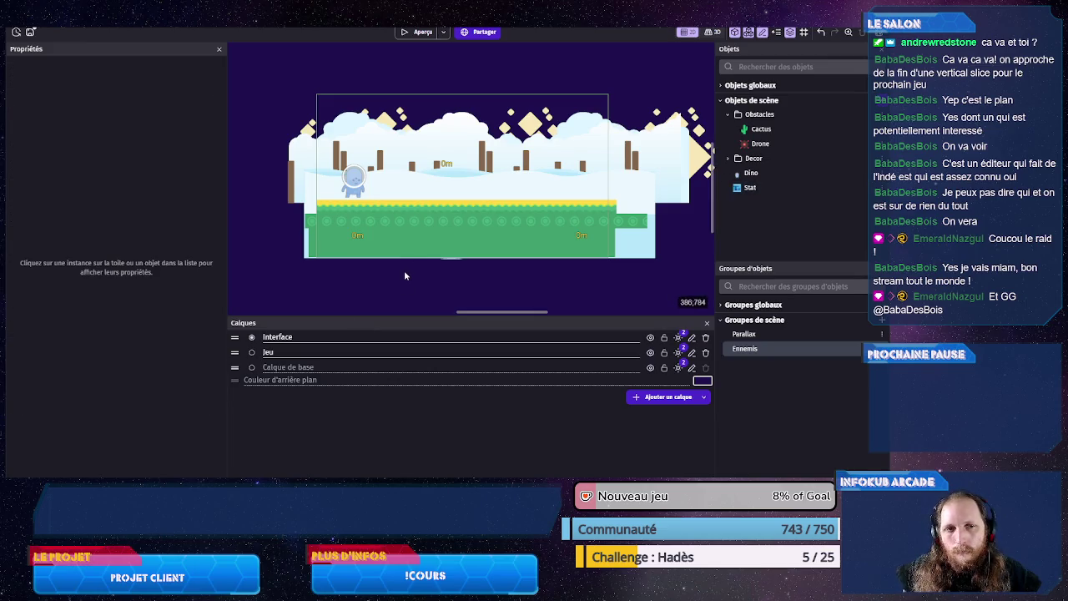
pyautogui.hotkey('ctrl', 's')
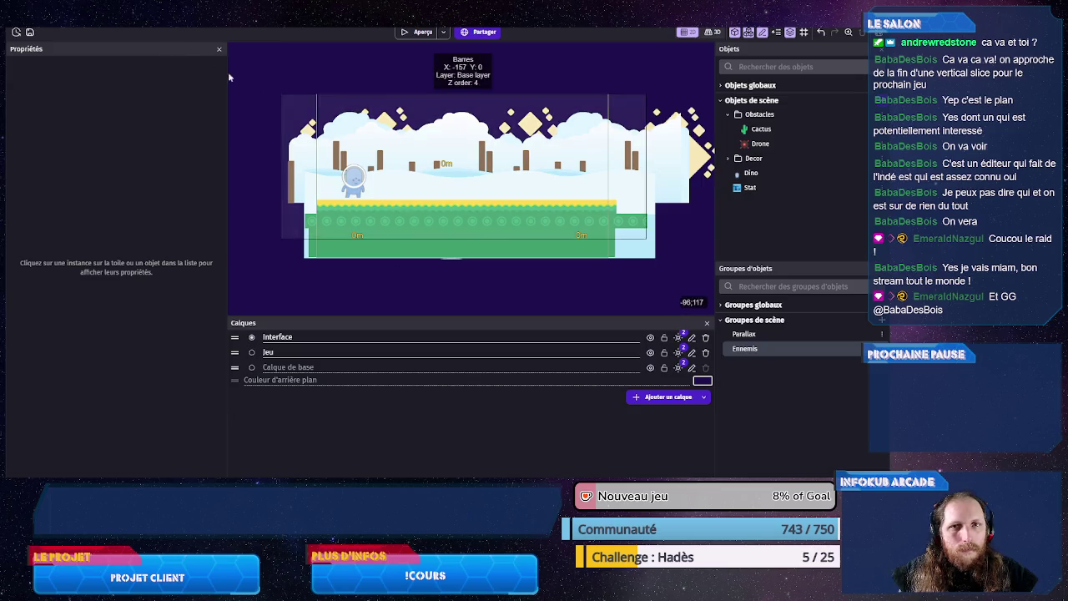
pyautogui.hotkey('ctrl', 'Tab')
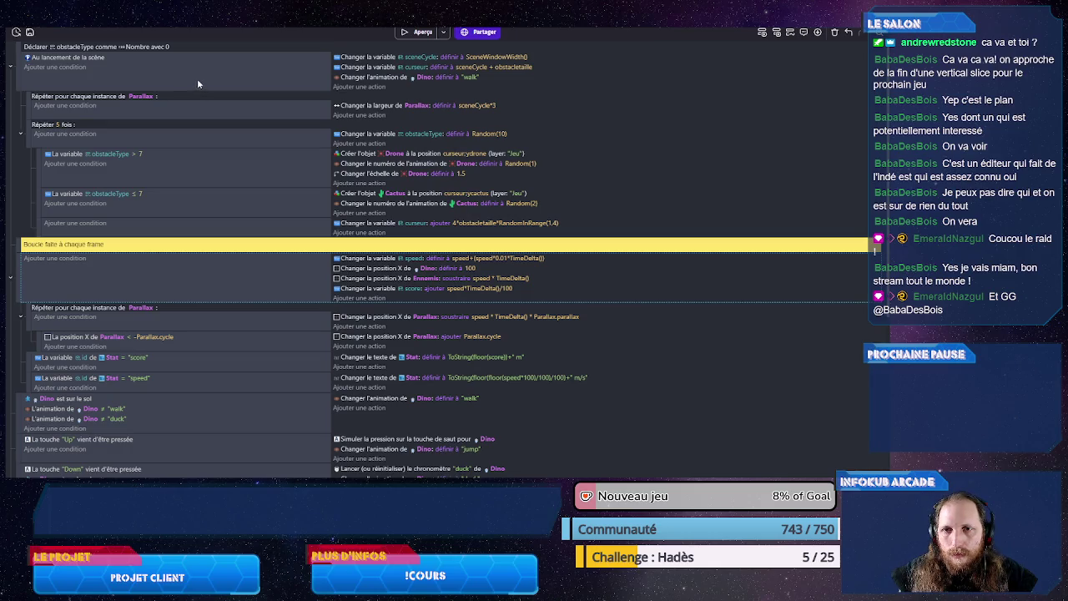
# Step: Copy the Stat score sub-event into the scene-start event
pyautogui.click(161, 369)
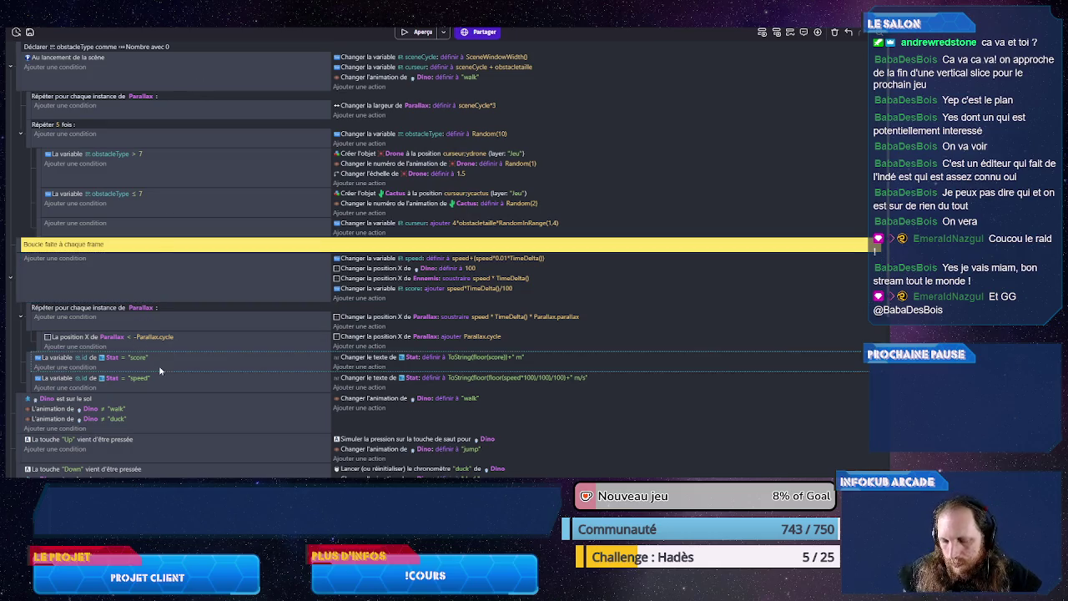
pyautogui.click(151, 83)
pyautogui.hotkey('ctrl', 'v')
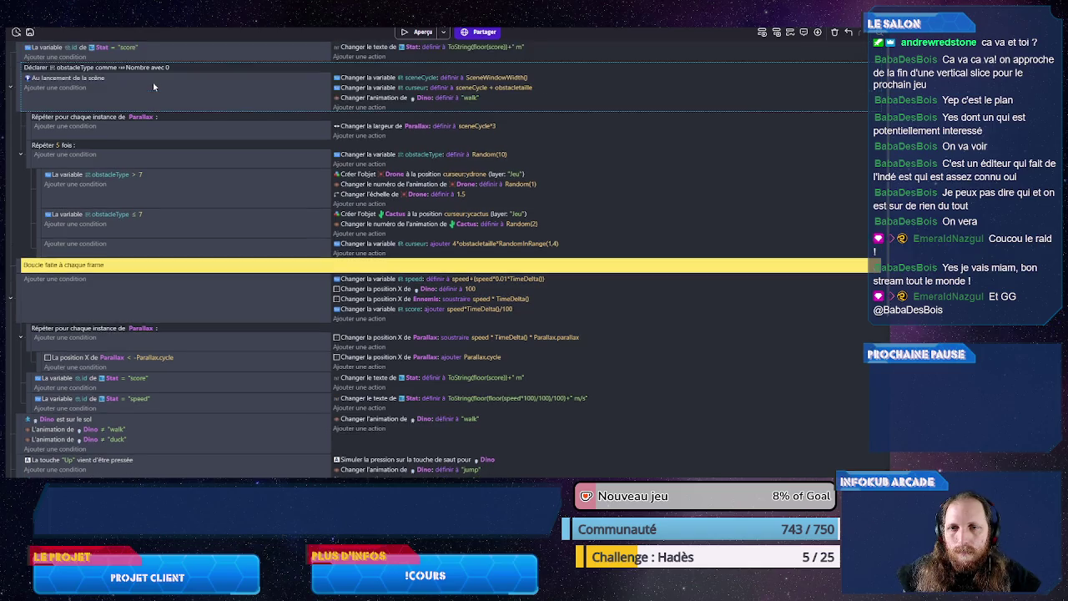
pyautogui.moveTo(18, 55); pyautogui.dragTo(41, 98)
# Step: Change the copy's id to "start" and its text to "[ESPACE] pour commencer", then save
pyautogui.click(139, 98)
pyautogui.write('"s')
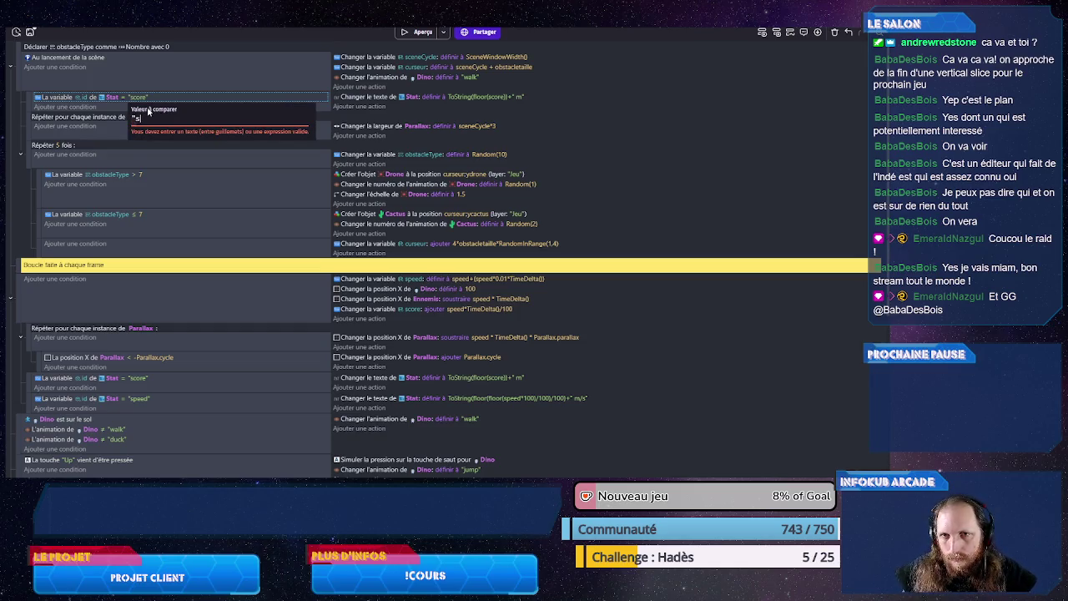
pyautogui.write('tart"')
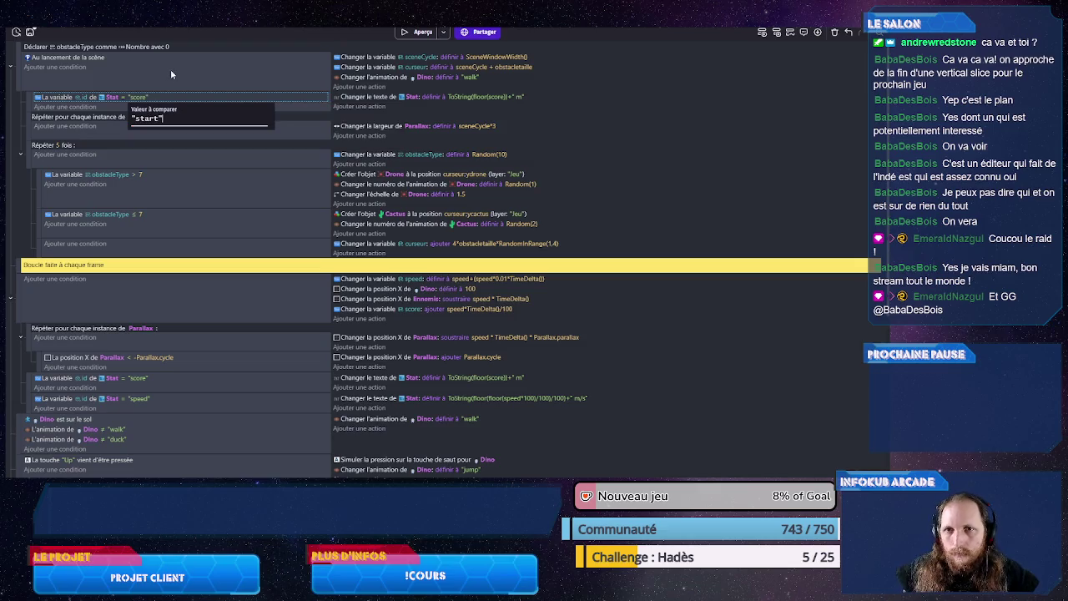
pyautogui.press('Return')
pyautogui.click(450, 97)
pyautogui.write('"')
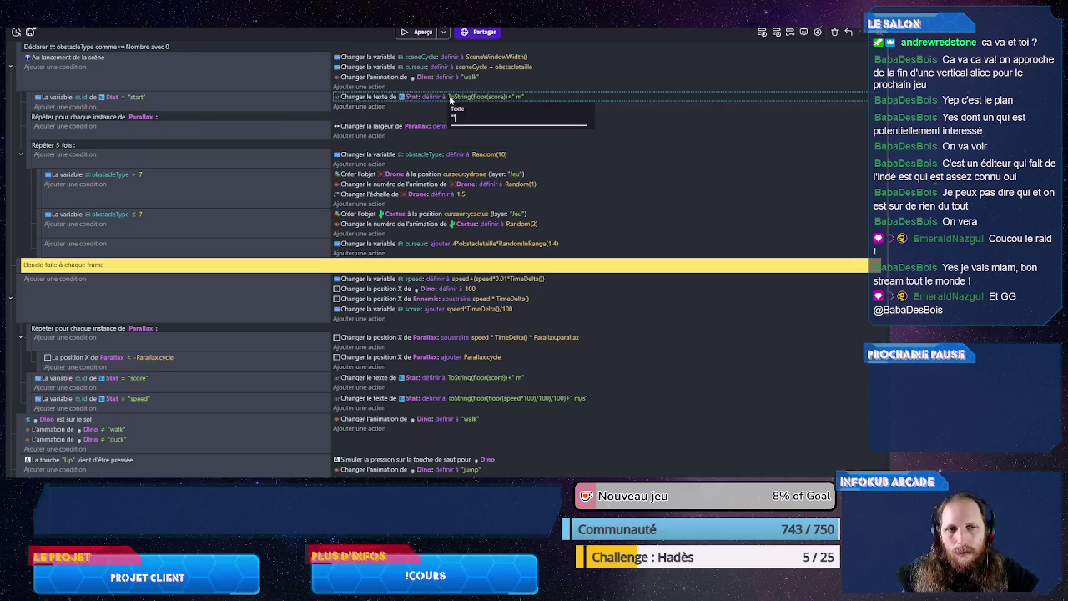
pyautogui.write('[ESPACE]')
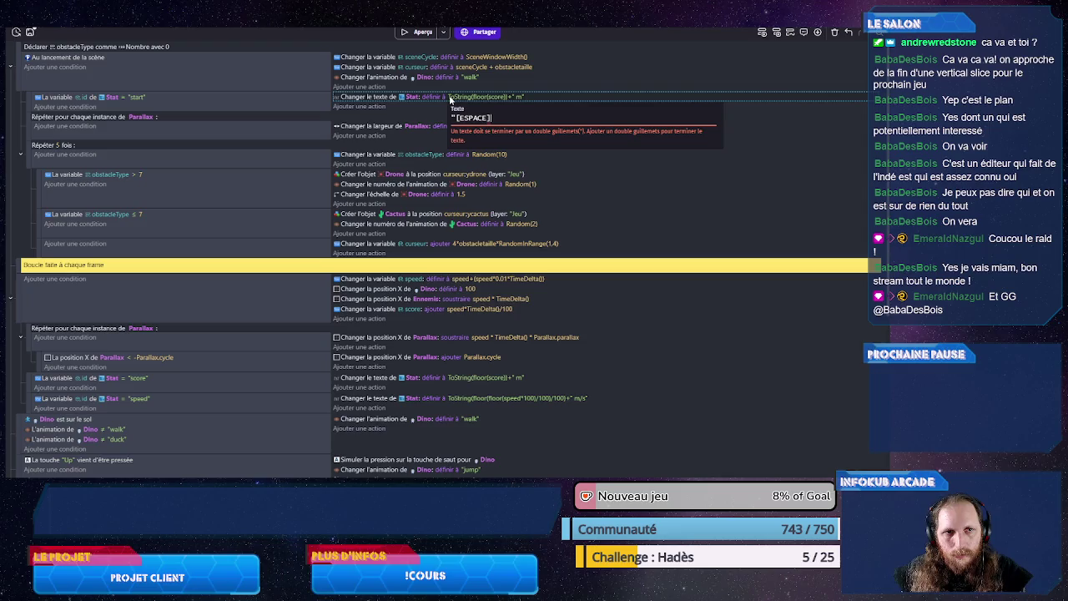
pyautogui.write(' pour commencer"')
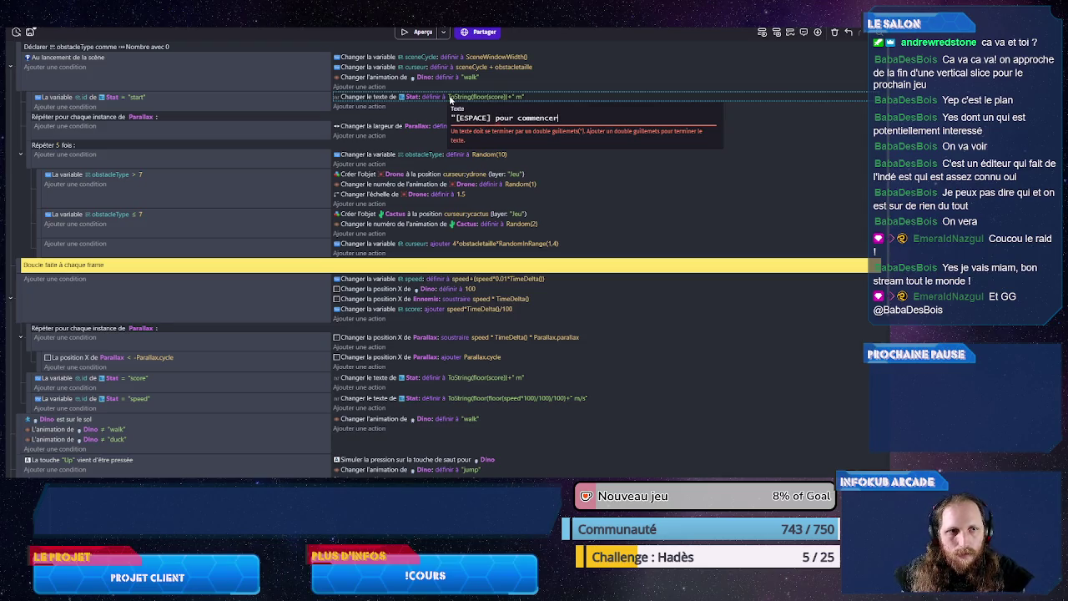
pyautogui.click(286, 80)
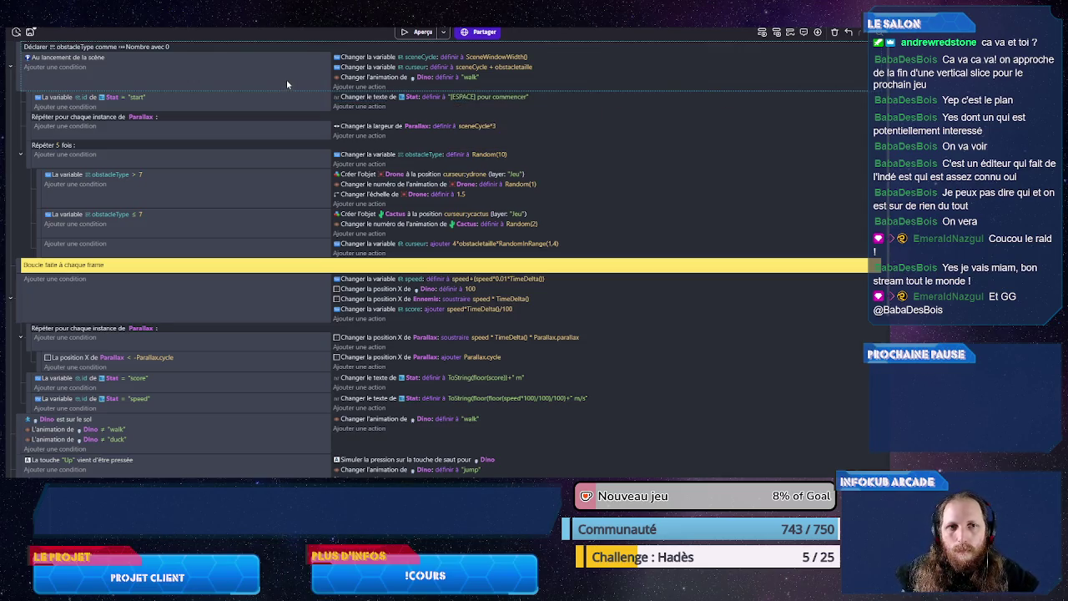
pyautogui.hotkey('ctrl', 's')
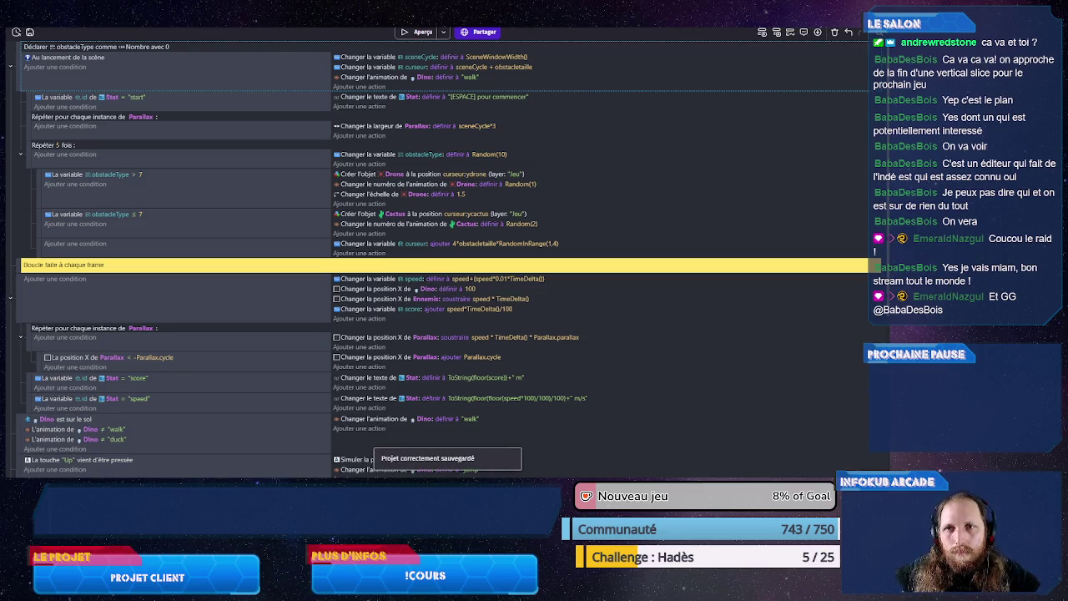
pyautogui.hotkey('ctrl', 'Tab')
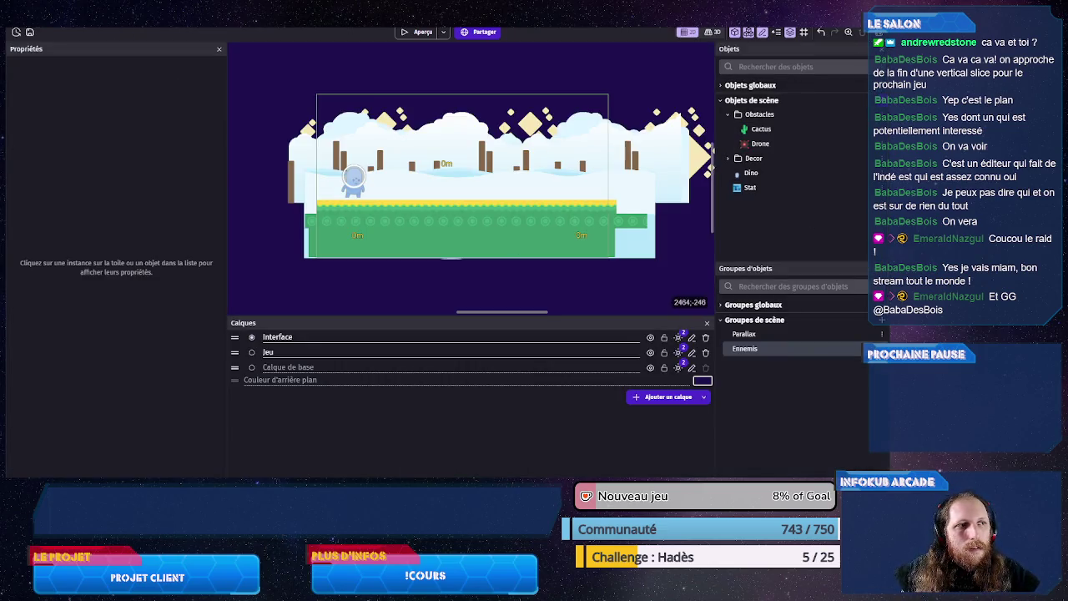
# Step: Create the scene variable courir as a Booléen (false) via scene properties, then save
pyautogui.click(860, 31)
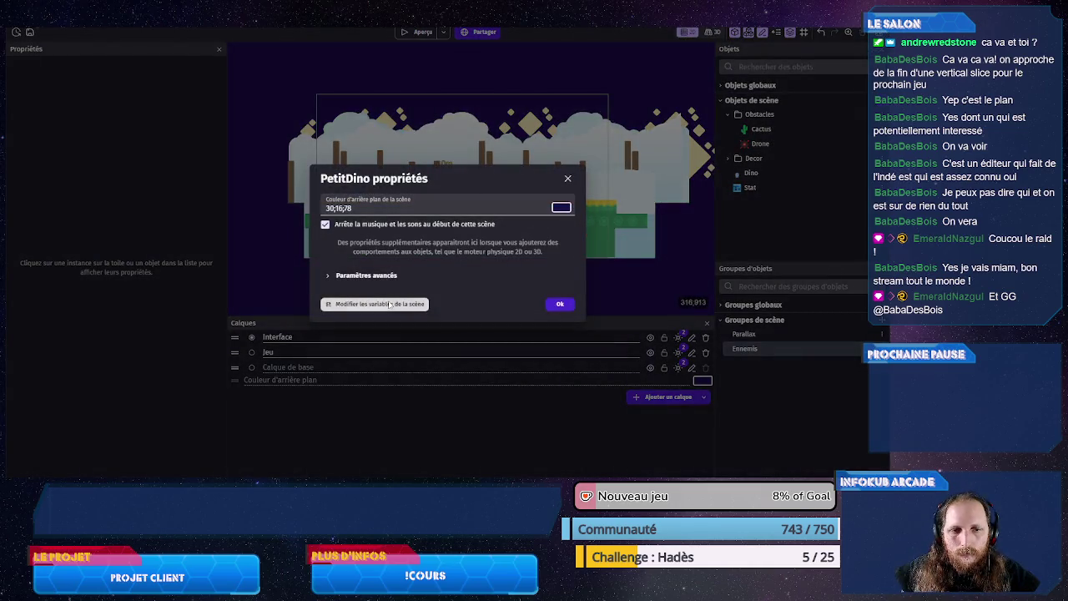
pyautogui.click(392, 304)
pyautogui.click(692, 60)
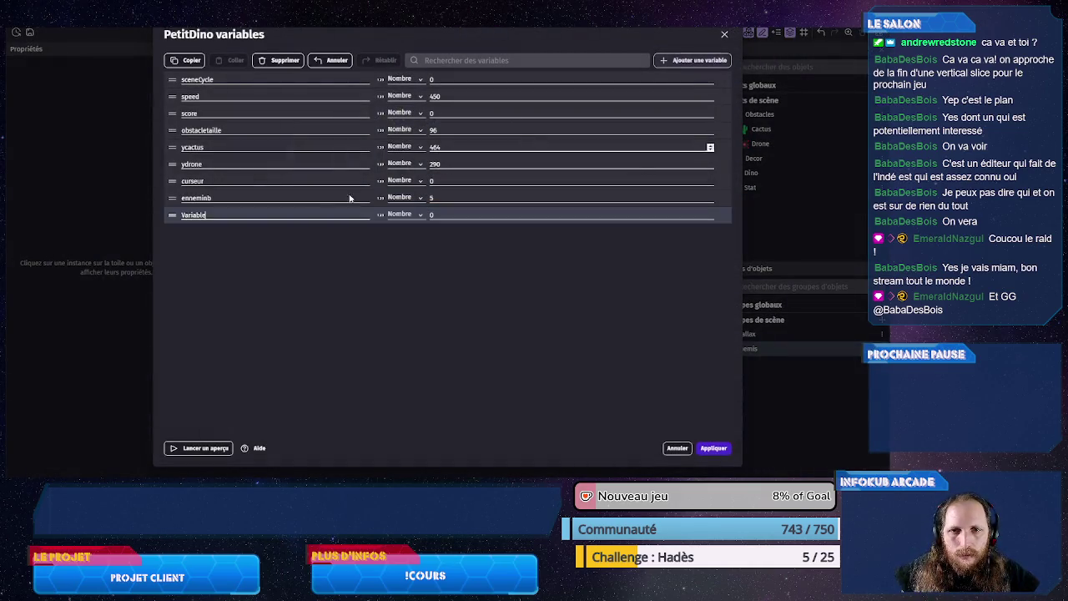
pyautogui.doubleClick(240, 217)
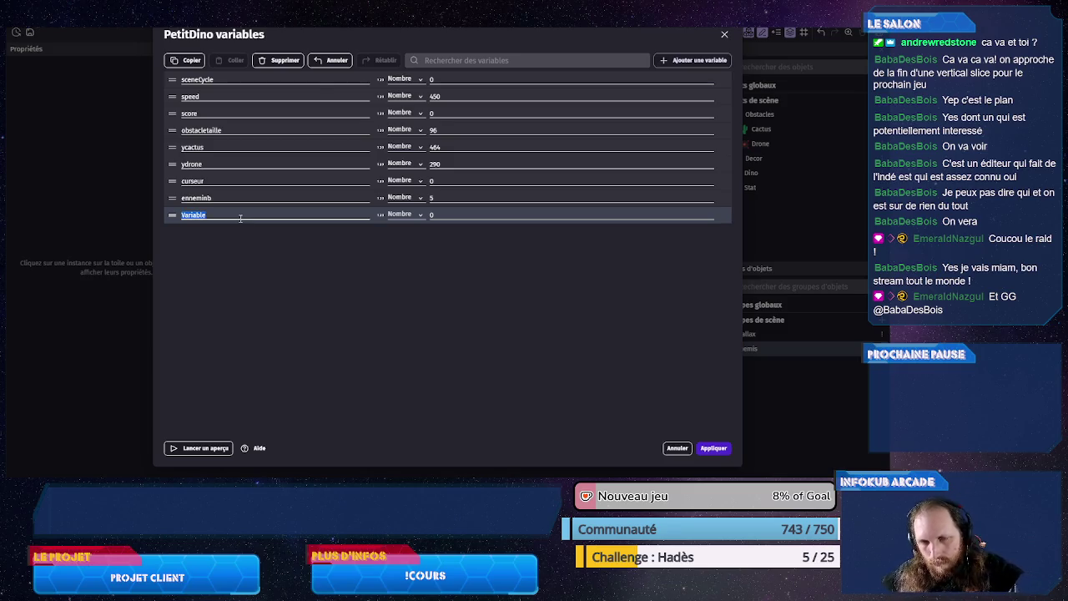
pyautogui.write('courir')
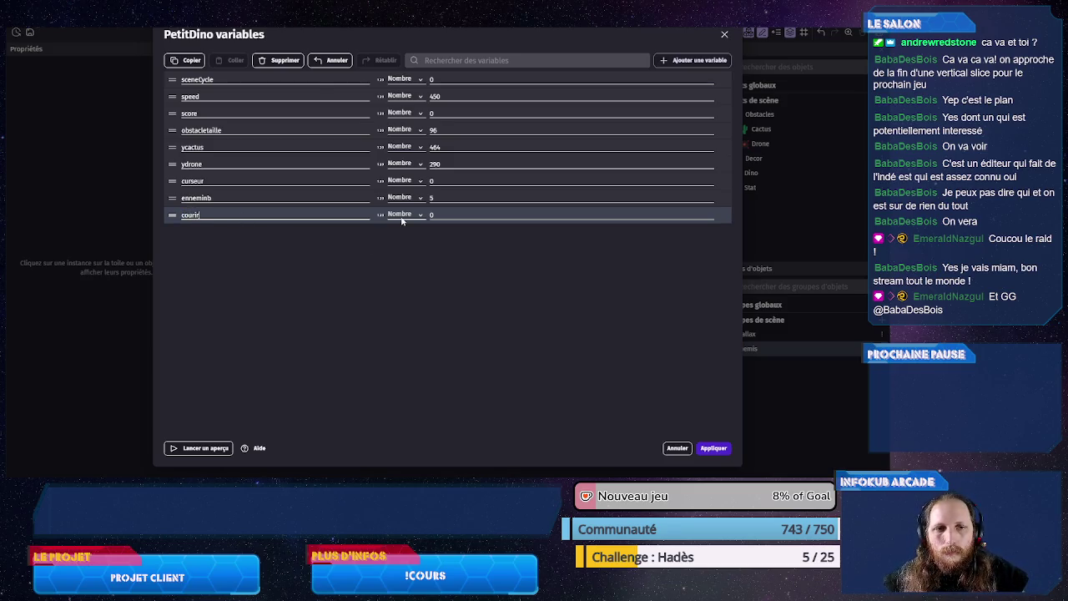
pyautogui.click(402, 215)
pyautogui.click(404, 242)
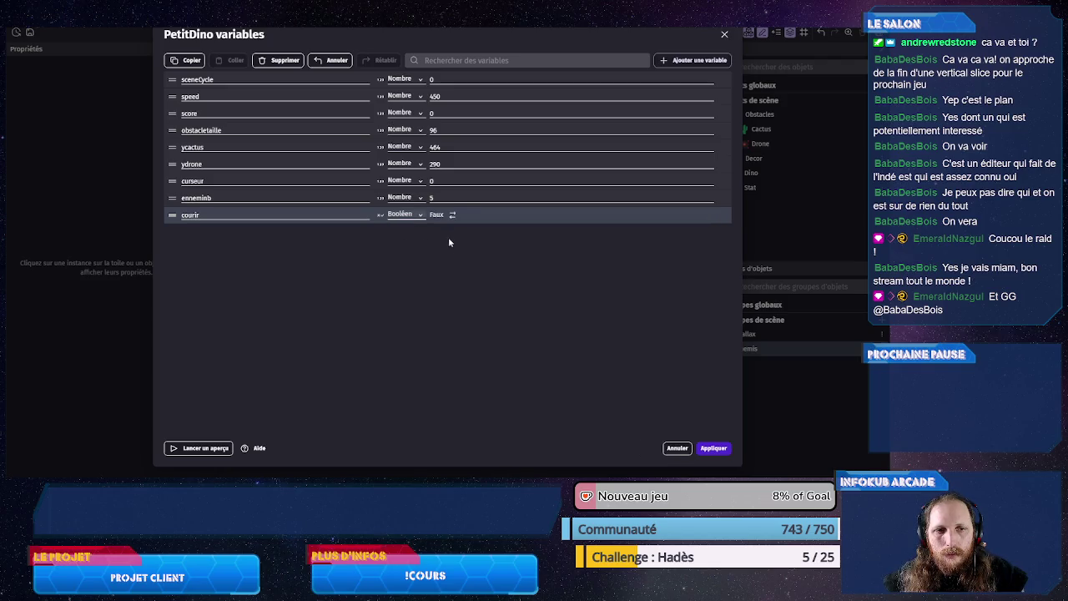
pyautogui.click(711, 448)
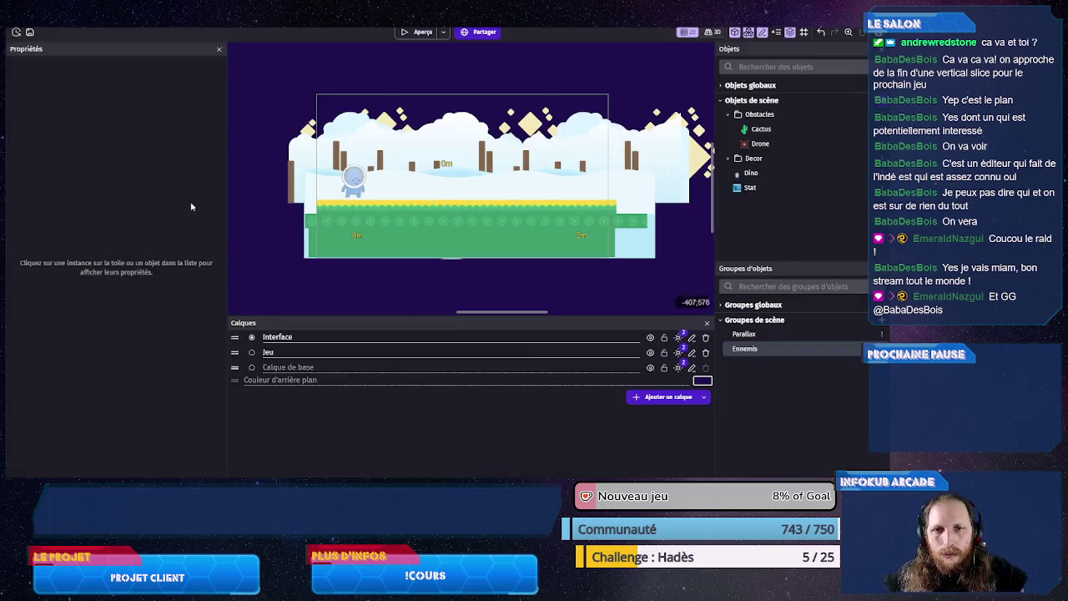
pyautogui.hotkey('ctrl', 's')
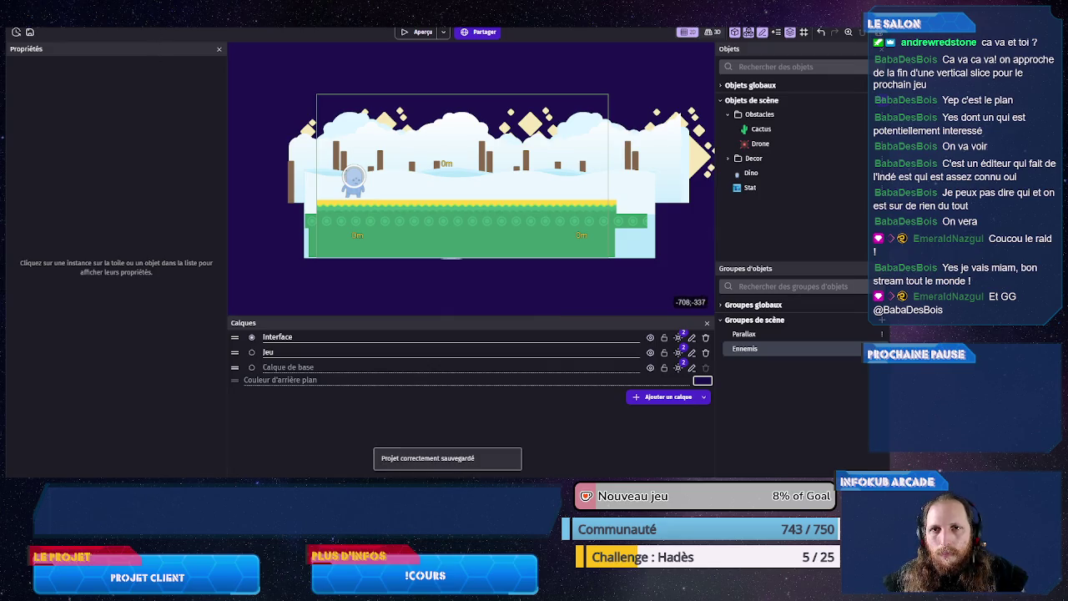
# Step: Add a condition requiring courir to be Vrai to the per-frame event, and save
pyautogui.click(155, 38)
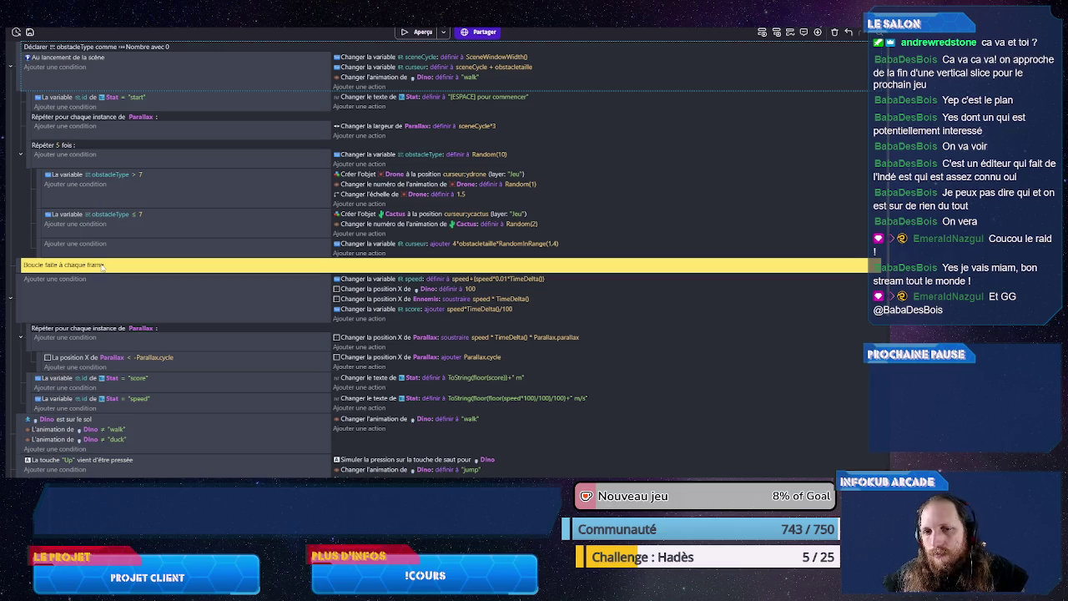
pyautogui.click(55, 279)
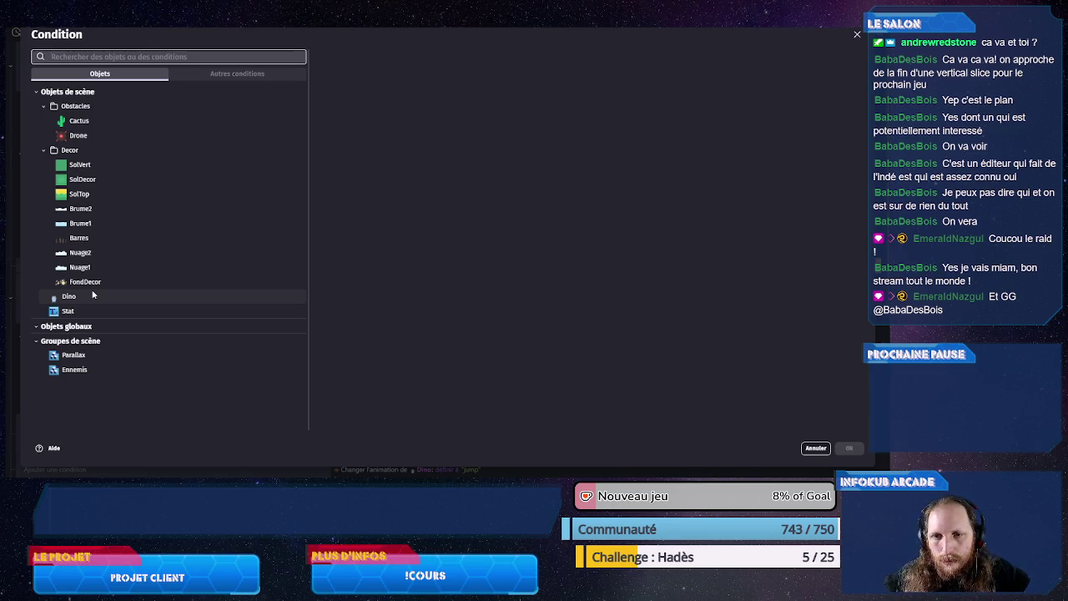
pyautogui.write('var')
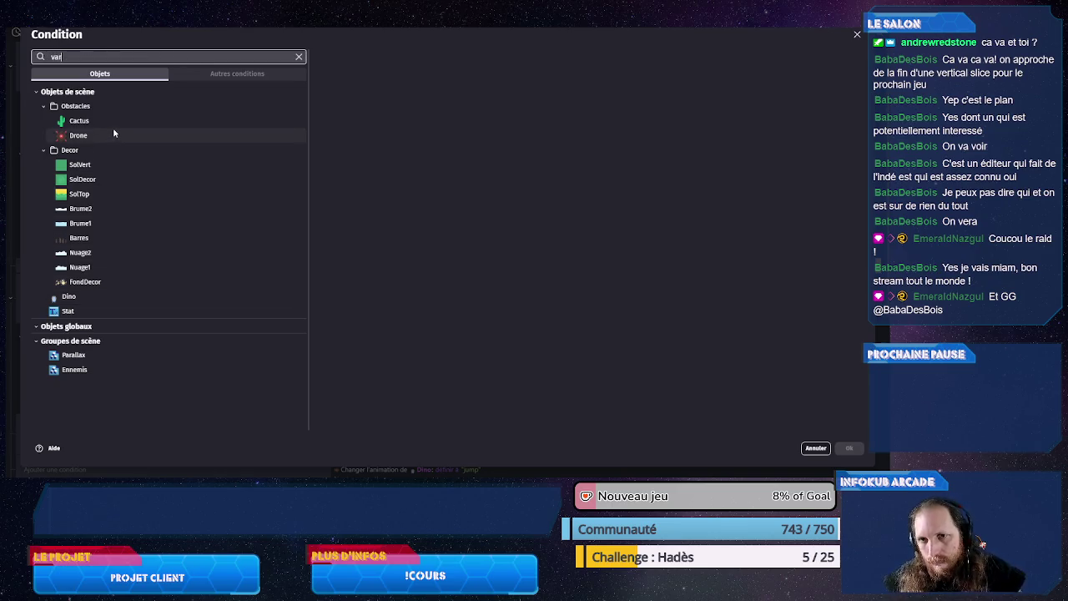
pyautogui.click(112, 147)
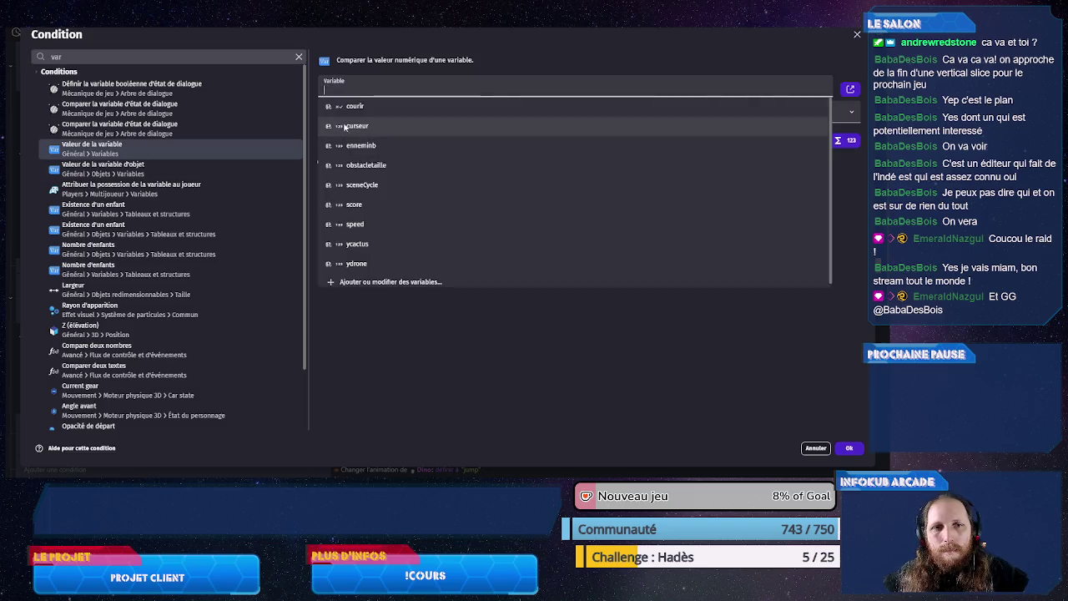
pyautogui.click(354, 111)
pyautogui.click(829, 111)
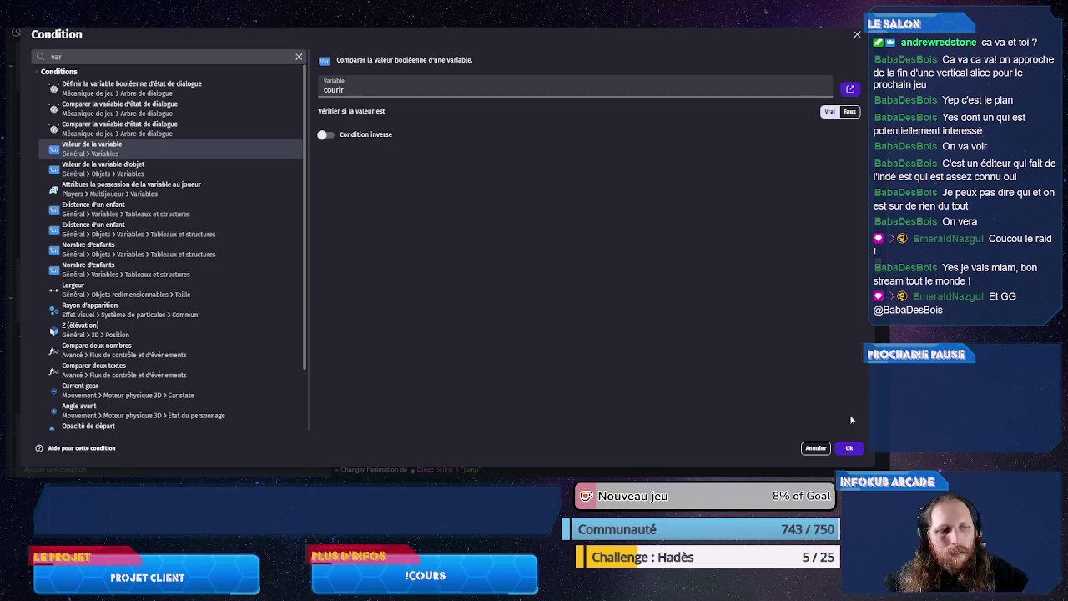
pyautogui.click(849, 448)
pyautogui.hotkey('ctrl', 's')
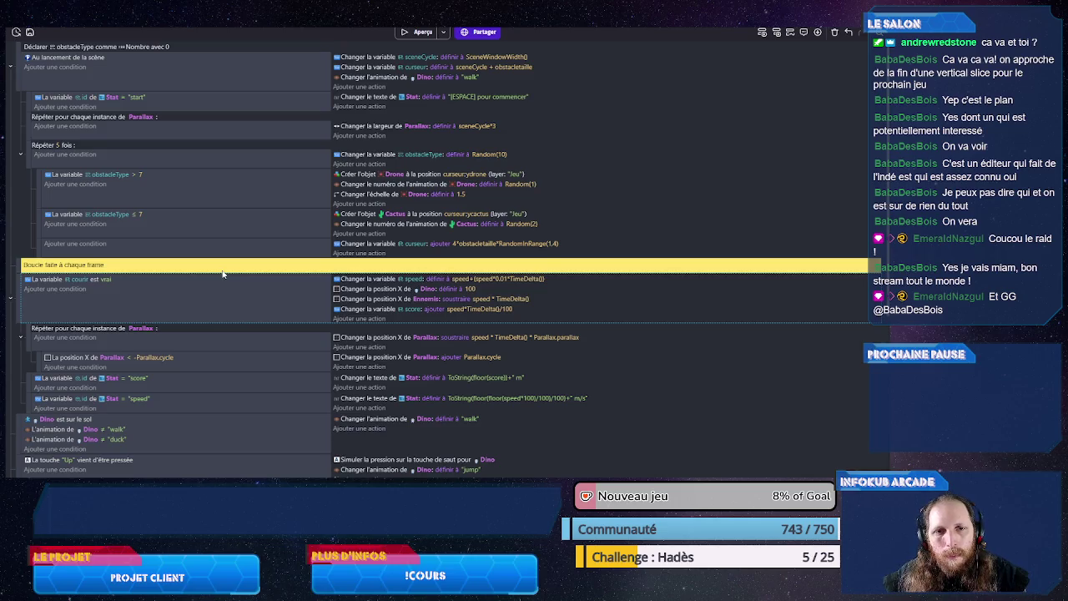
# Step: Preview the game to check the run no longer starts, then close it
pyautogui.scroll(-3, 225, 275)
pyautogui.click(414, 32)
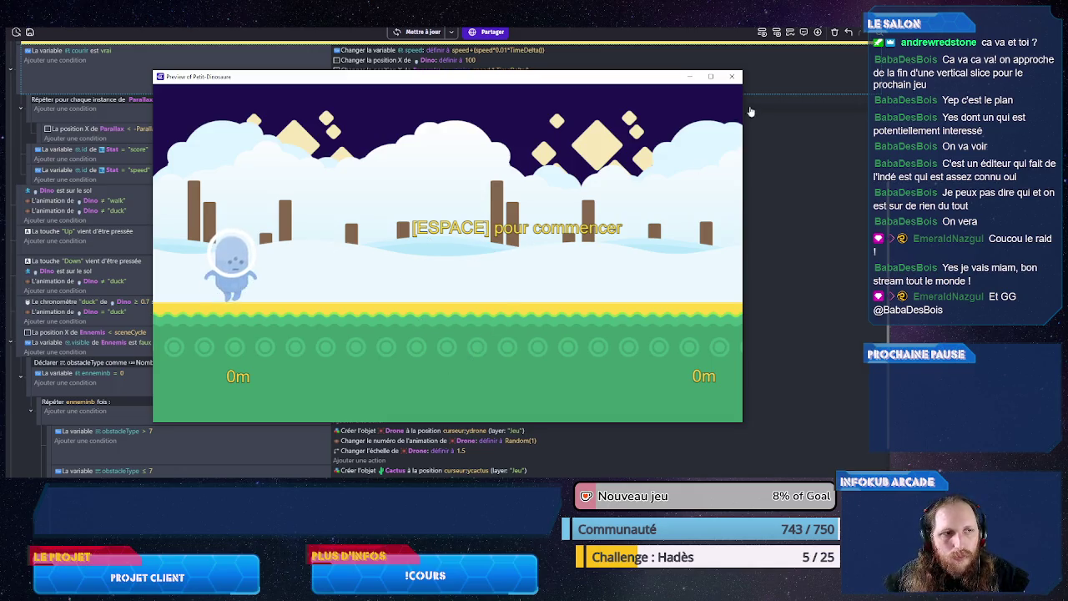
pyautogui.click(732, 76)
# Step: Move the start Stat text down in the scene and set its Y to 600
pyautogui.hotkey('ctrl', 'Tab')
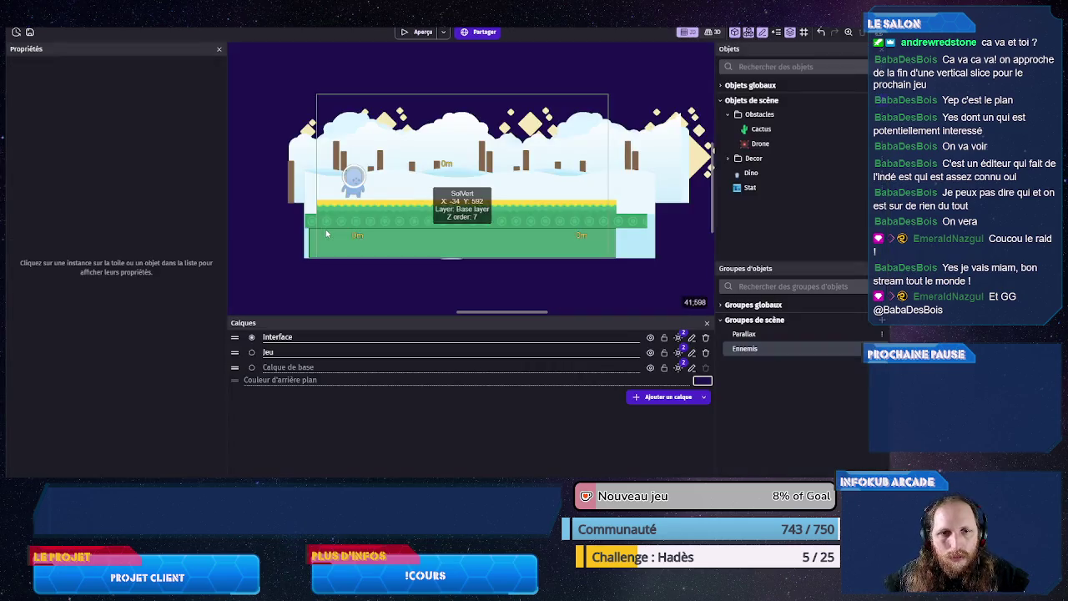
pyautogui.moveTo(446, 164); pyautogui.dragTo(447, 235)
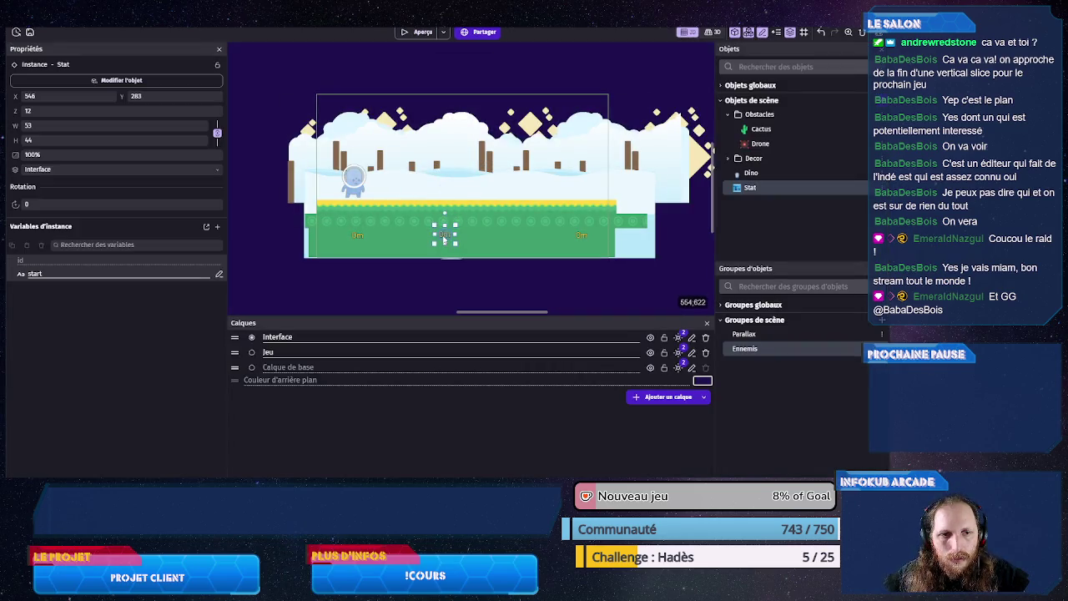
pyautogui.doubleClick(167, 96)
pyautogui.write('600')
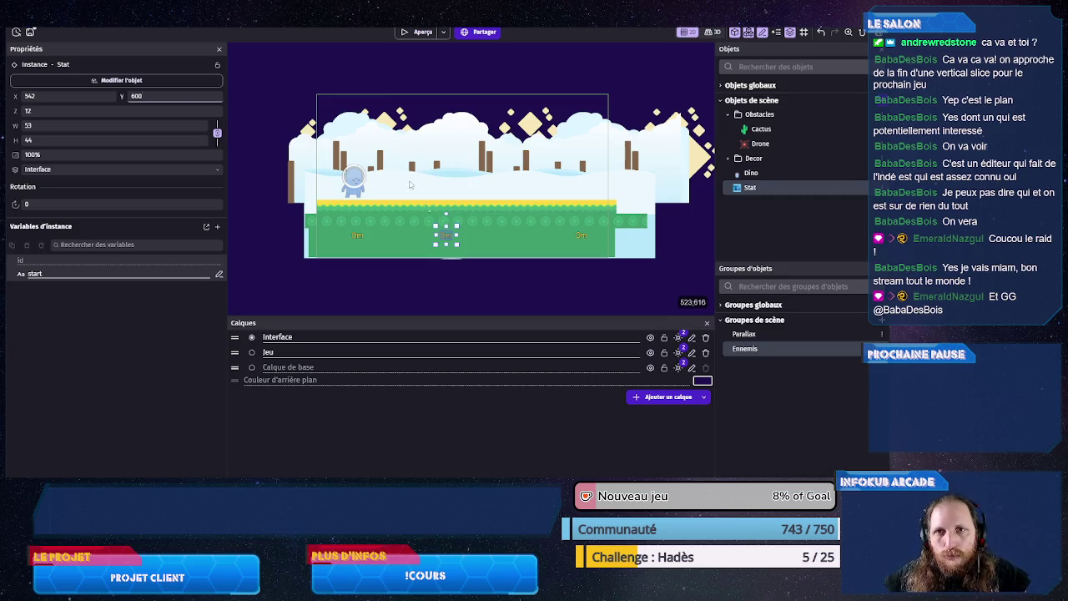
pyautogui.hotkey('ctrl', 'Tab')
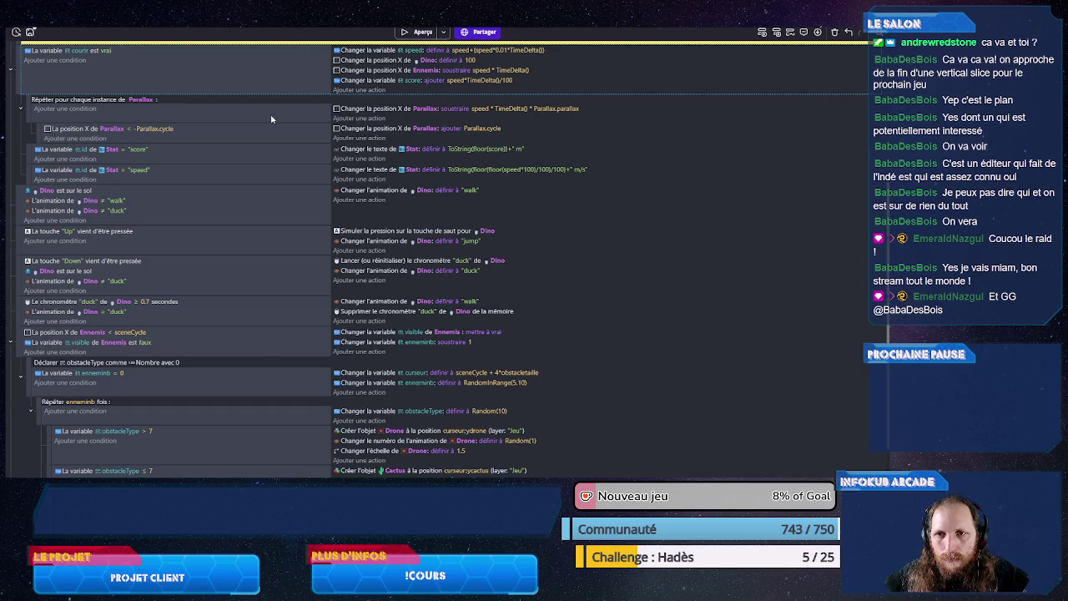
# Step: Add a Stat Alignement action set to center under the 'start' Stat event
pyautogui.scroll(5, 270, 118)
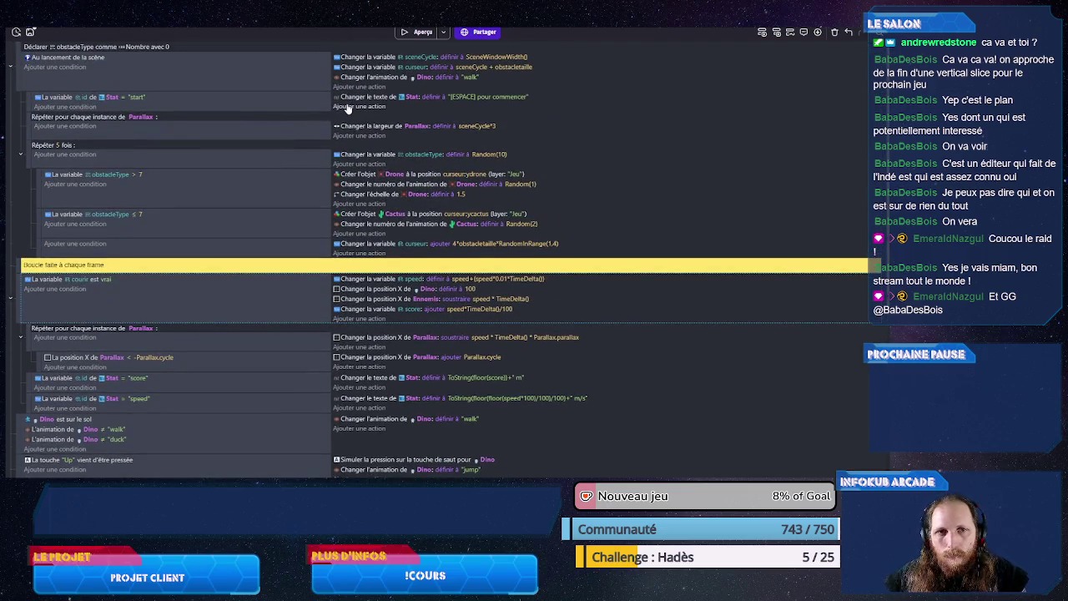
pyautogui.click(346, 107)
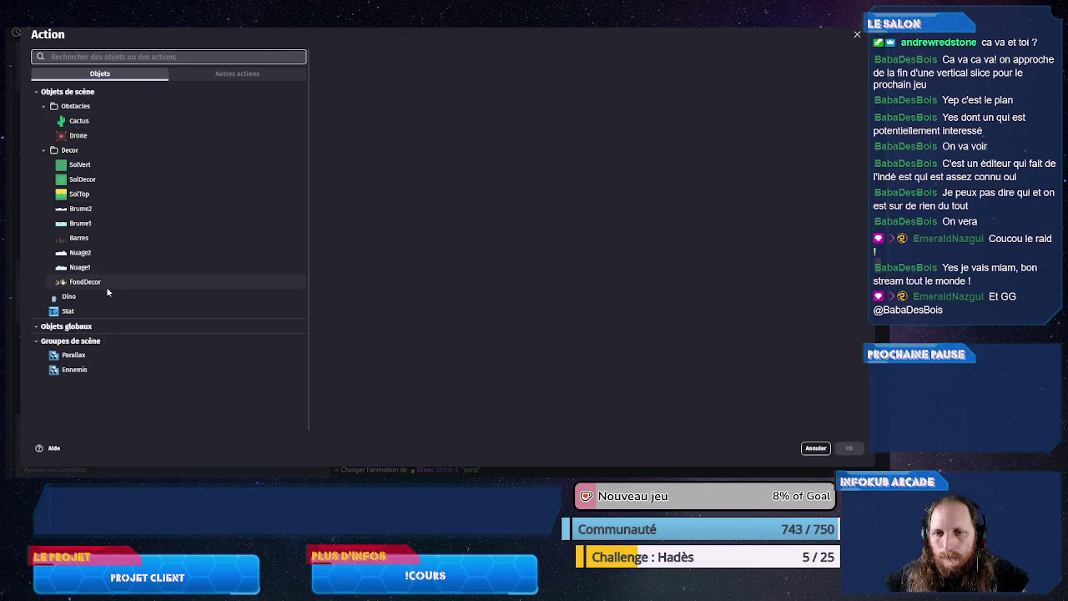
pyautogui.click(89, 309)
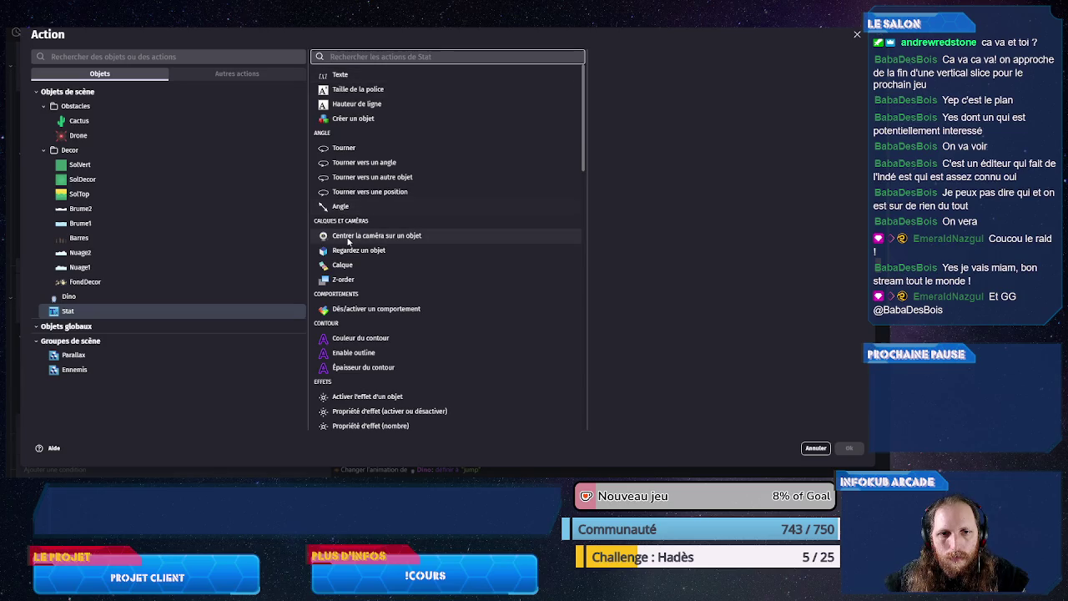
pyautogui.scroll(-3, 353, 243)
pyautogui.scroll(-10, 376, 319)
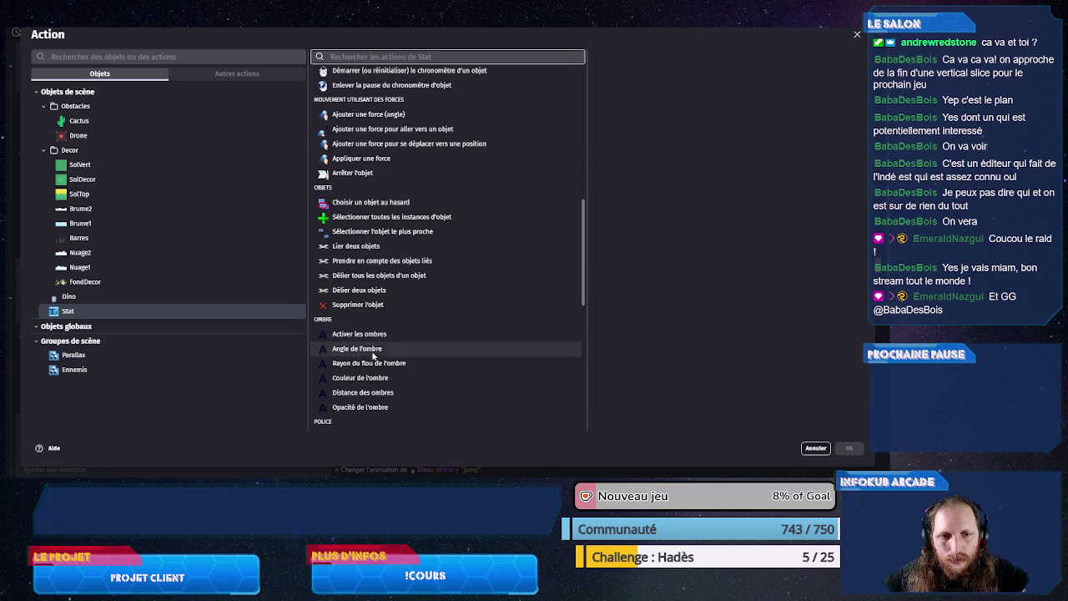
pyautogui.scroll(-6, 359, 352)
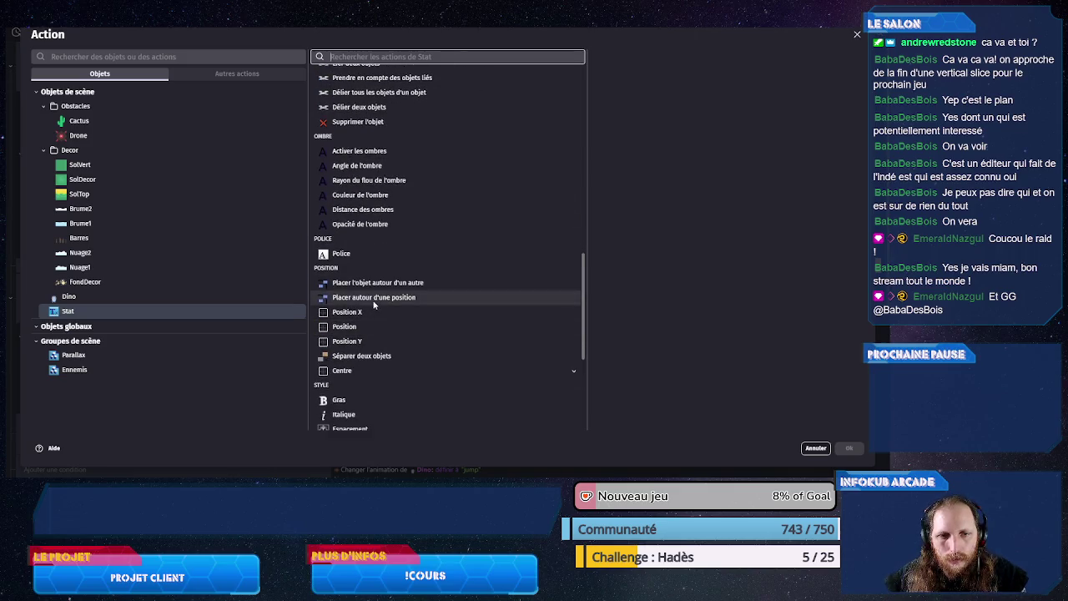
pyautogui.scroll(-5, 370, 338)
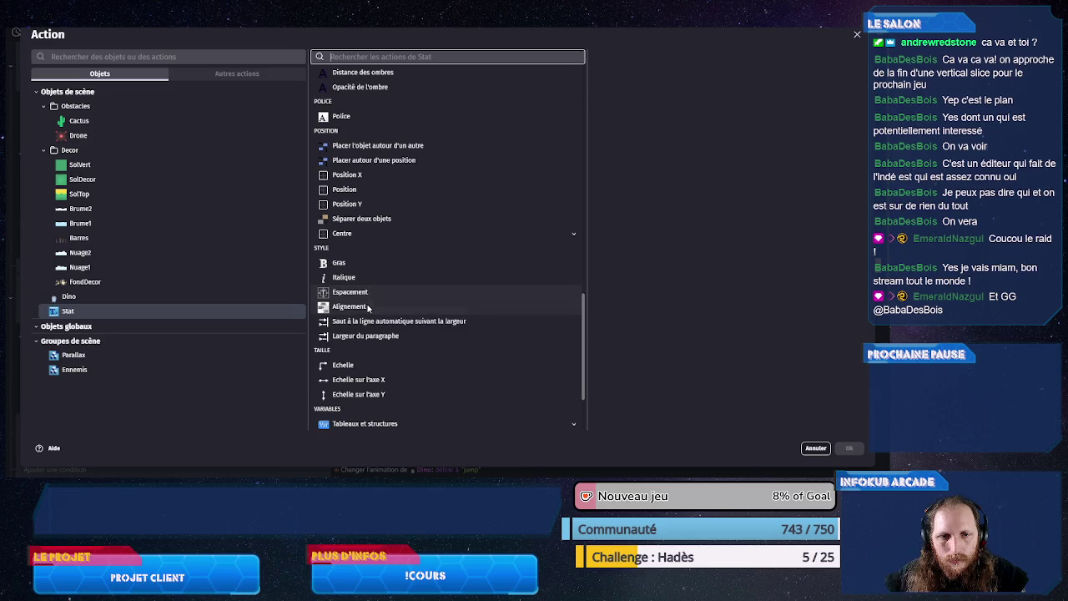
pyautogui.click(368, 306)
pyautogui.click(634, 90)
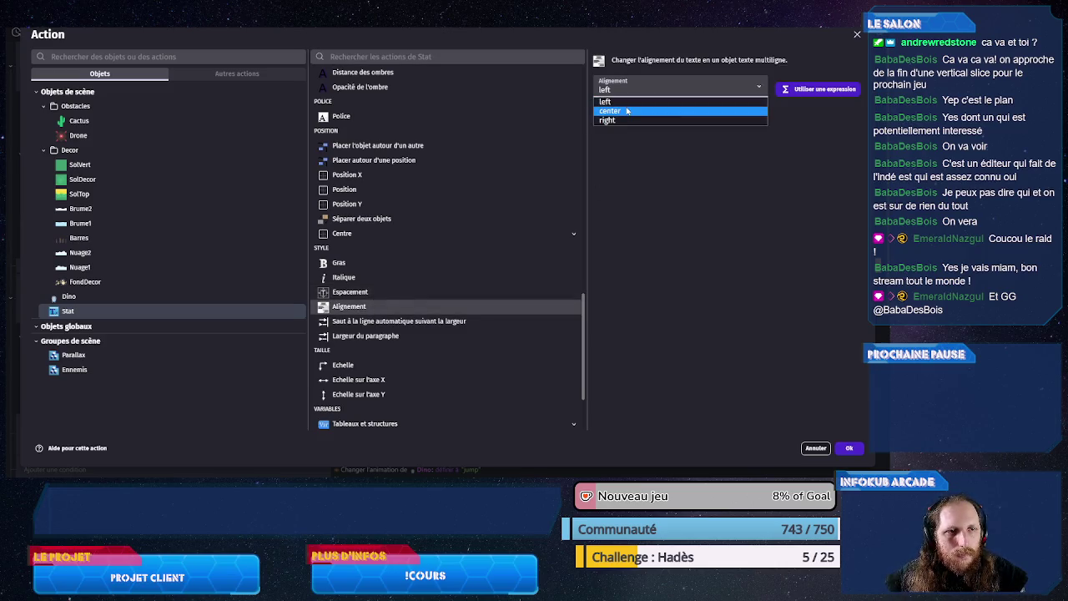
pyautogui.click(625, 114)
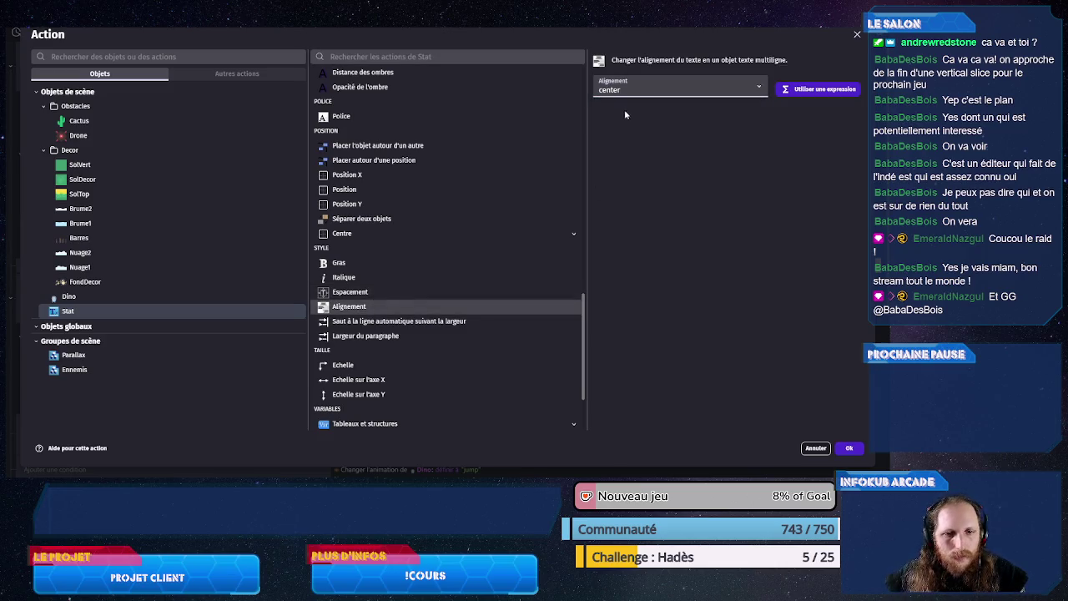
pyautogui.click(849, 449)
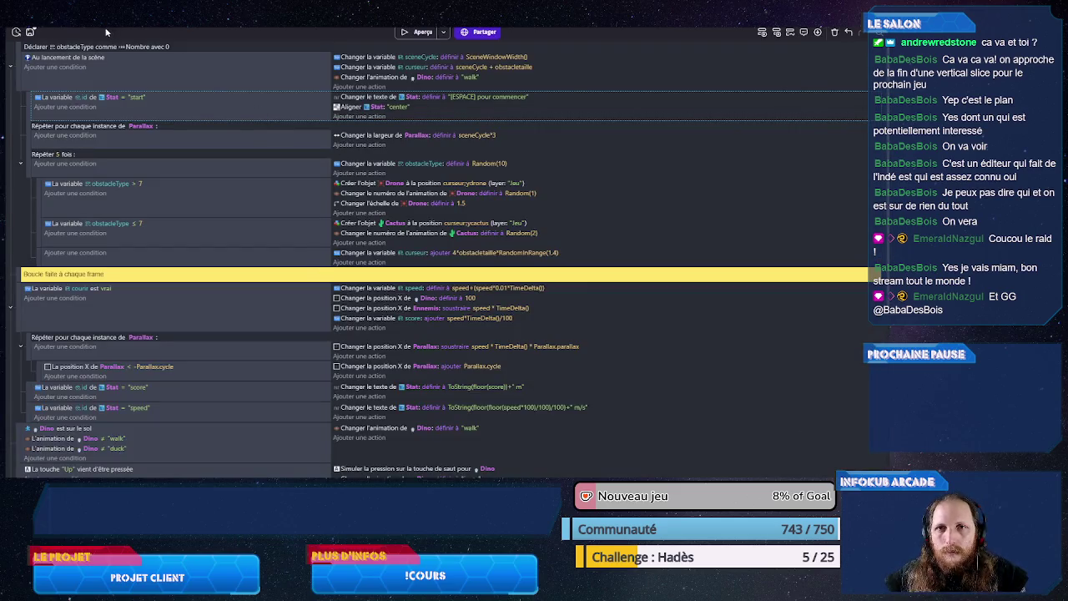
# Step: Widen the start text box to the right and preview how the message looks
pyautogui.hotkey('ctrl', 'Tab')
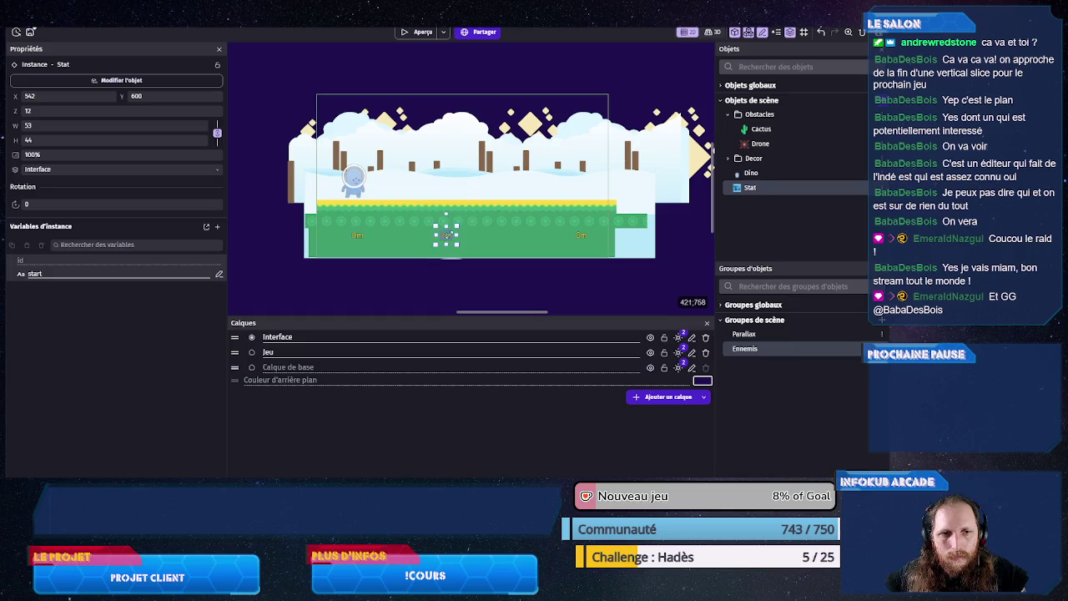
pyautogui.moveTo(380, 236); pyautogui.dragTo(512, 242)
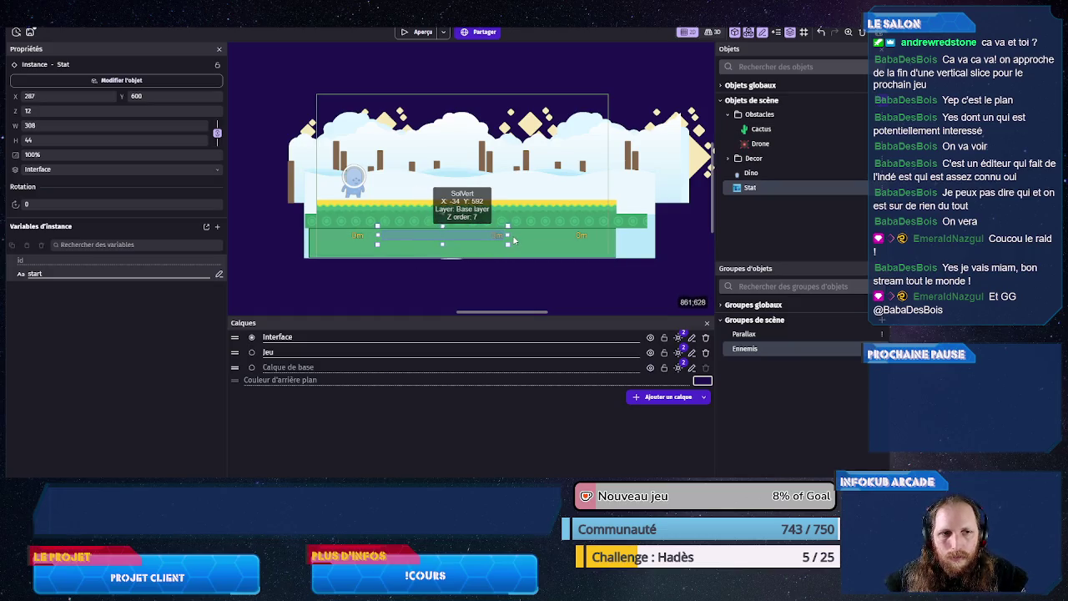
pyautogui.click(417, 31)
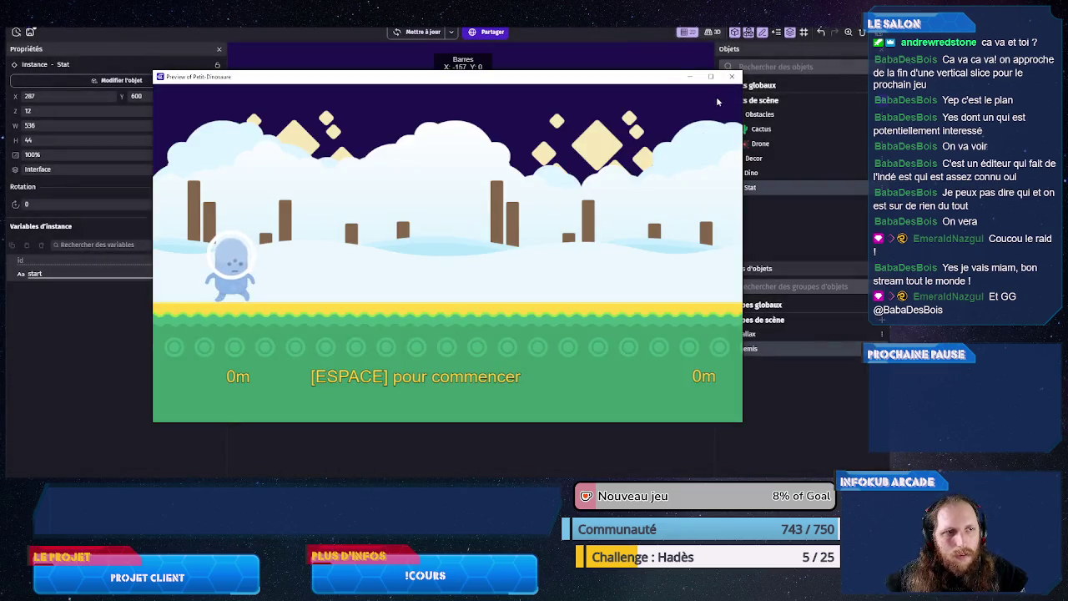
pyautogui.click(731, 77)
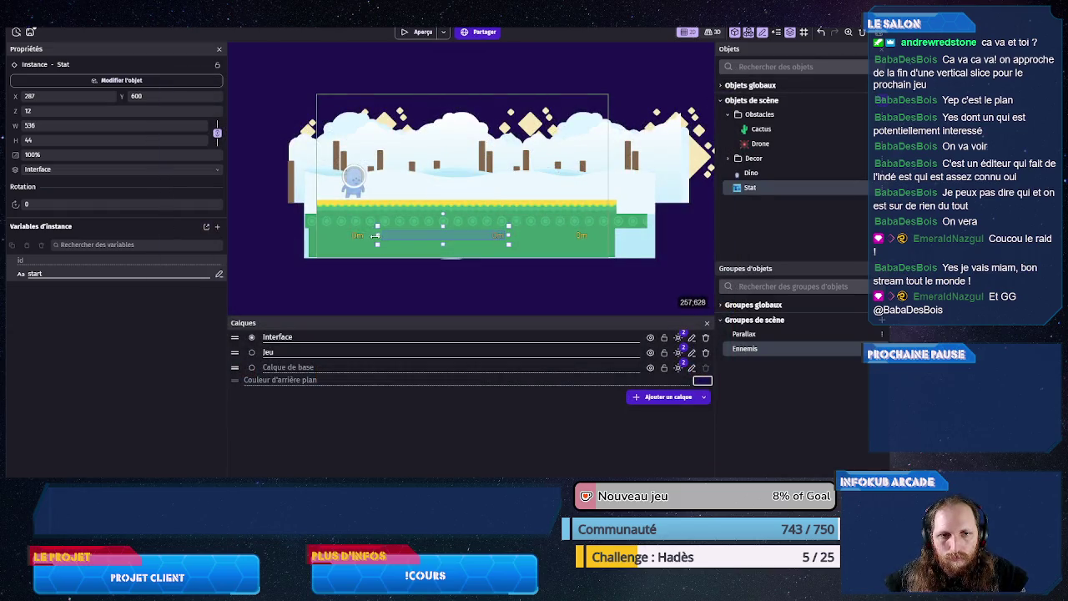
# Step: Stretch the text box to both screen edges (X 6, width 1265) and preview again
pyautogui.moveTo(340, 241); pyautogui.dragTo(314, 237)
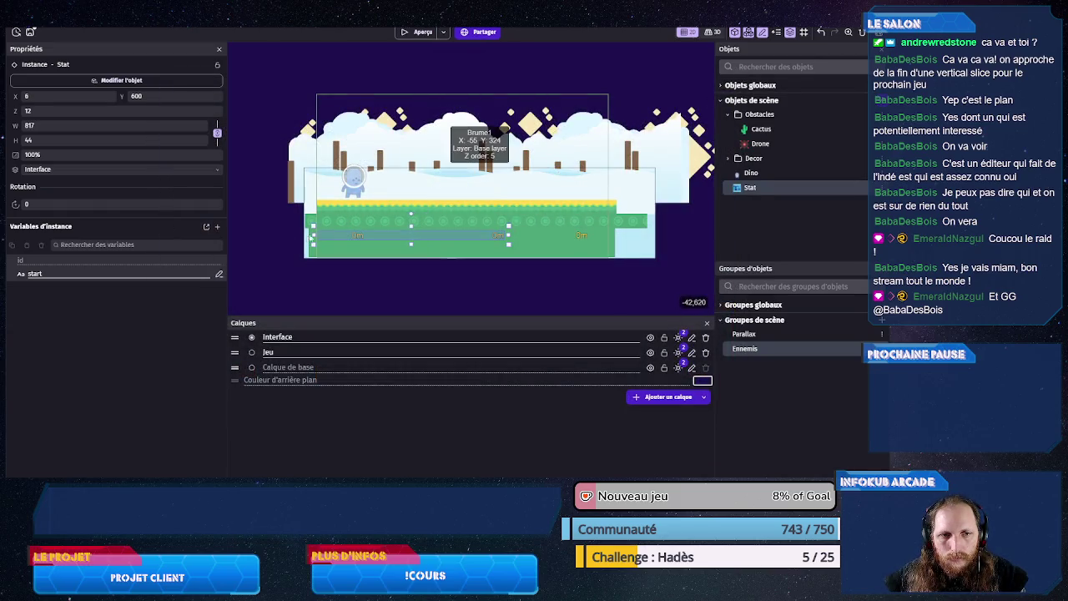
pyautogui.moveTo(508, 236); pyautogui.dragTo(610, 234)
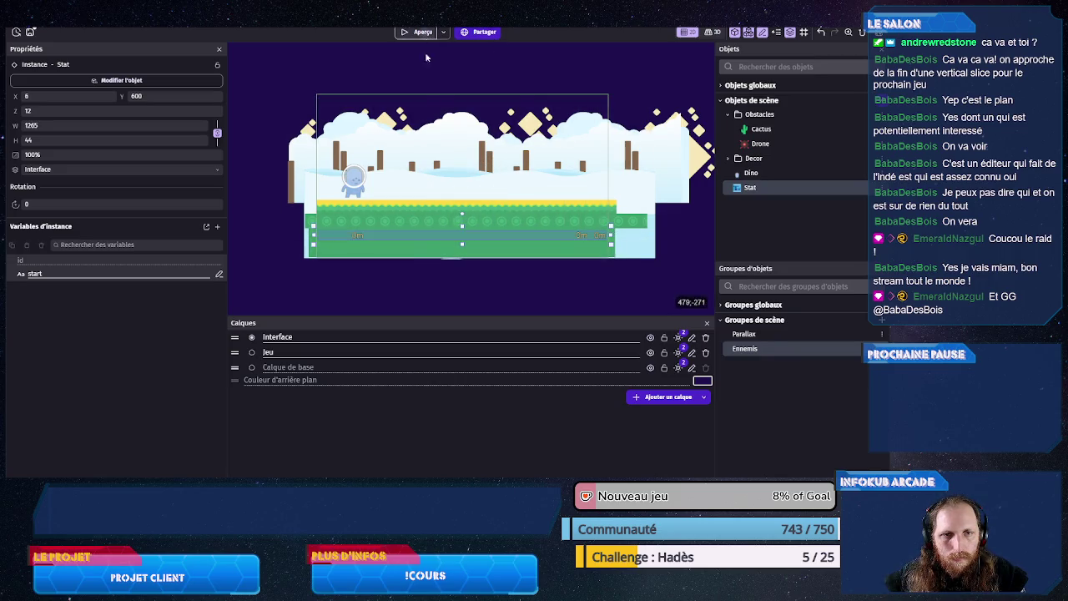
pyautogui.click(417, 32)
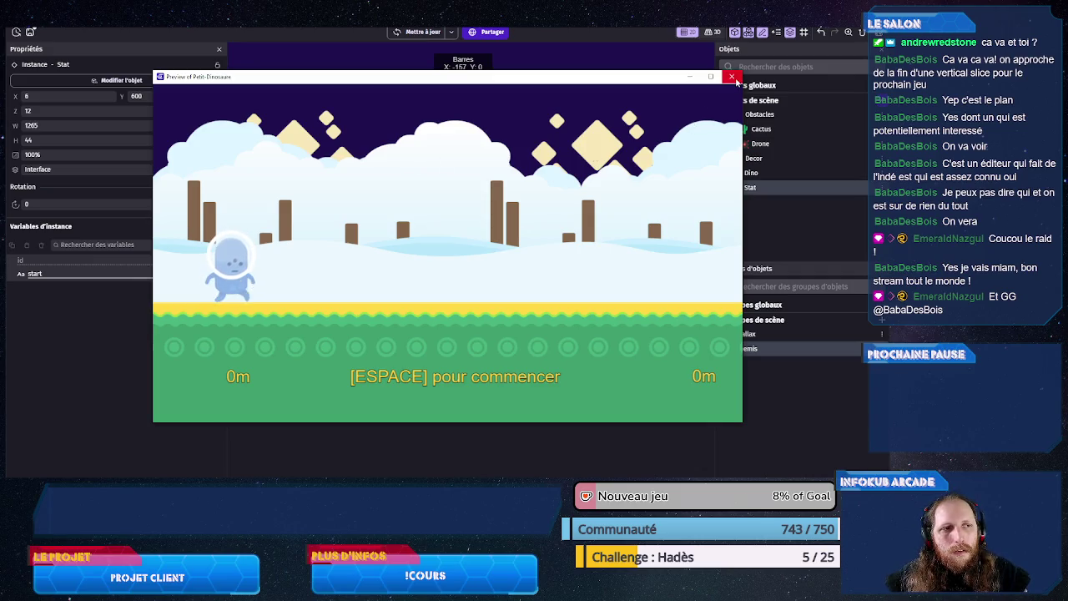
pyautogui.click(732, 76)
pyautogui.click(179, 23)
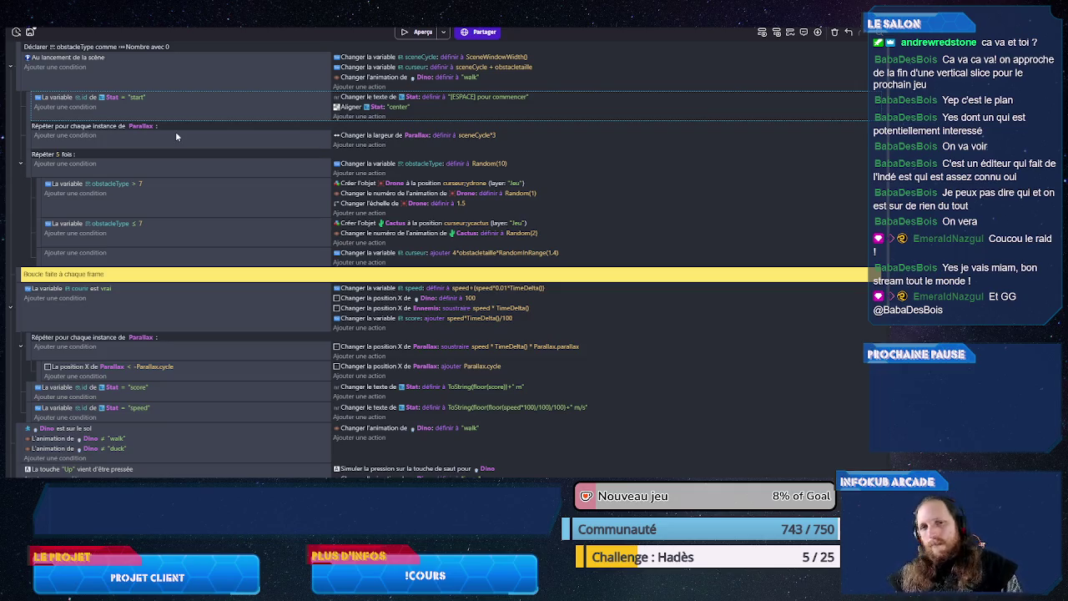
# Step: Add a new event at the bottom with a 'Space key just pressed' condition
pyautogui.scroll(-5, 176, 136)
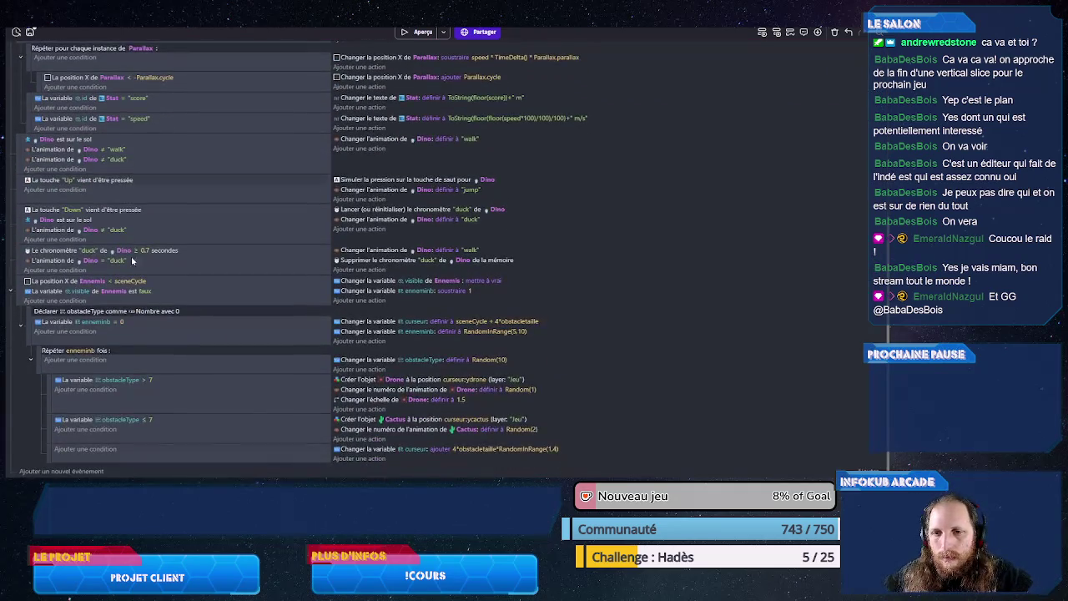
pyautogui.click(69, 471)
pyautogui.click(67, 468)
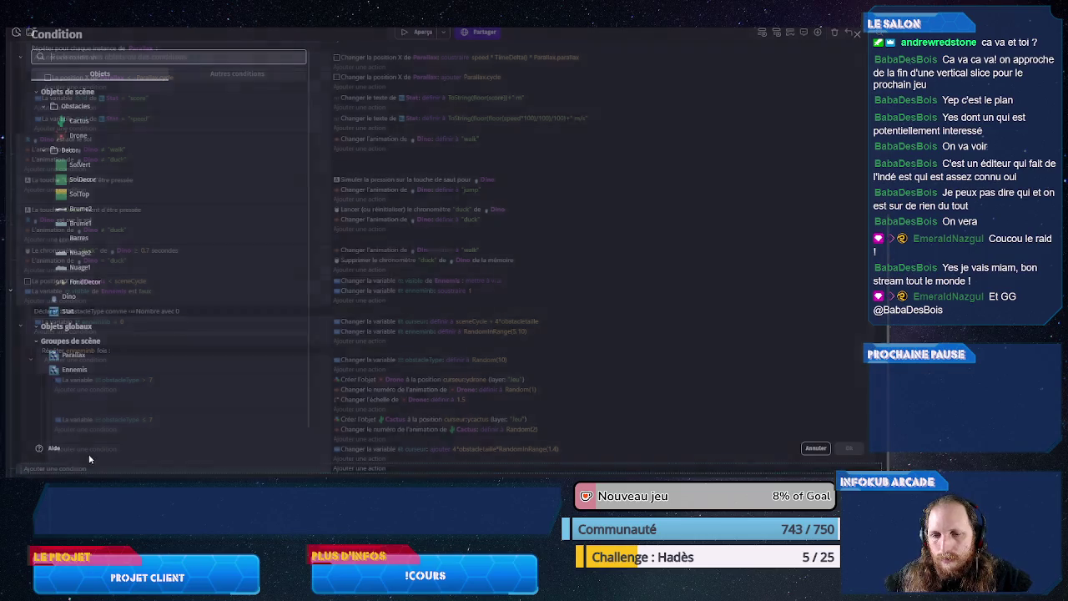
pyautogui.write('clav')
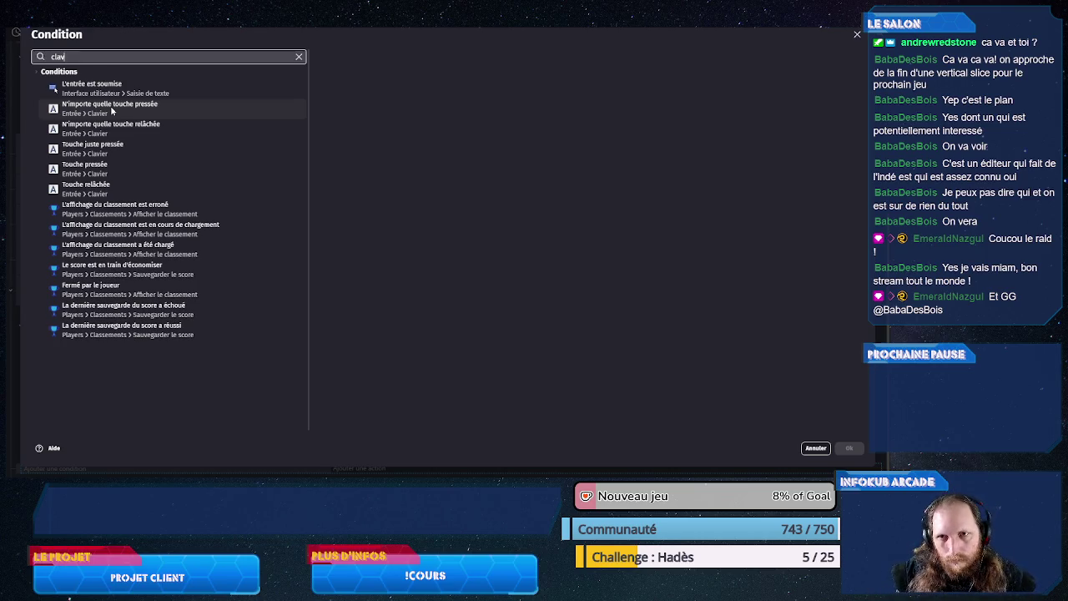
pyautogui.click(133, 154)
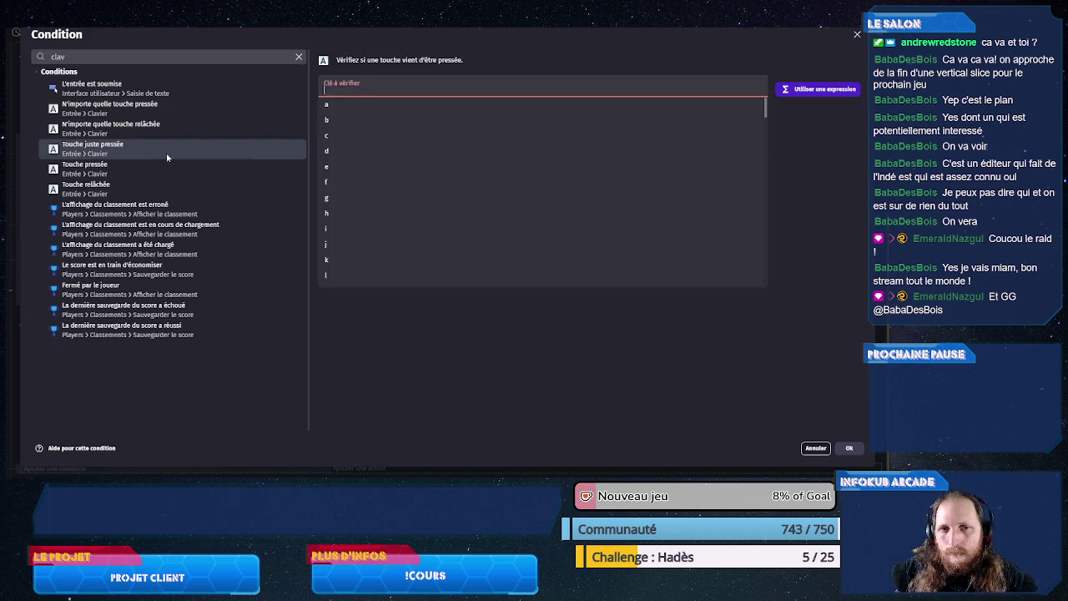
pyautogui.write('spa')
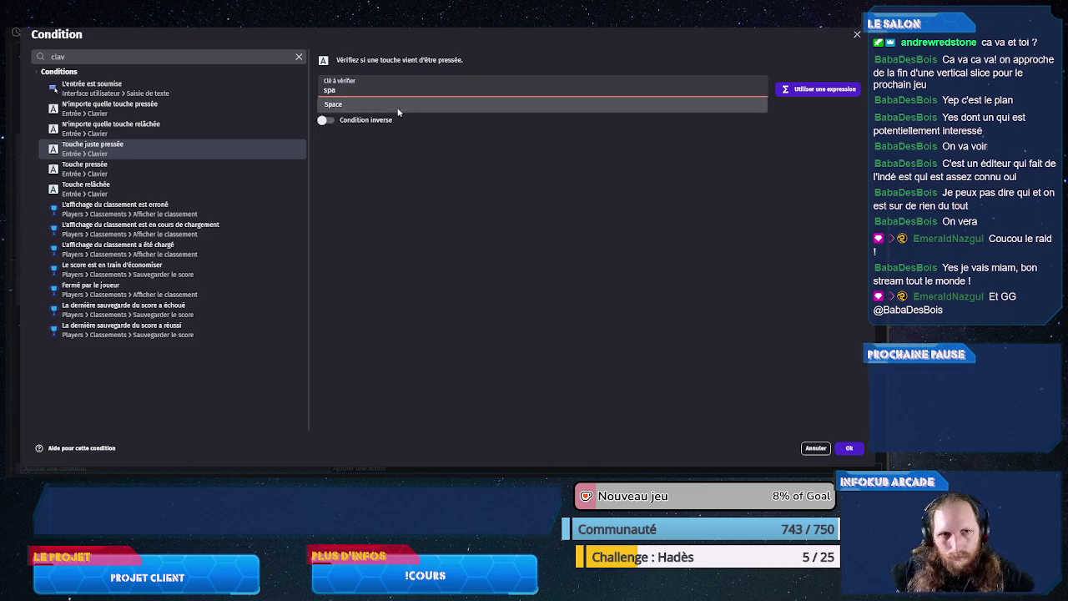
pyautogui.click(398, 111)
pyautogui.click(849, 448)
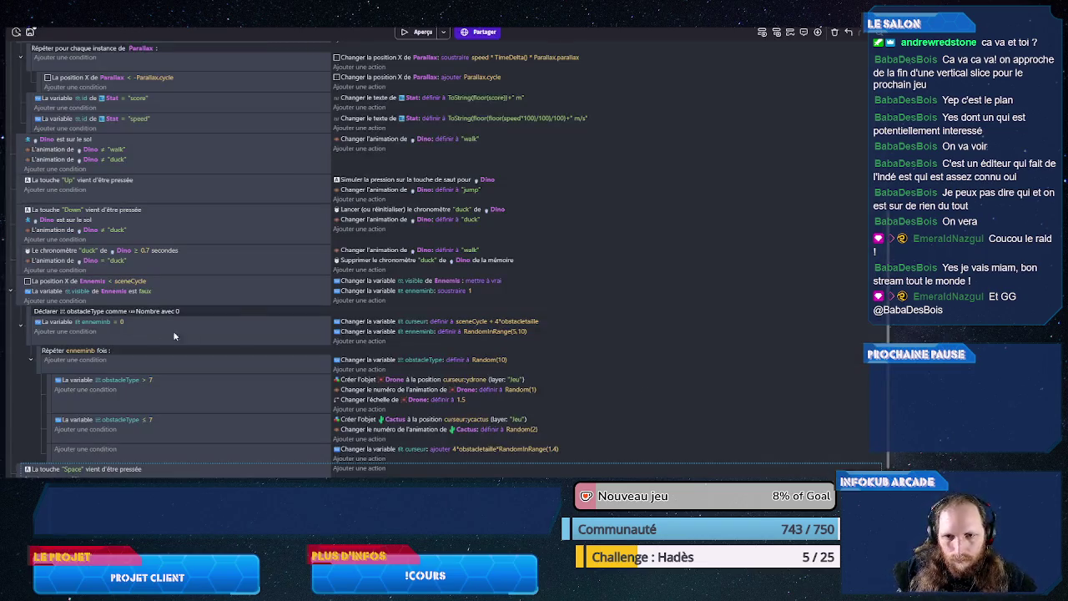
# Step: Paste the courir condition into the Space event, switch it to false, and save
pyautogui.scroll(-1, 130, 329)
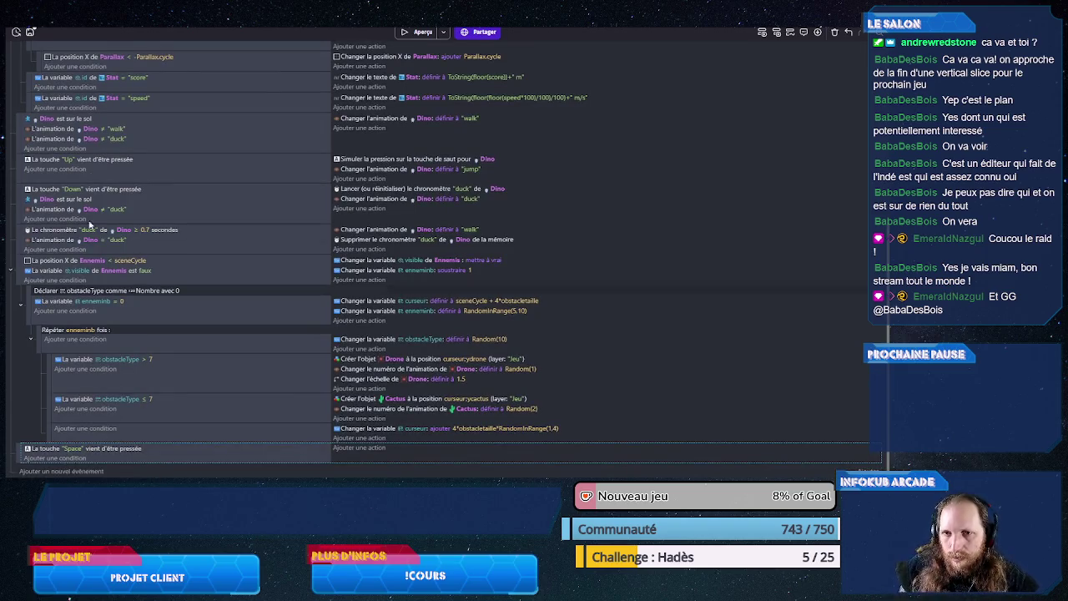
pyautogui.scroll(5, 90, 226)
pyautogui.scroll(2, 84, 105)
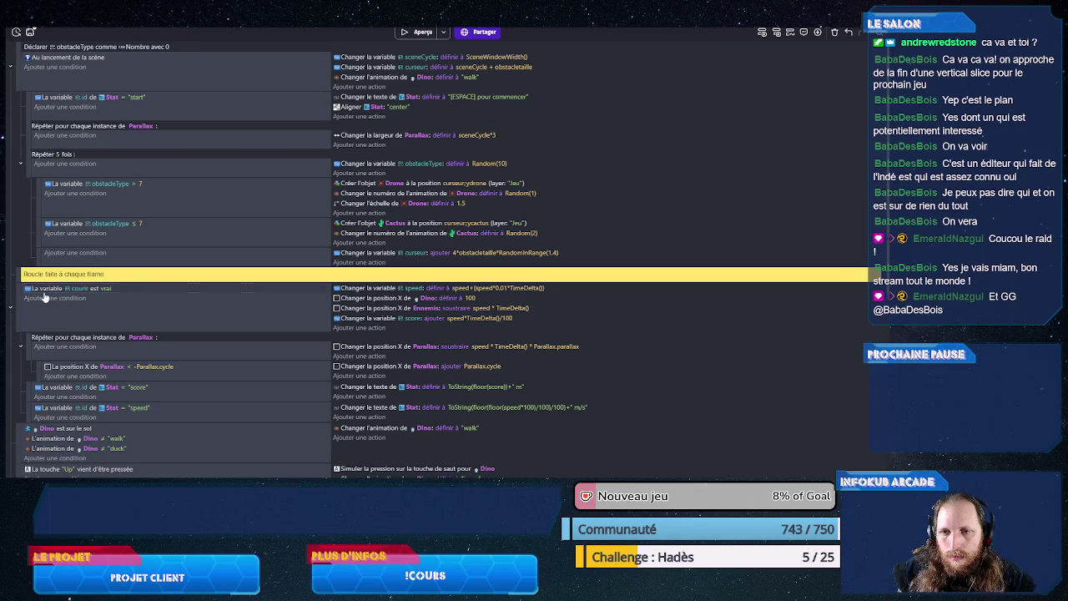
pyautogui.scroll(-7, 57, 298)
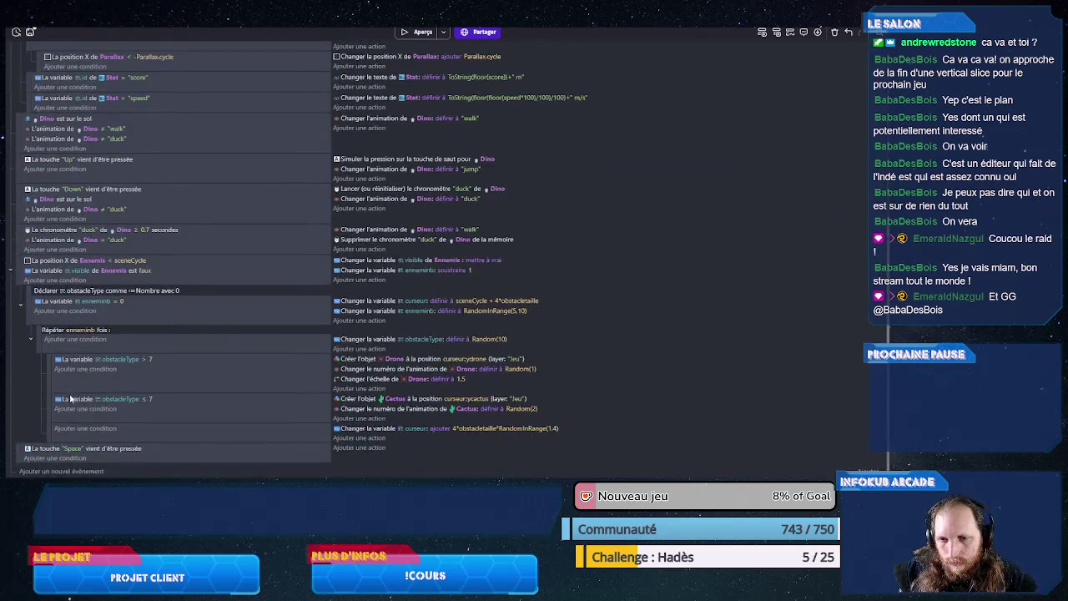
pyautogui.click(107, 458)
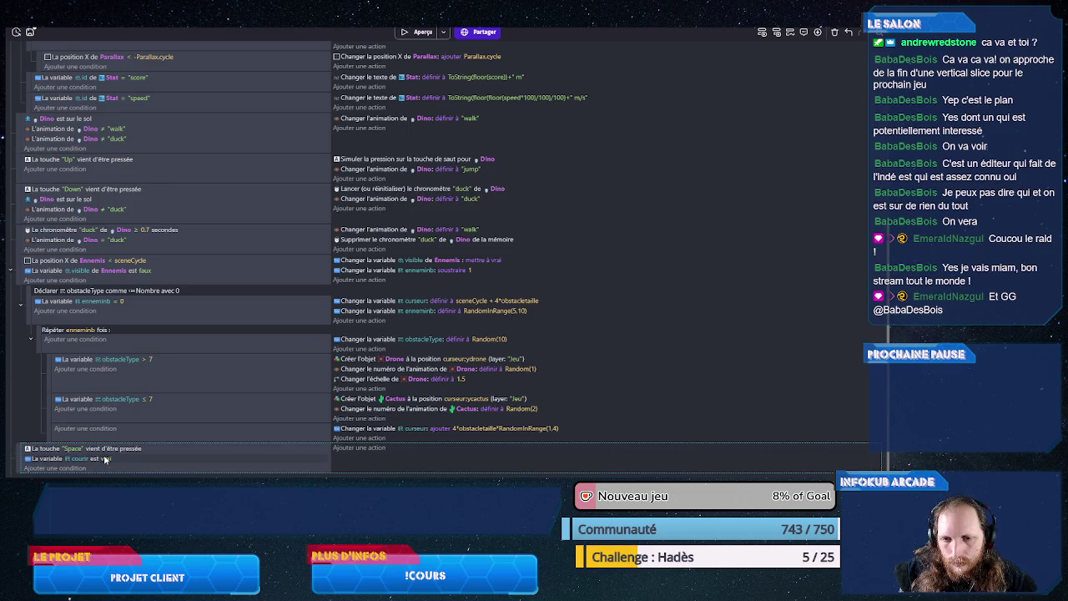
pyautogui.click(107, 458)
pyautogui.click(203, 433)
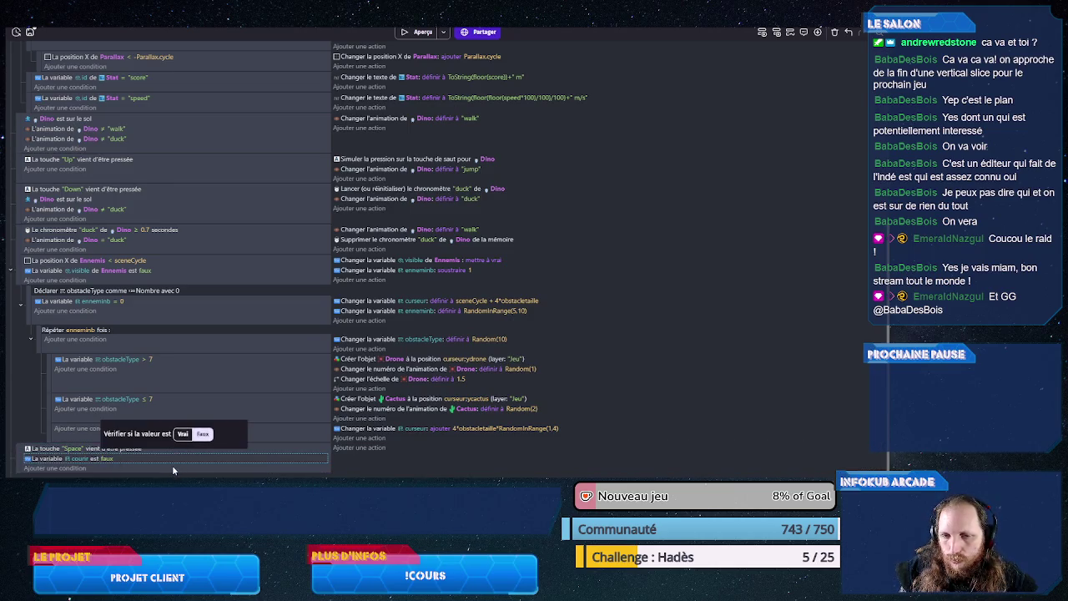
pyautogui.hotkey('ctrl', 's')
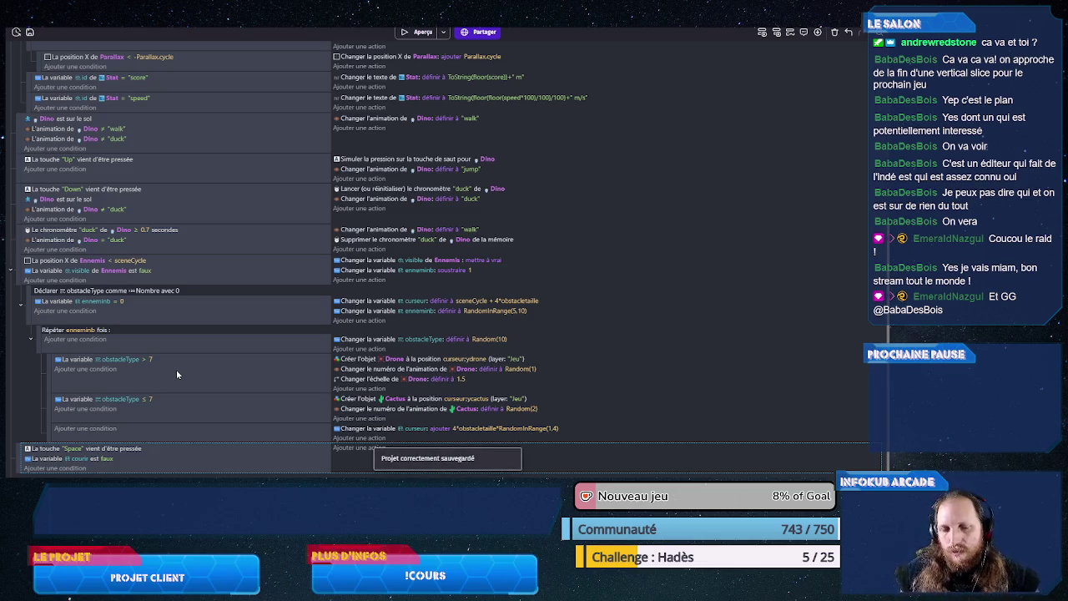
pyautogui.scroll(-1, 163, 430)
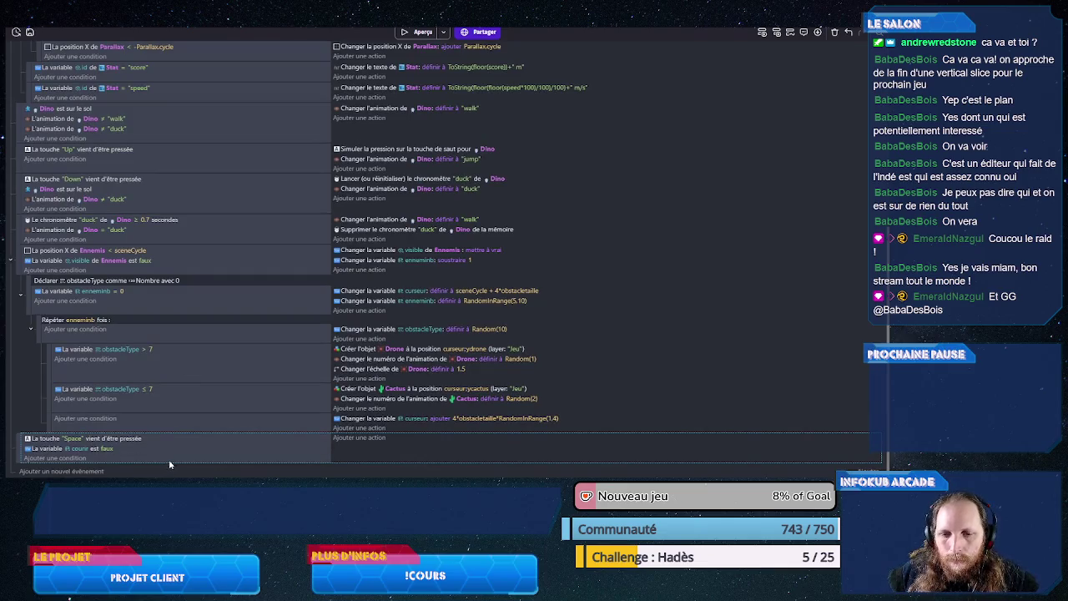
# Step: Add a sub-event under the Space event with the condition score = 0
pyautogui.rightClick(170, 464)
pyautogui.moveTo(239, 427)
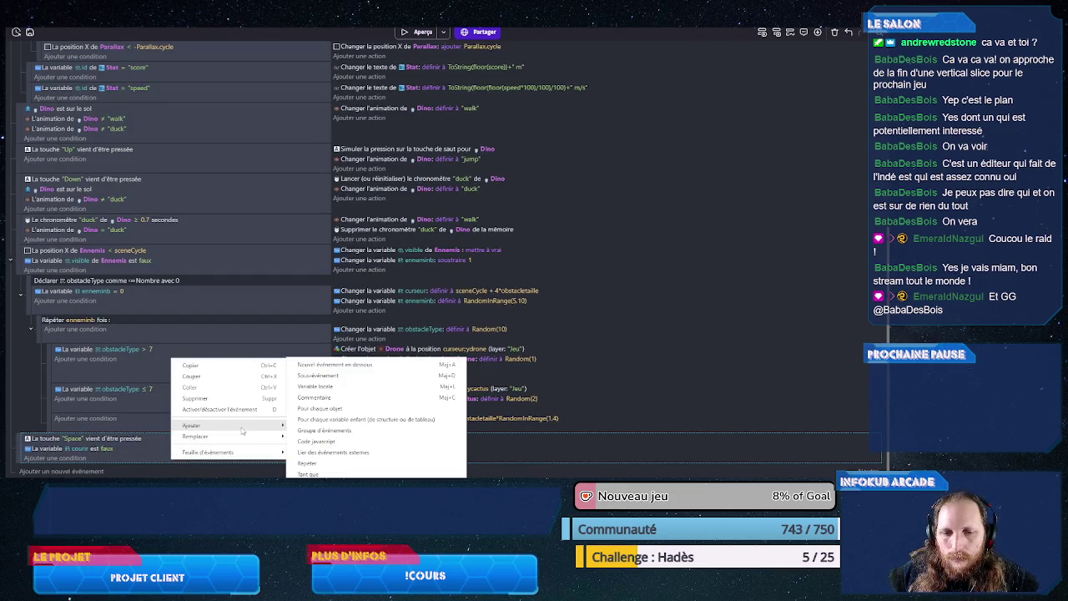
pyautogui.click(328, 380)
pyautogui.scroll(-1, 121, 364)
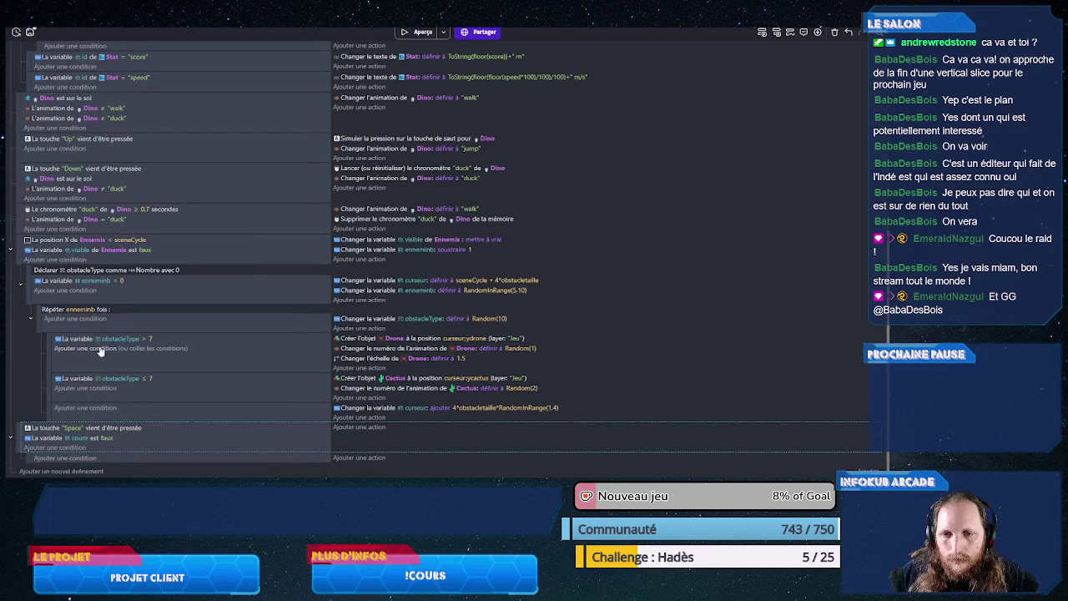
pyautogui.click(125, 454)
pyautogui.write('sc')
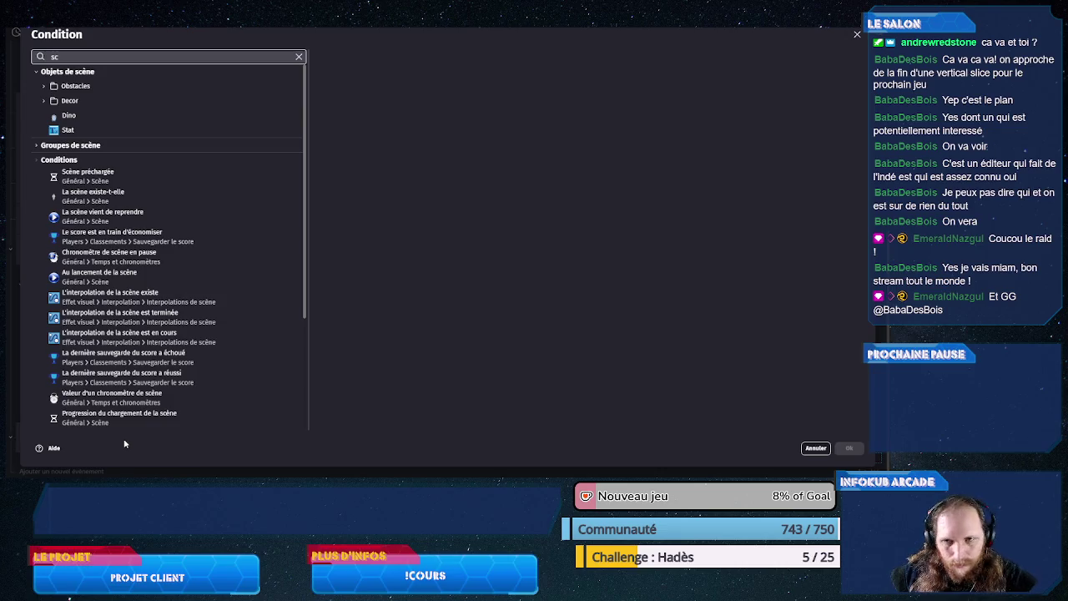
pyautogui.hotkey('ctrl', 'a')
pyautogui.write('var')
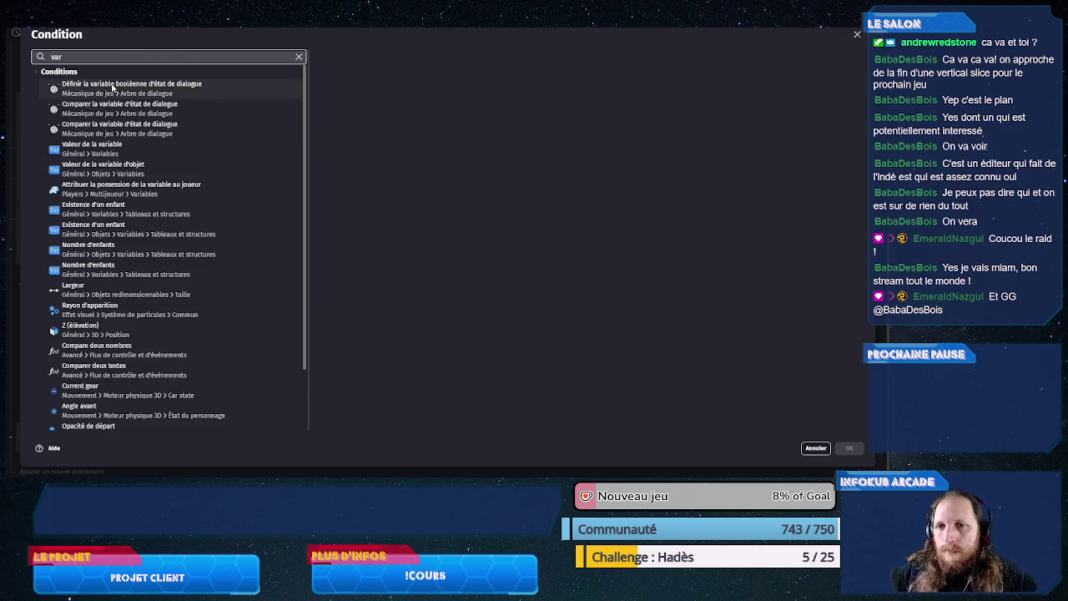
pyautogui.click(104, 146)
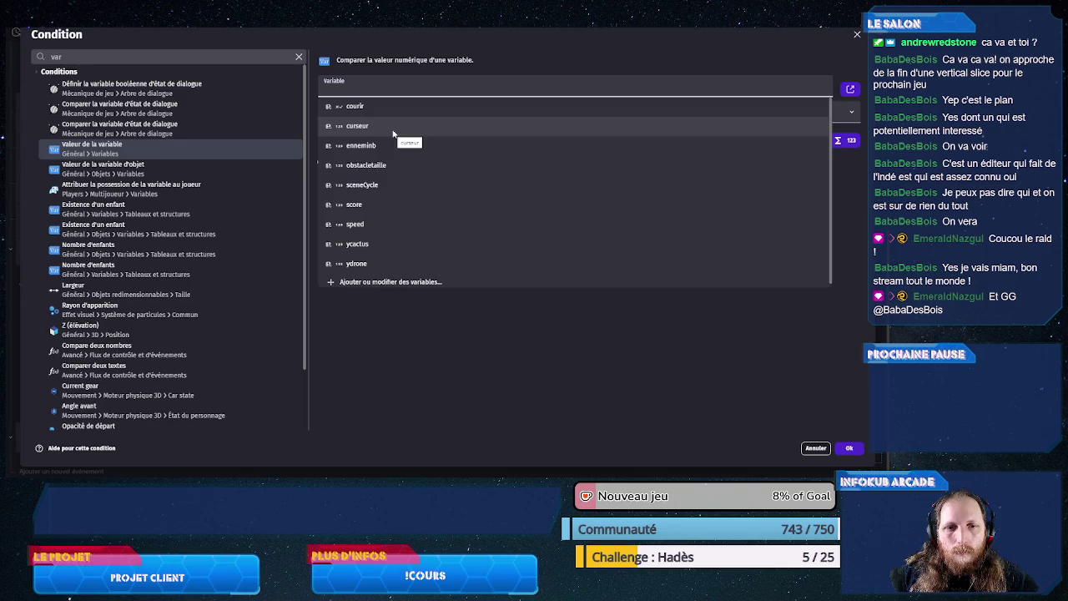
pyautogui.click(374, 206)
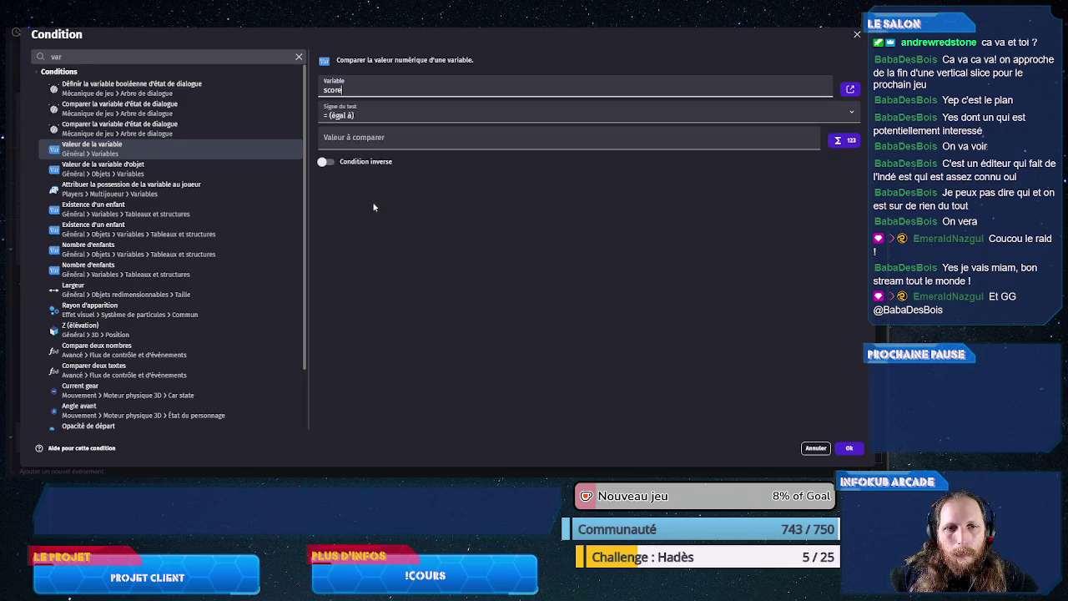
pyautogui.click(386, 137)
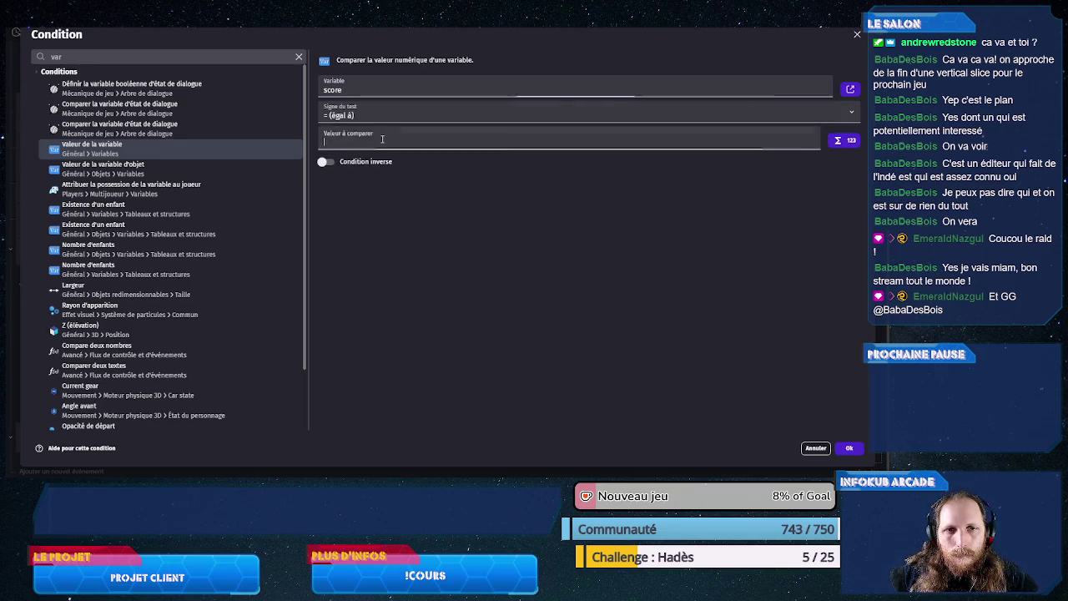
pyautogui.write('0')
pyautogui.click(849, 448)
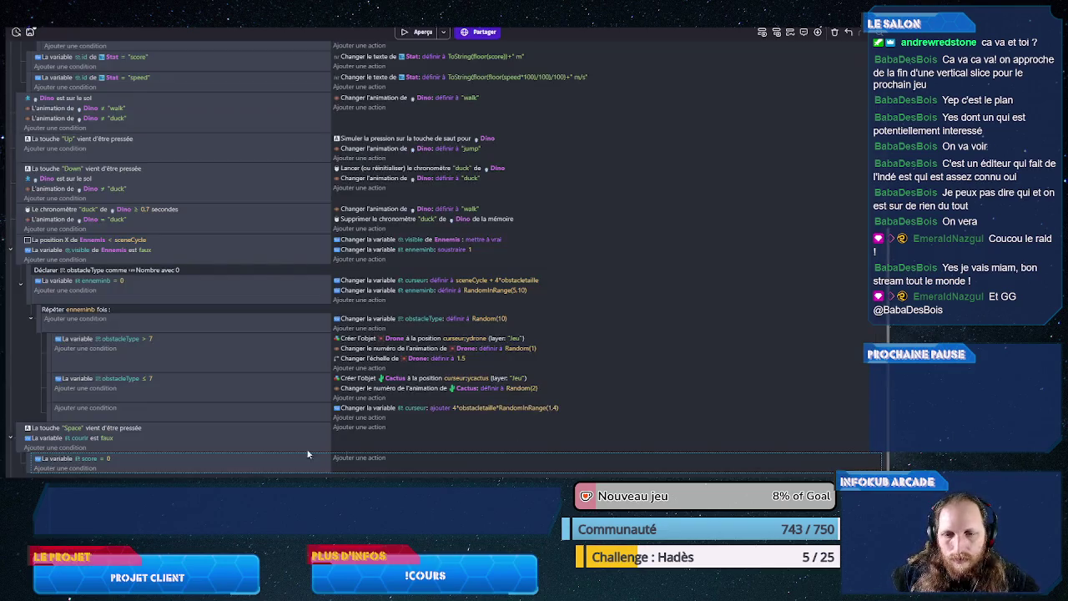
# Step: Duplicate it as a score > 0 sub-event and move the walk animation action into score = 0
pyautogui.hotkey('ctrl', 'v')
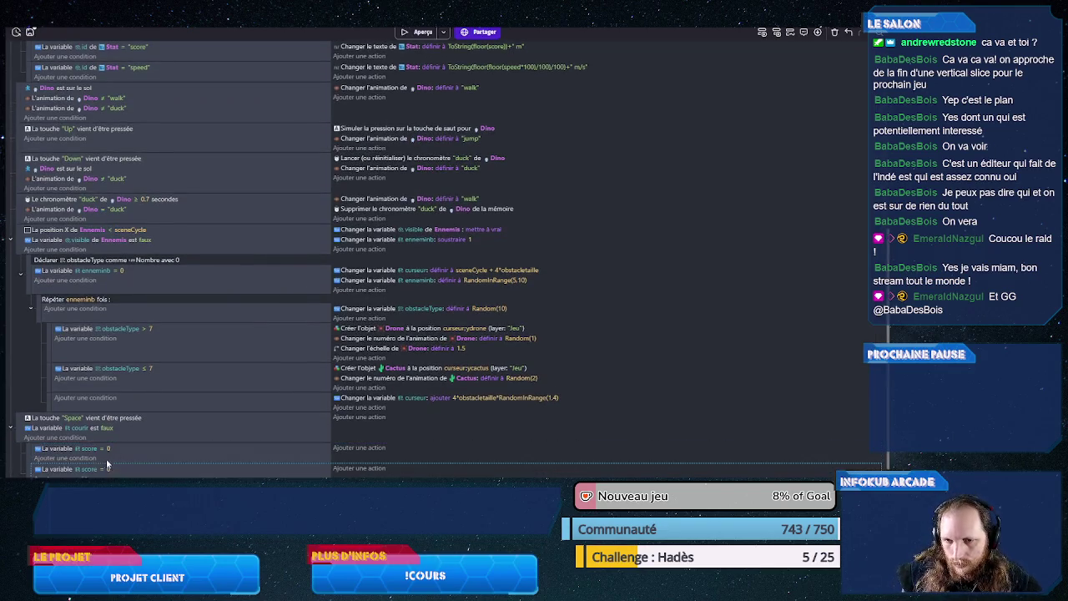
pyautogui.click(104, 470)
pyautogui.click(147, 450)
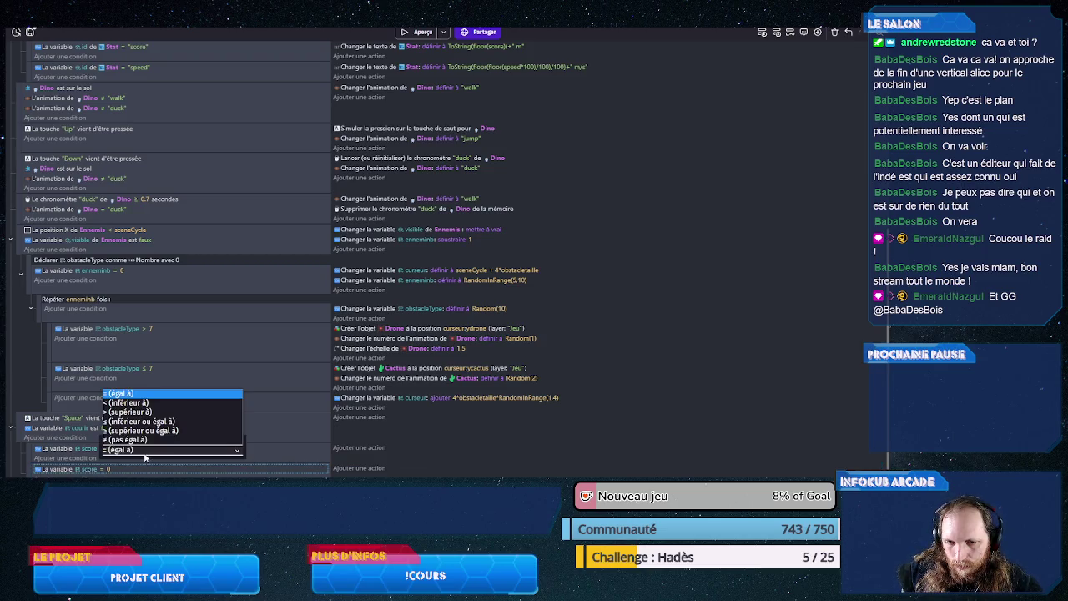
pyautogui.click(130, 412)
pyautogui.click(279, 434)
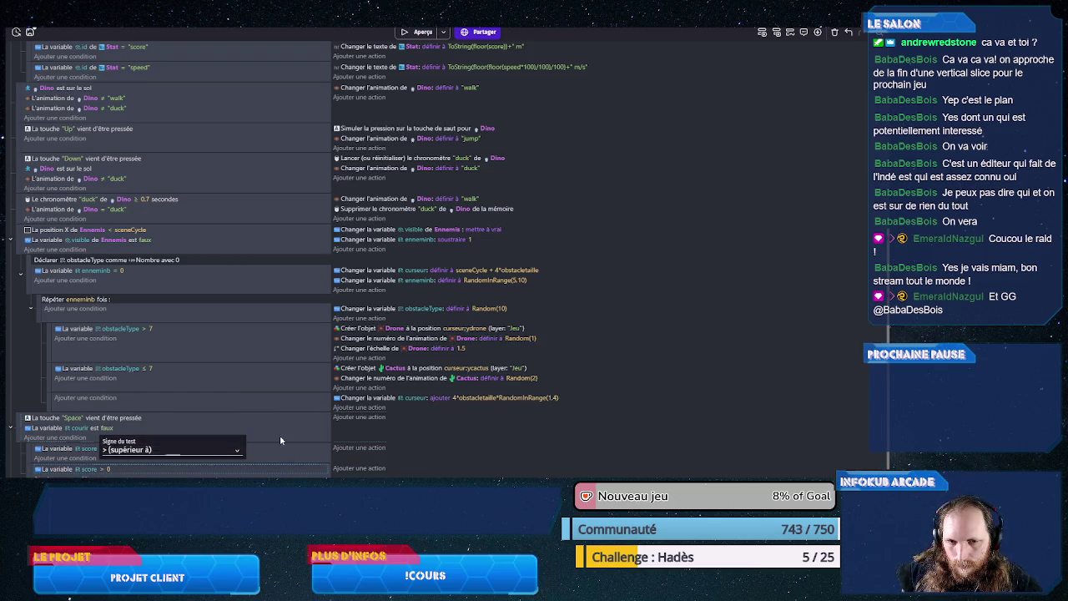
pyautogui.scroll(-1, 279, 434)
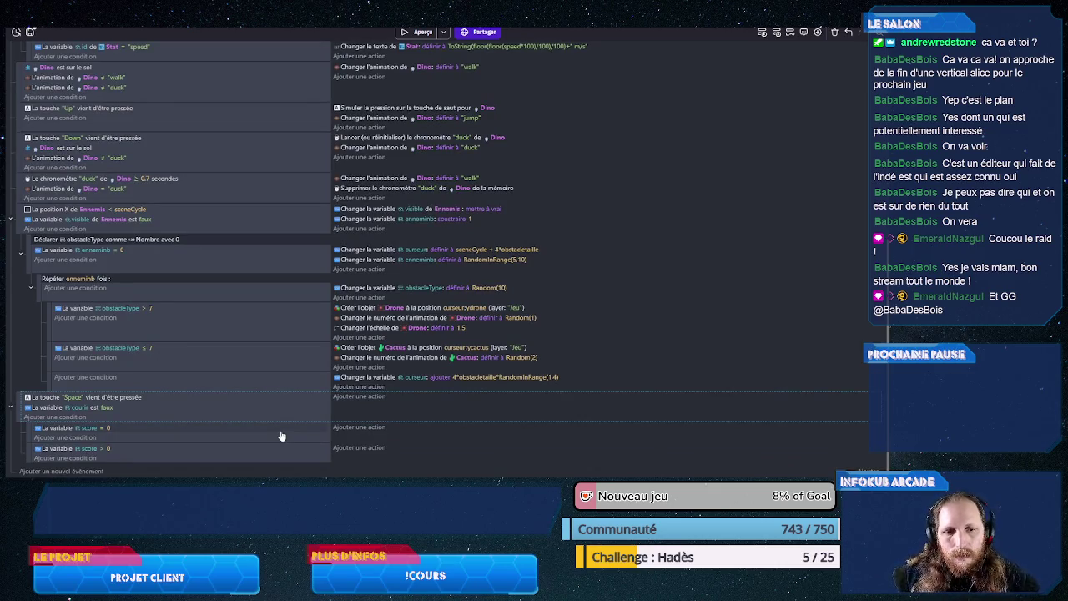
pyautogui.scroll(-5, 281, 435)
pyautogui.scroll(5, 333, 435)
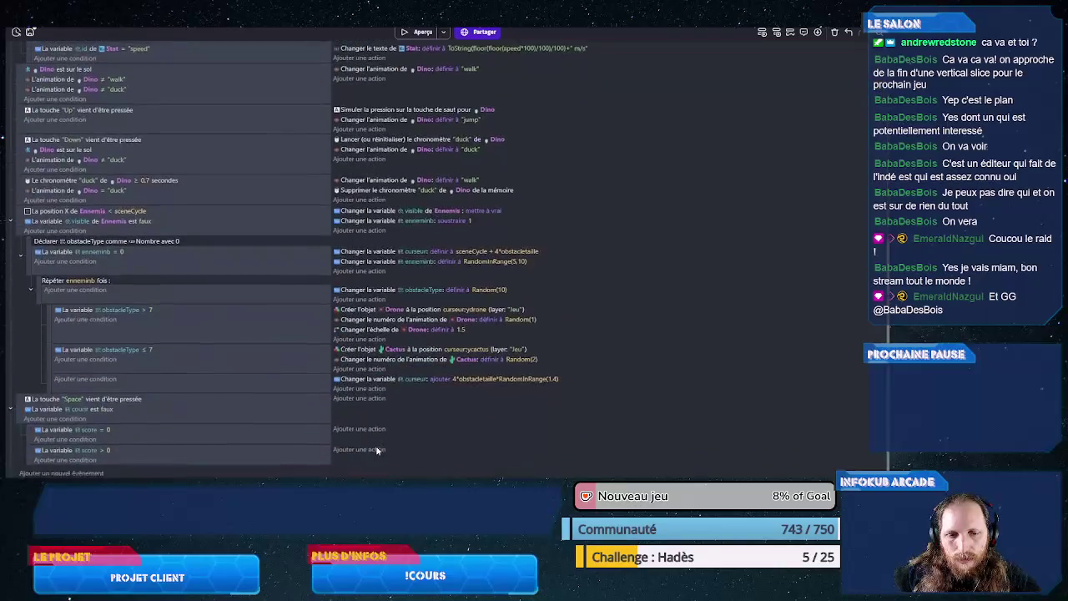
pyautogui.moveTo(365, 435); pyautogui.dragTo(365, 435)
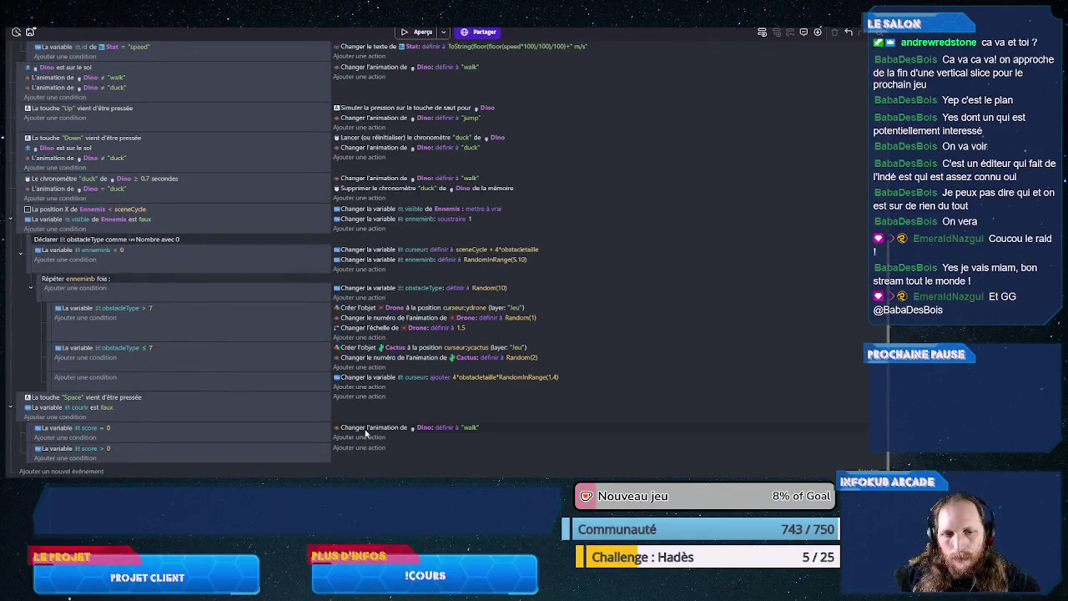
# Step: Add an action in the score = 0 sub-event setting courir to true
pyautogui.click(357, 438)
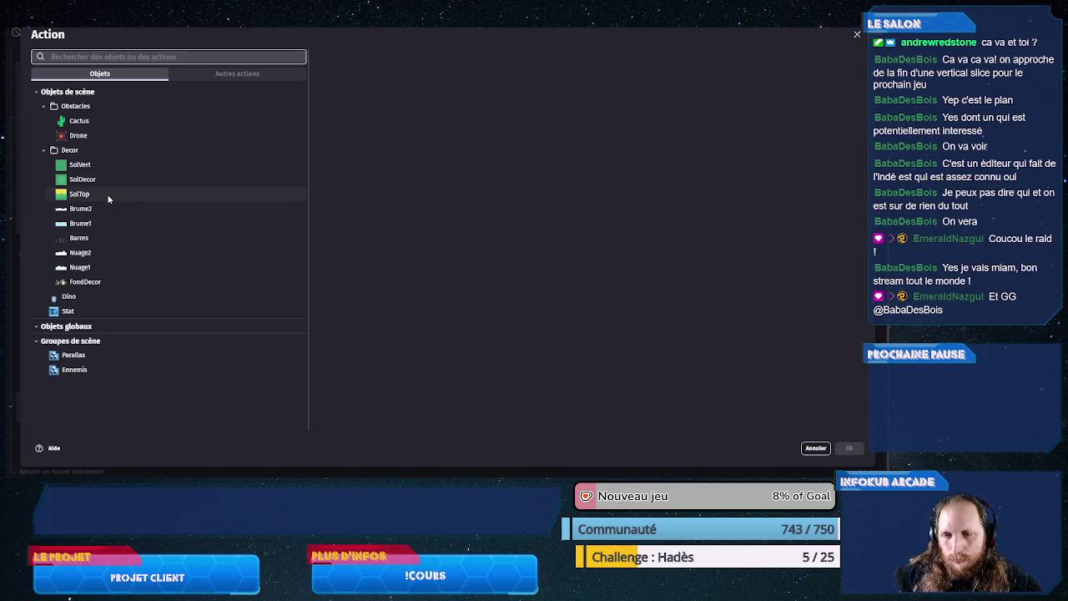
pyautogui.write('chan')
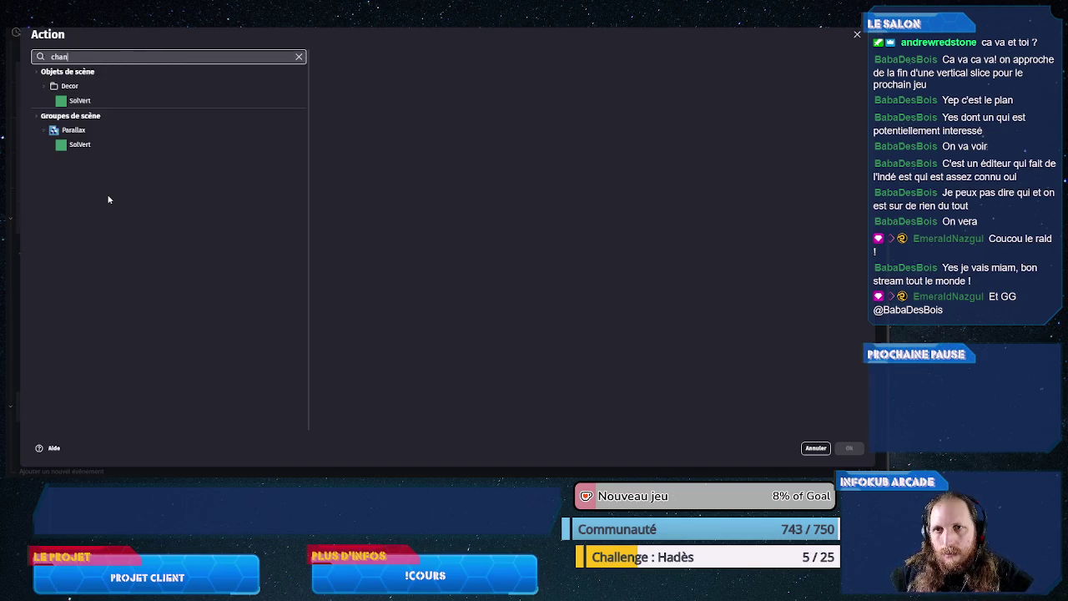
pyautogui.write('g')
pyautogui.click(142, 131)
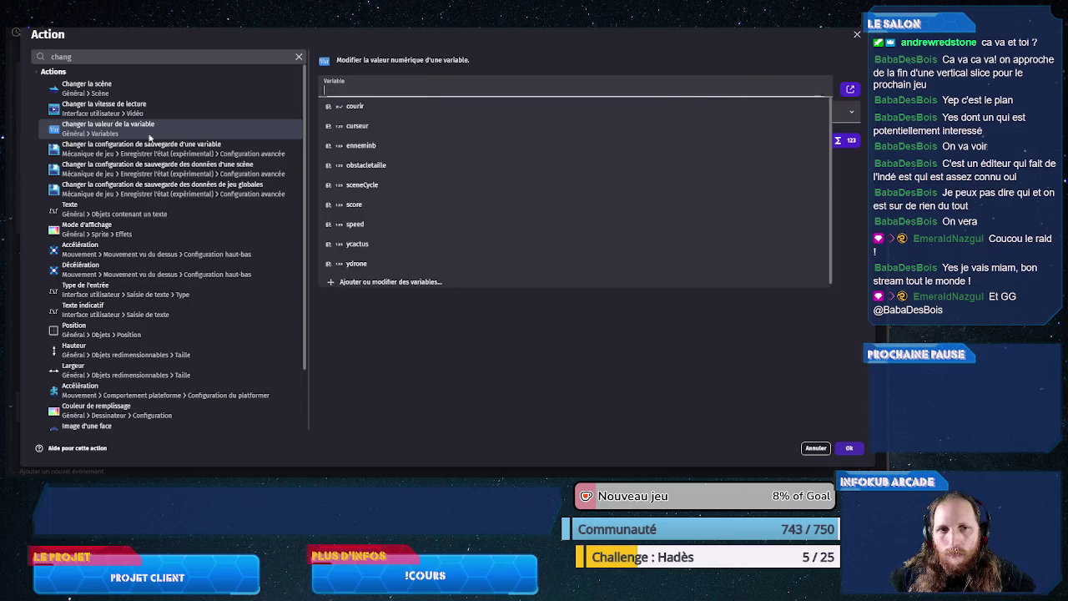
pyautogui.click(354, 106)
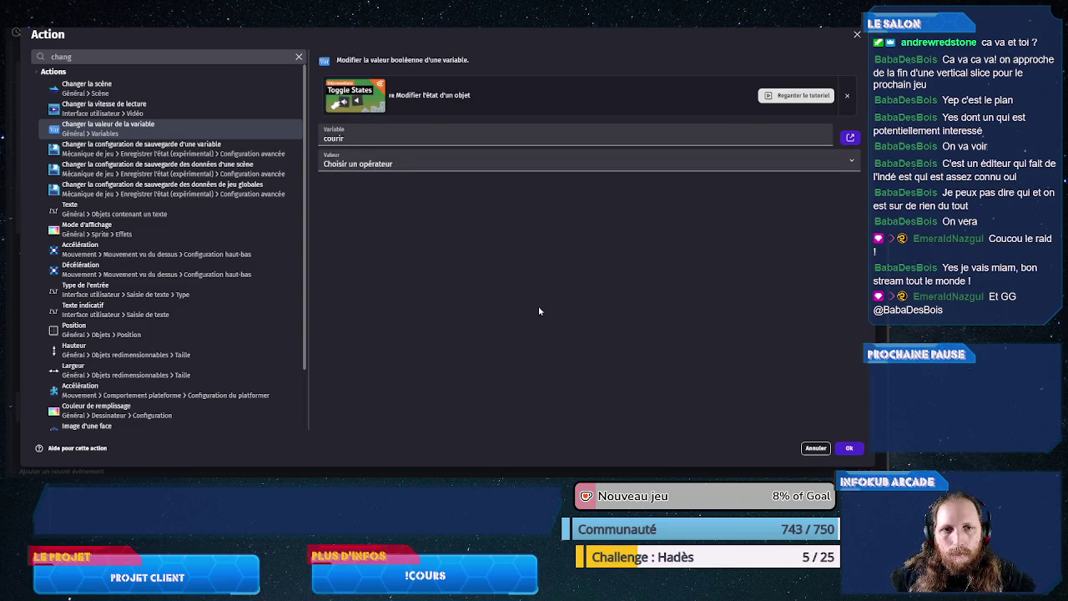
pyautogui.click(406, 164)
pyautogui.click(401, 180)
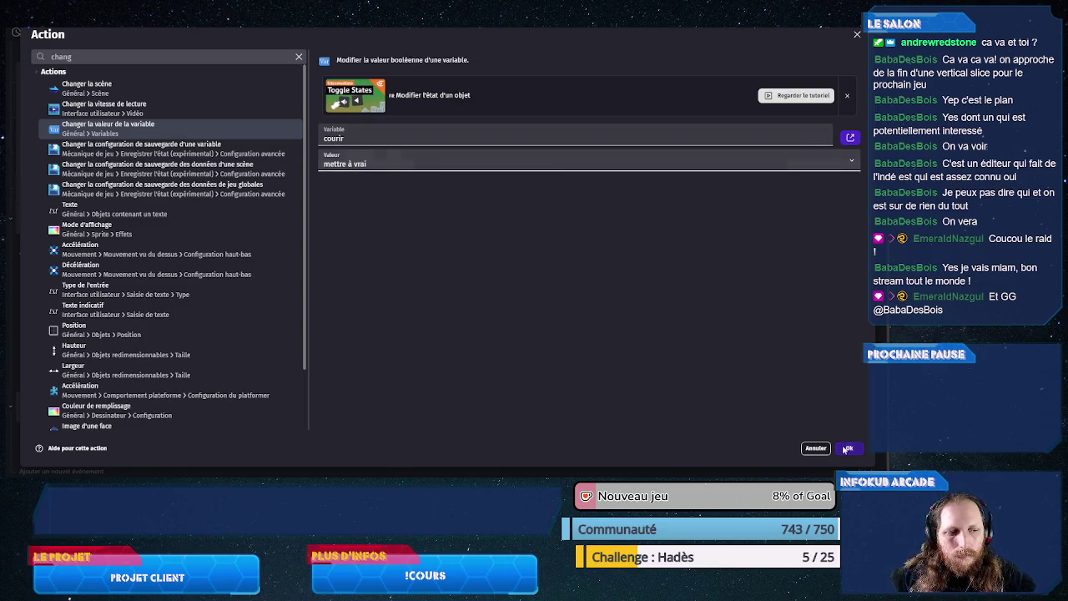
pyautogui.click(847, 449)
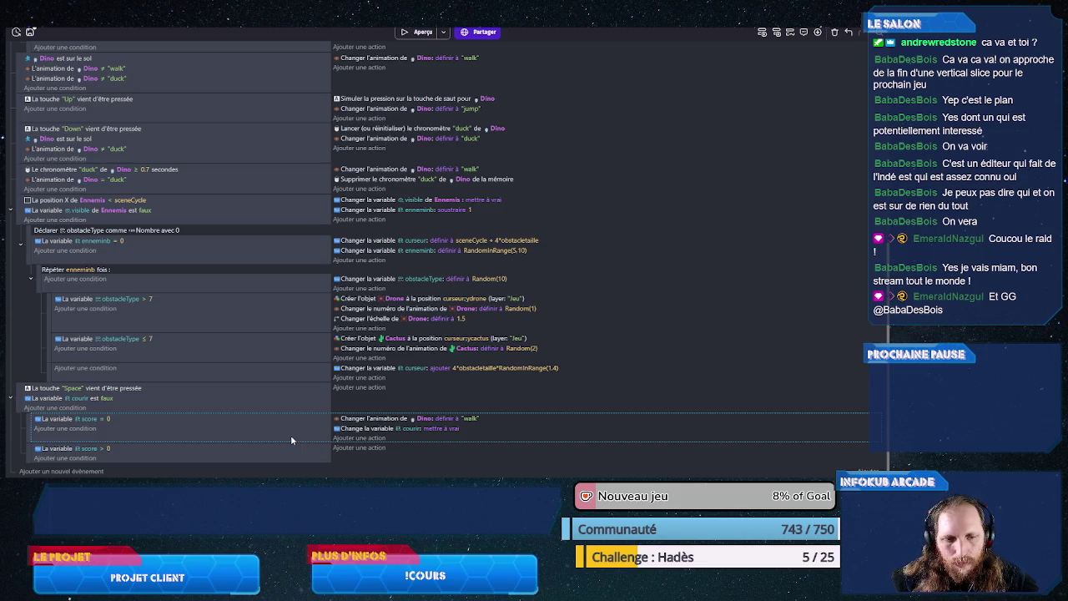
# Step: Add a change-scene action to PetitDino in the score > 0 sub-event
pyautogui.click(341, 447)
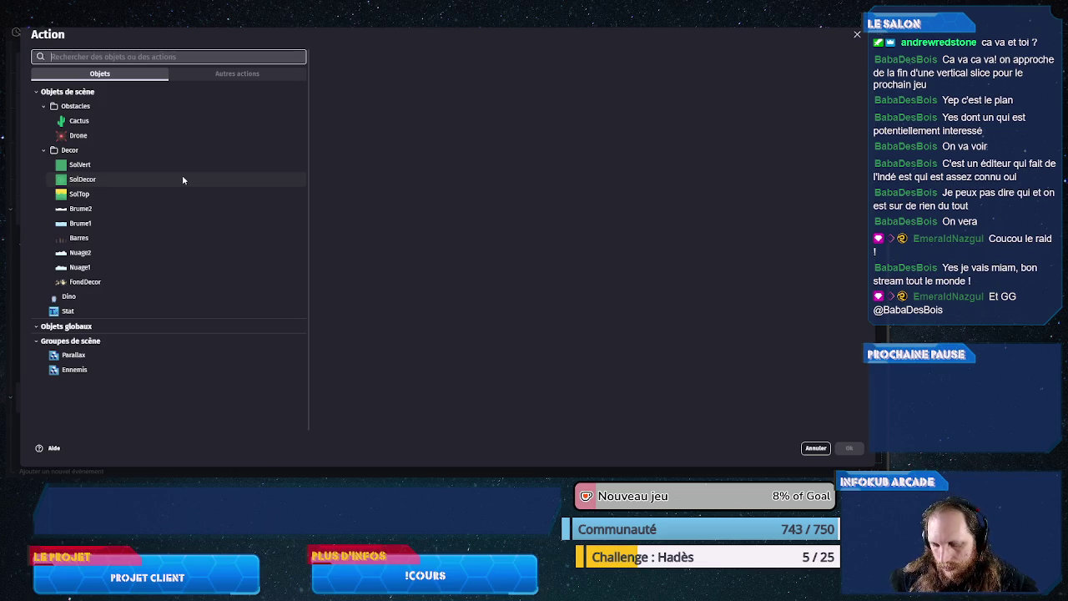
pyautogui.write('scene')
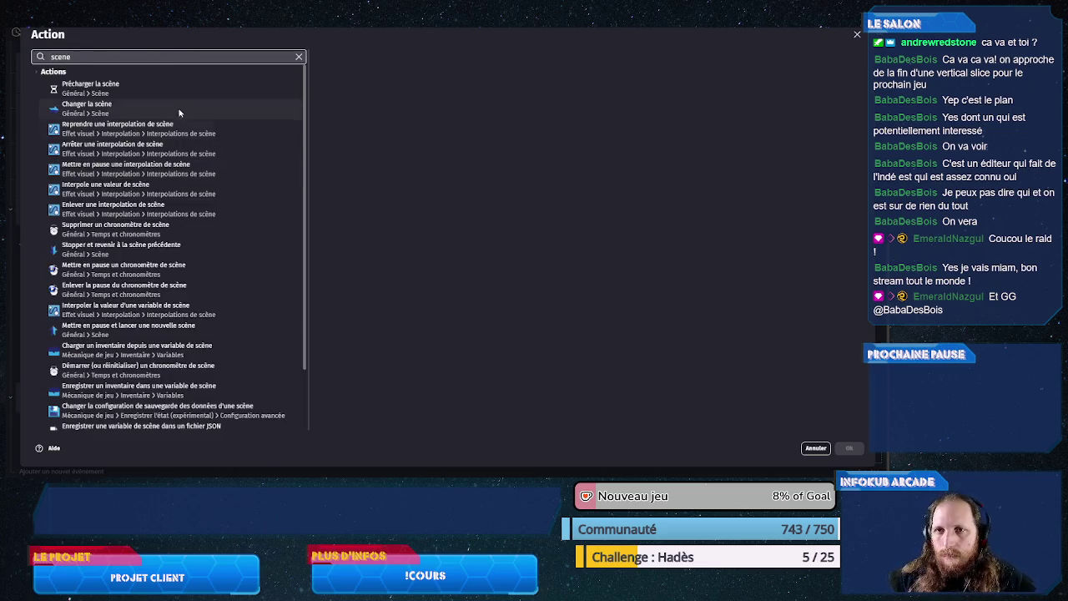
pyautogui.click(174, 103)
pyautogui.click(403, 117)
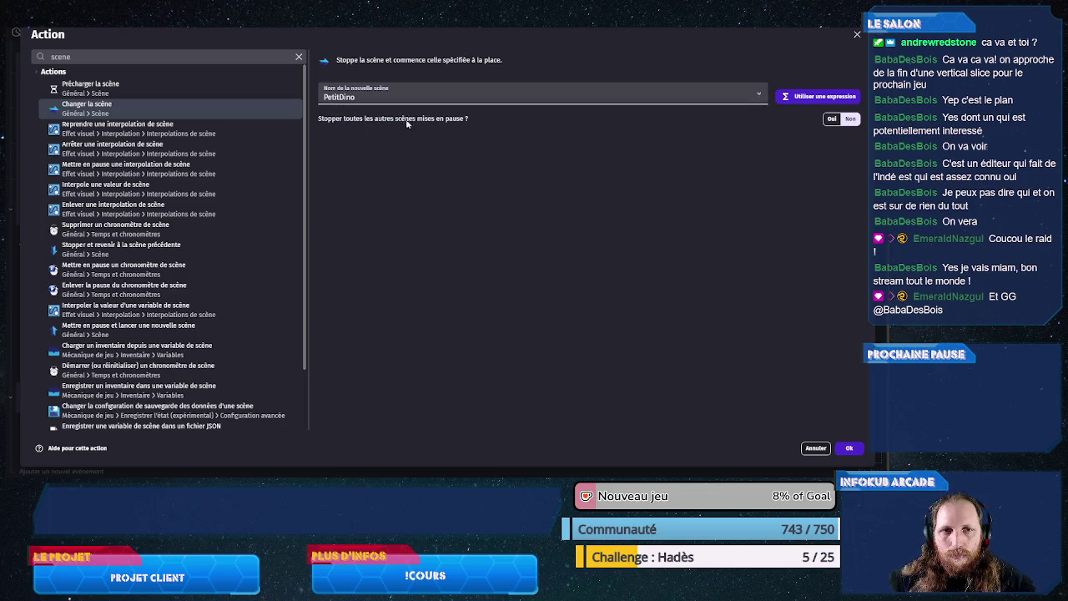
pyautogui.click(849, 449)
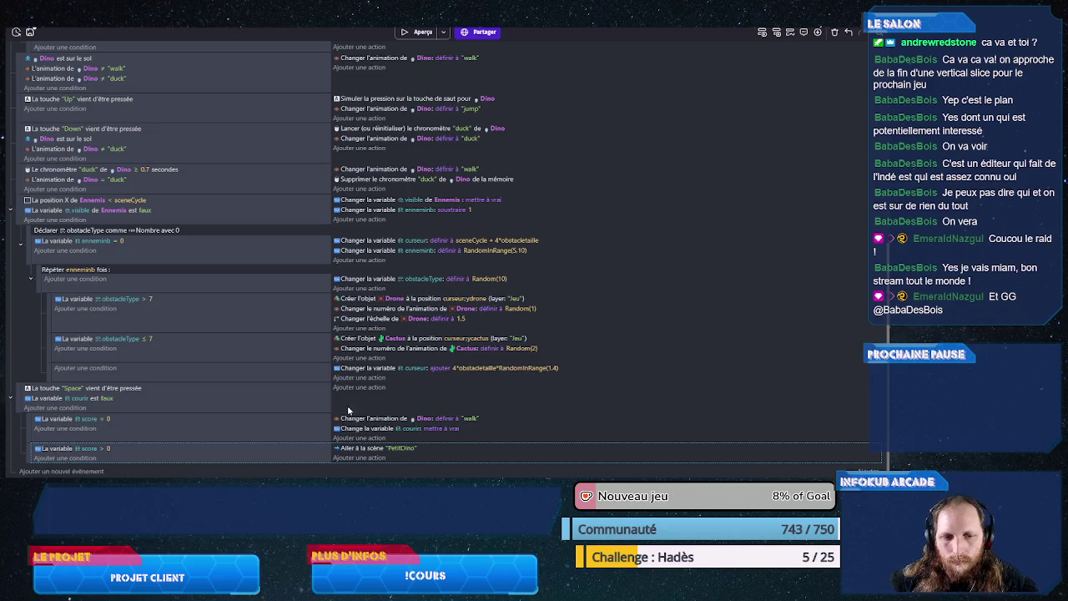
# Step: Drag the Up and Down key events above the Parallax loop in the courir block, saving before and after
pyautogui.hotkey('ctrl', 's')
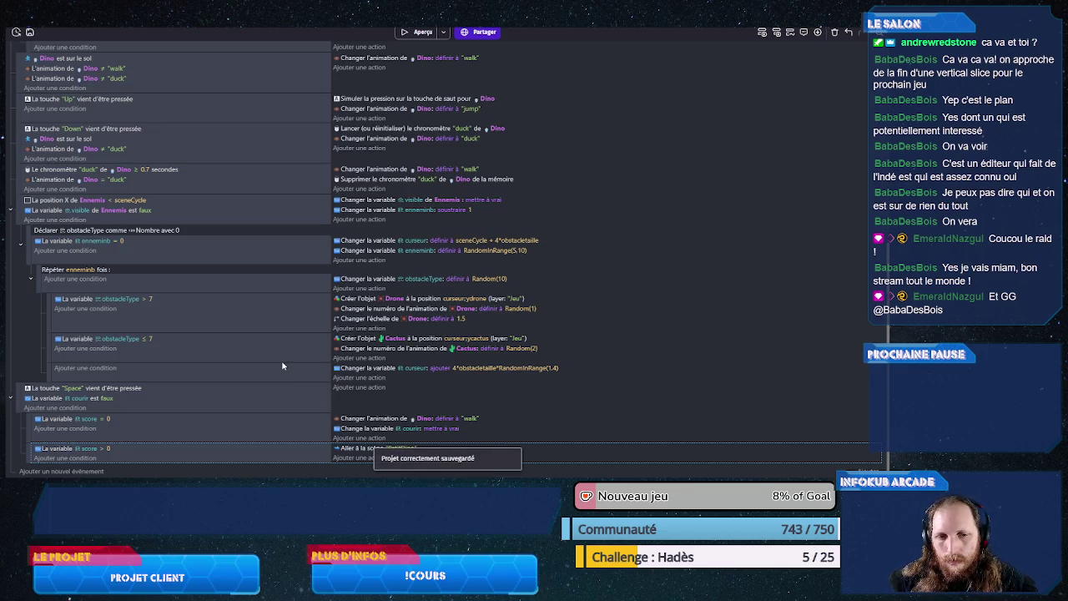
pyautogui.scroll(5, 282, 365)
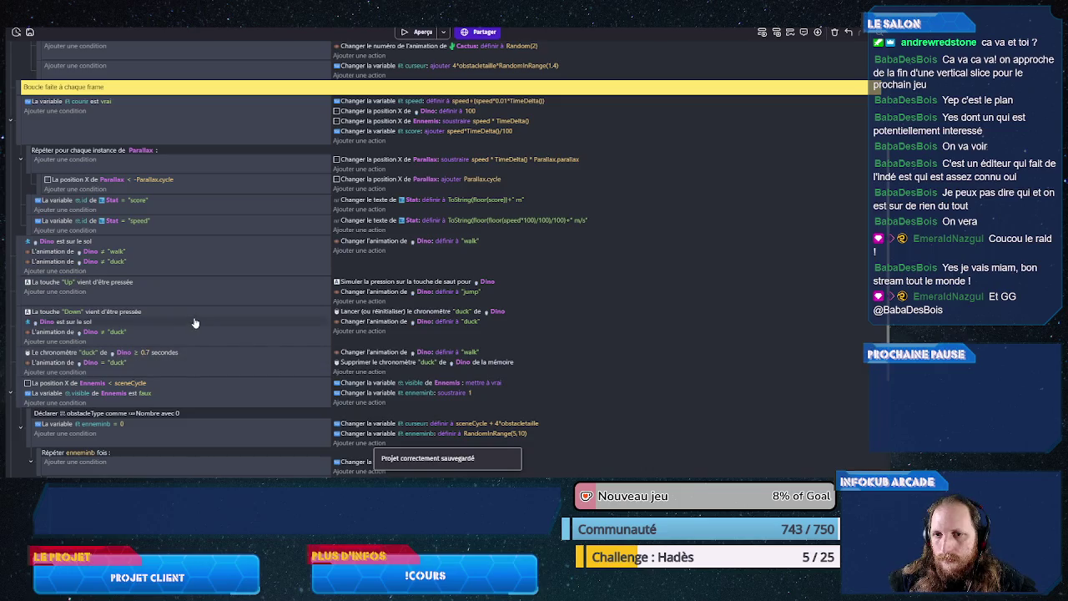
pyautogui.scroll(-1, 119, 281)
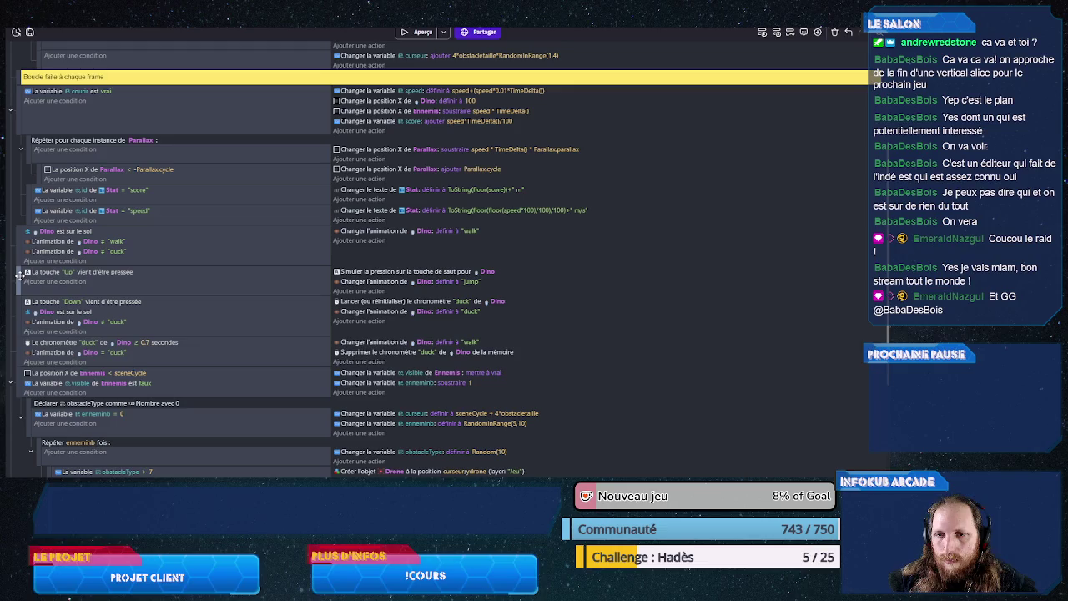
pyautogui.moveTo(19, 276); pyautogui.dragTo(42, 144)
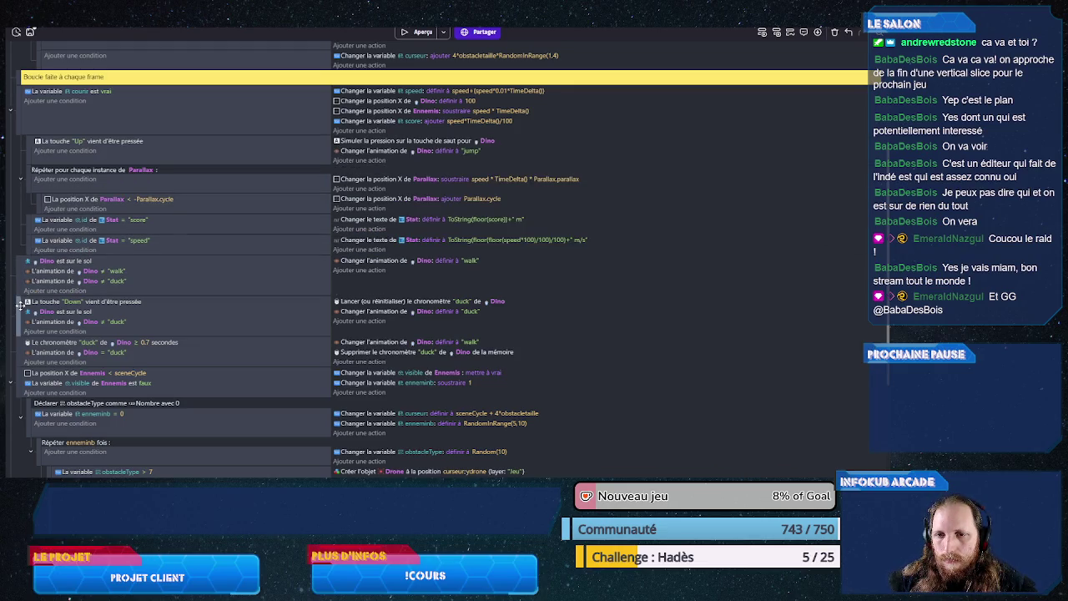
pyautogui.moveTo(20, 305); pyautogui.dragTo(38, 174)
pyautogui.hotkey('ctrl', 's')
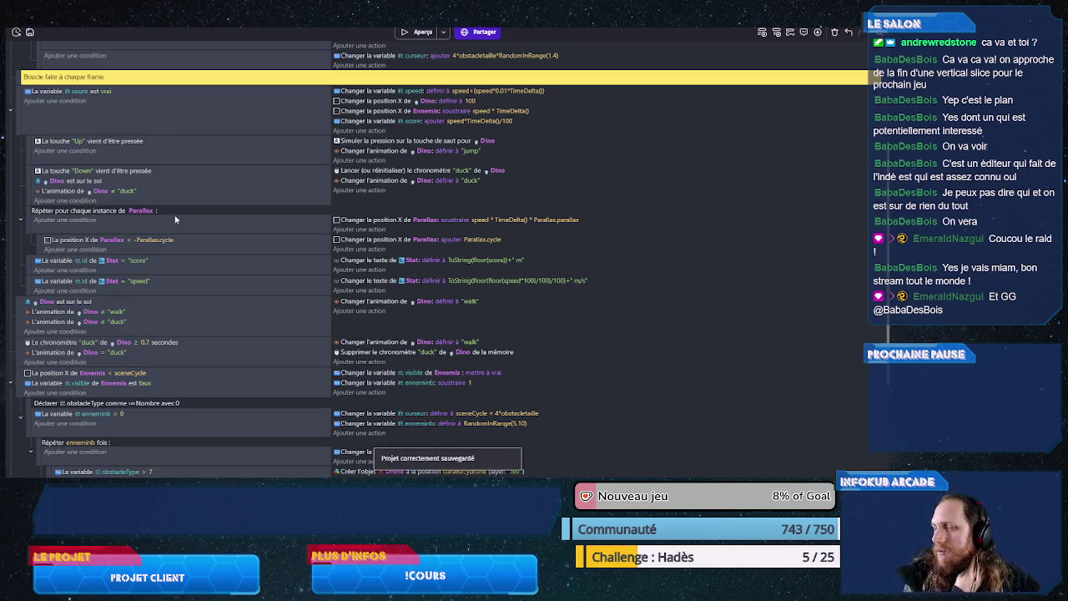
pyautogui.scroll(-5, 167, 221)
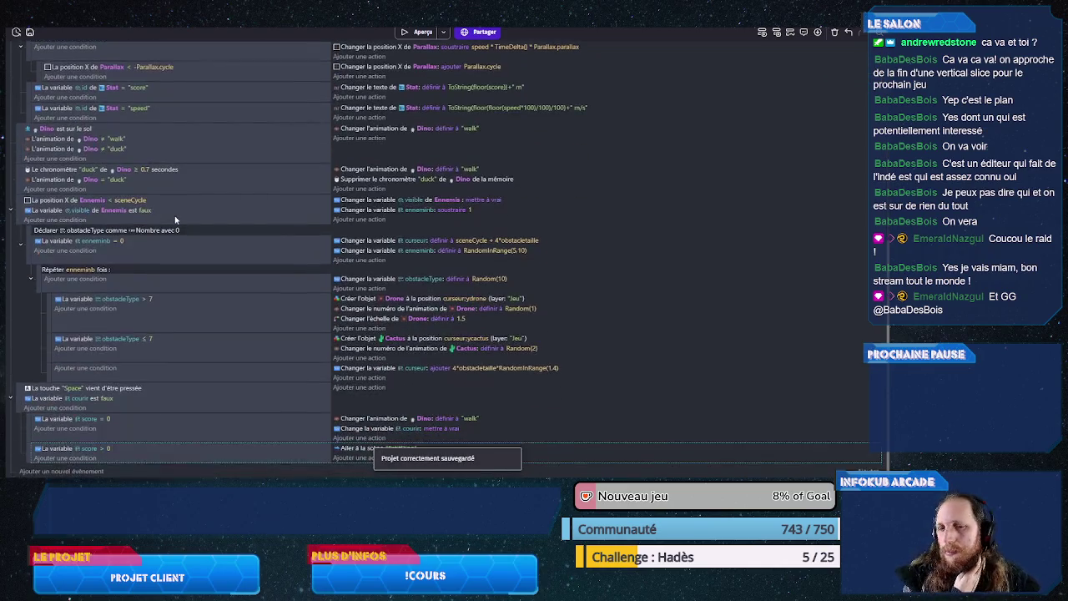
# Step: Paste a copy of the Stat id "start" event and nest it under the score = 0 sub-event
pyautogui.click(358, 438)
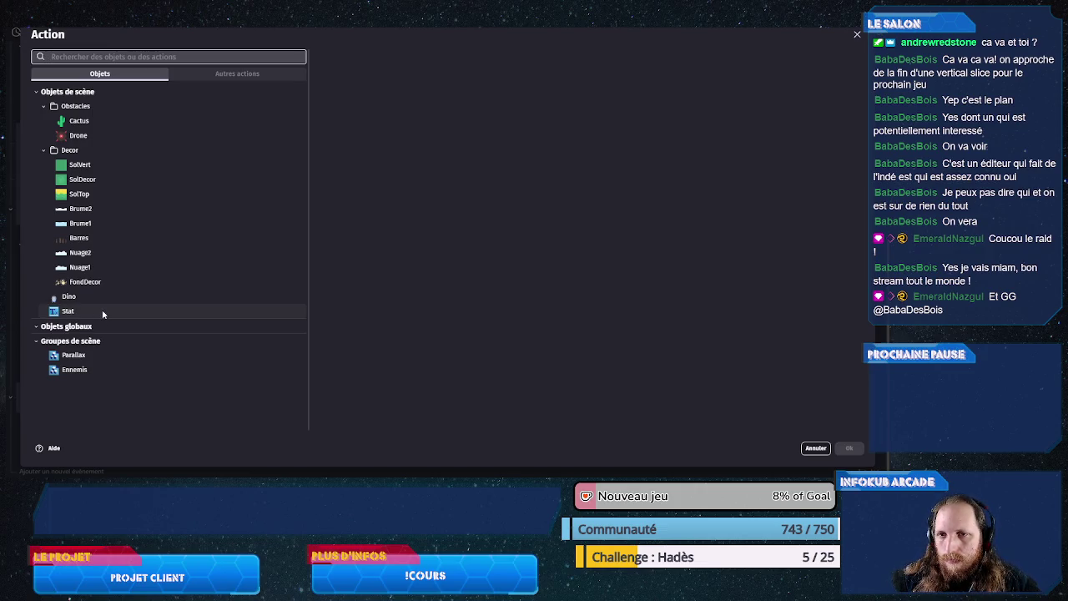
pyautogui.press('Escape')
pyautogui.scroll(5, 161, 152)
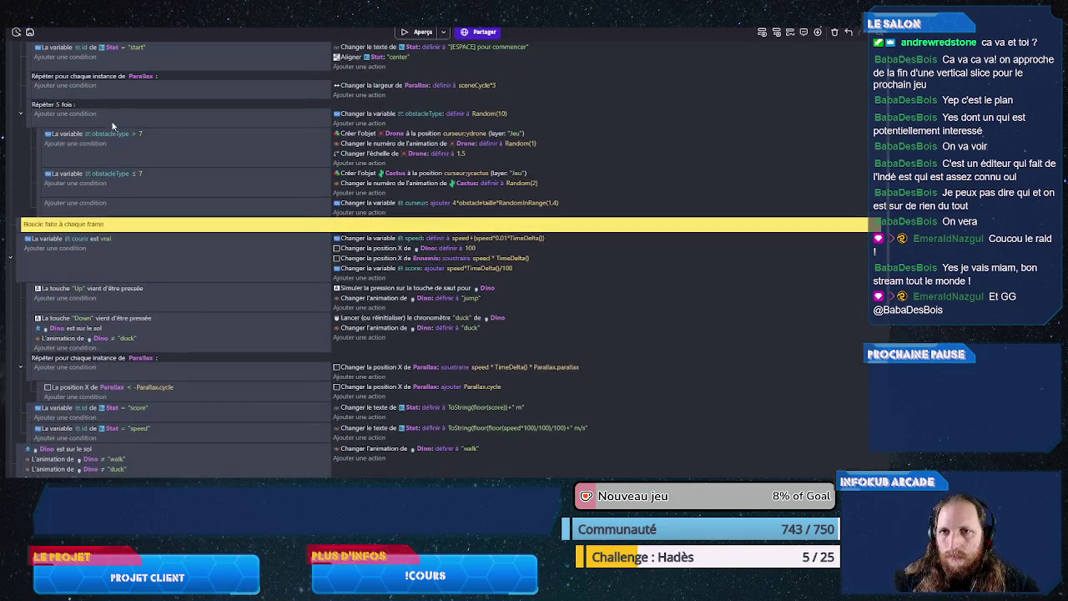
pyautogui.scroll(1, 109, 89)
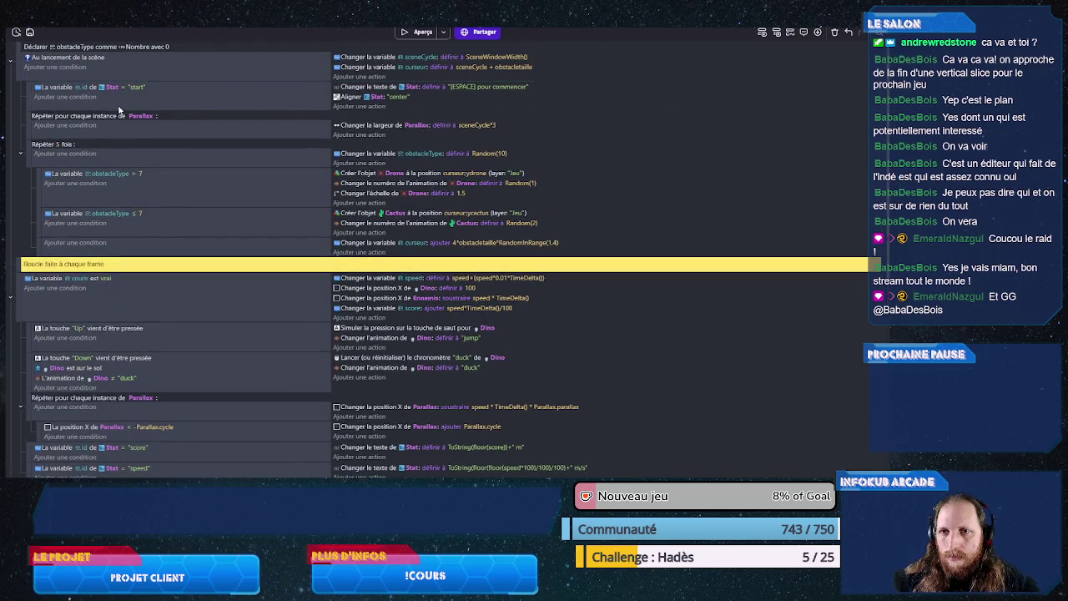
pyautogui.scroll(-9, 238, 203)
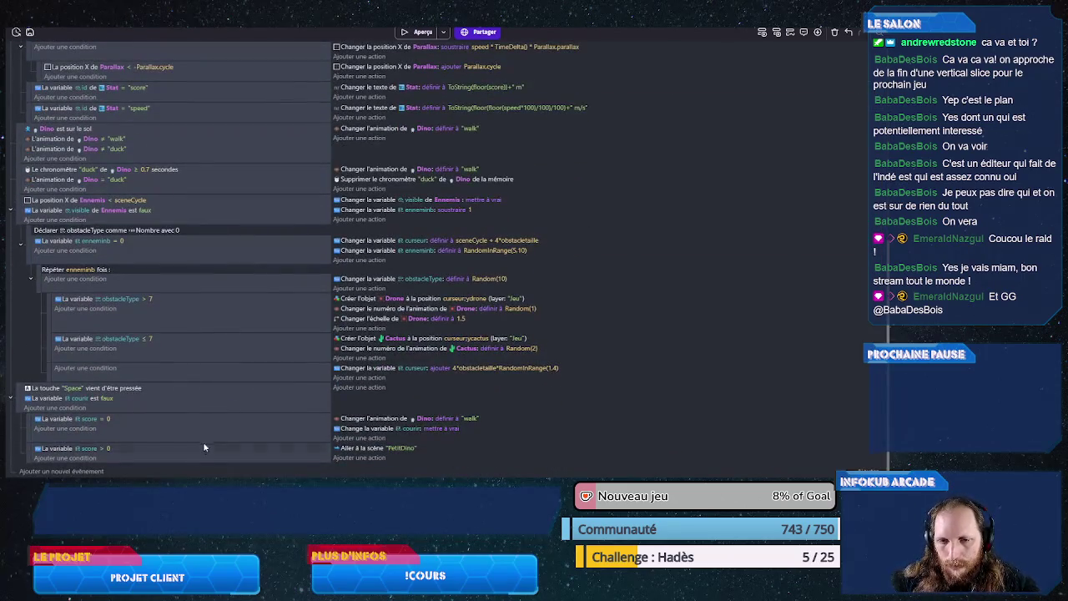
pyautogui.hotkey('ctrl', 'v')
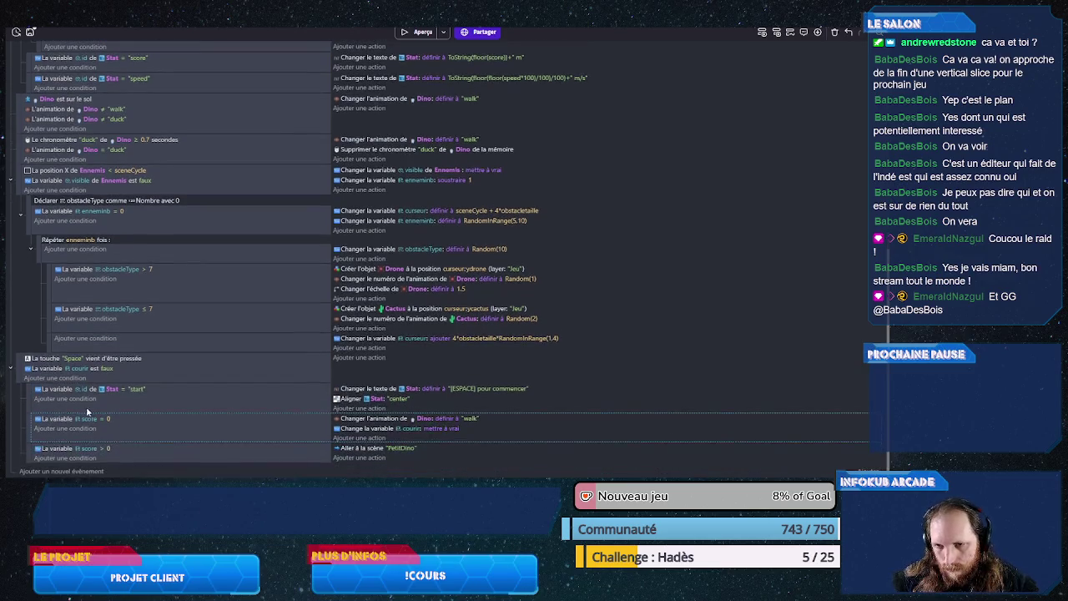
pyautogui.moveTo(26, 386); pyautogui.dragTo(92, 434)
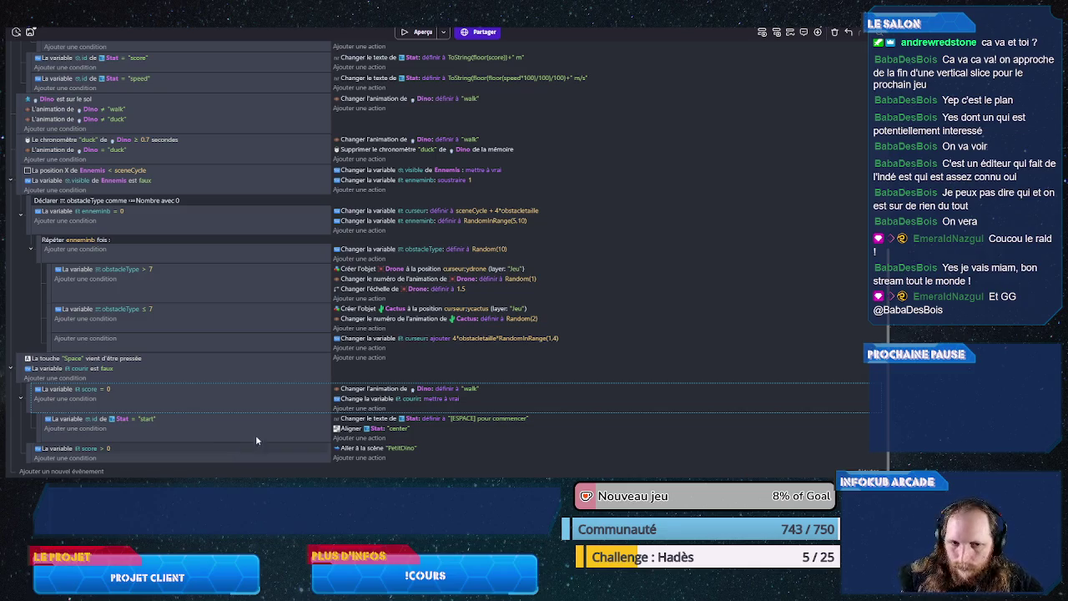
# Step: Delete the Stat centring action from the nested event, keeping its text action
pyautogui.click(350, 429)
pyautogui.press('Delete')
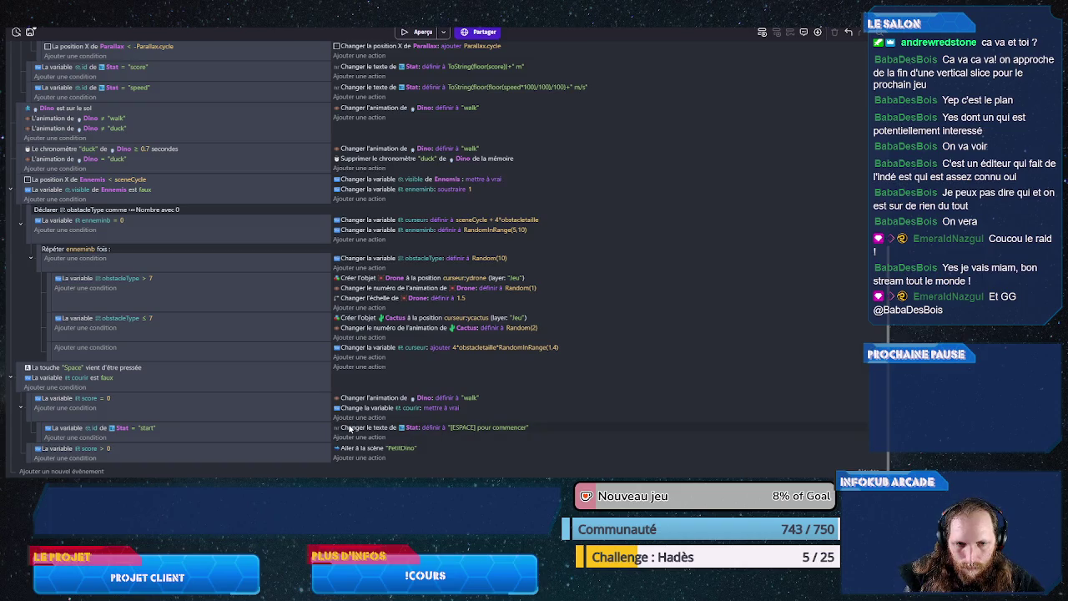
pyautogui.click(350, 428)
pyautogui.press('Delete')
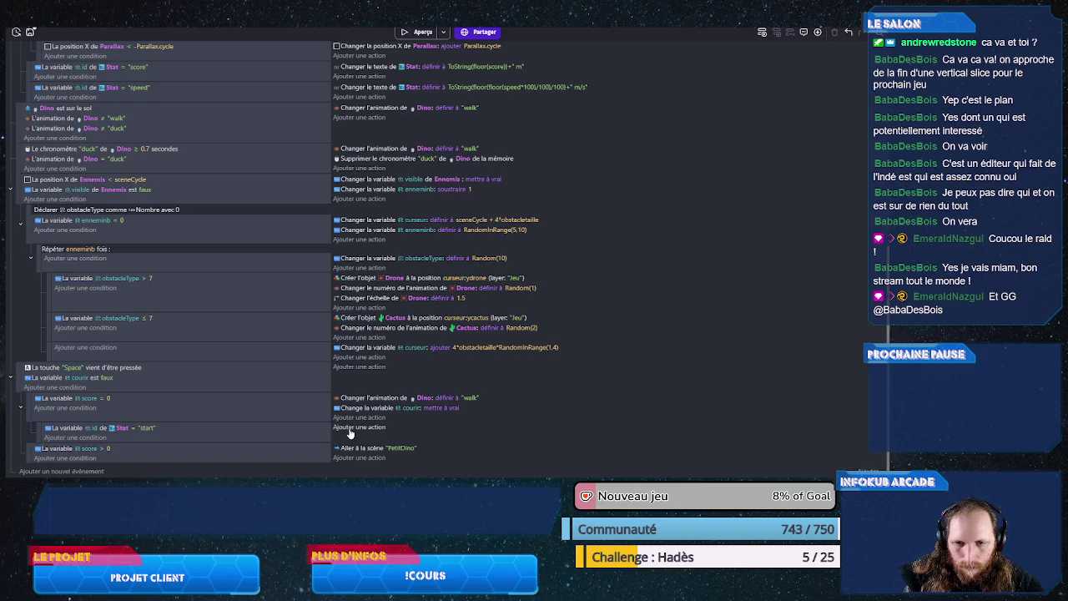
pyautogui.hotkey('ctrl', 'z')
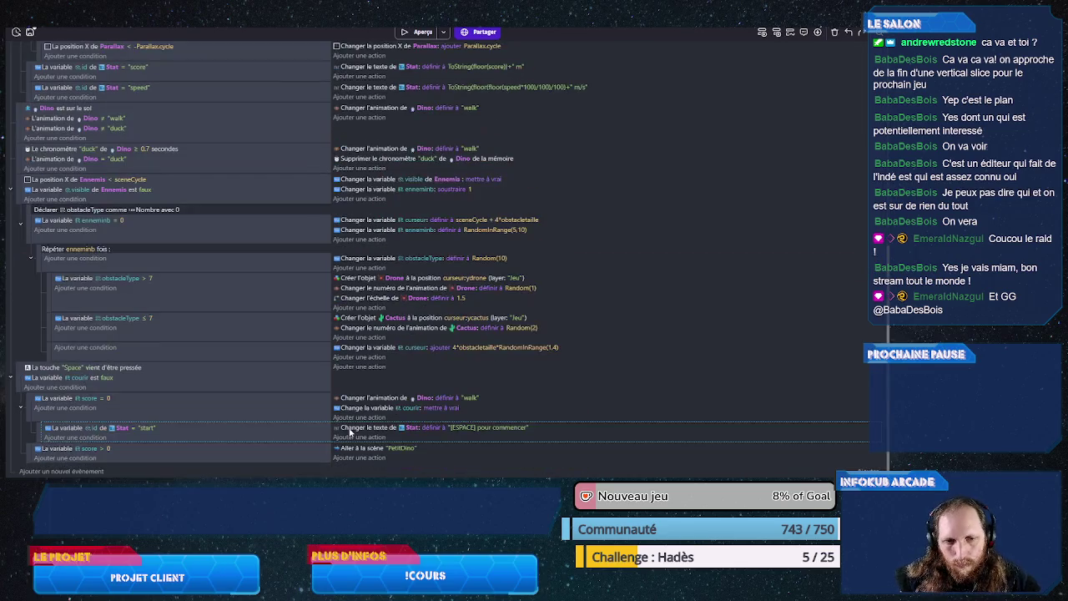
pyautogui.click(351, 438)
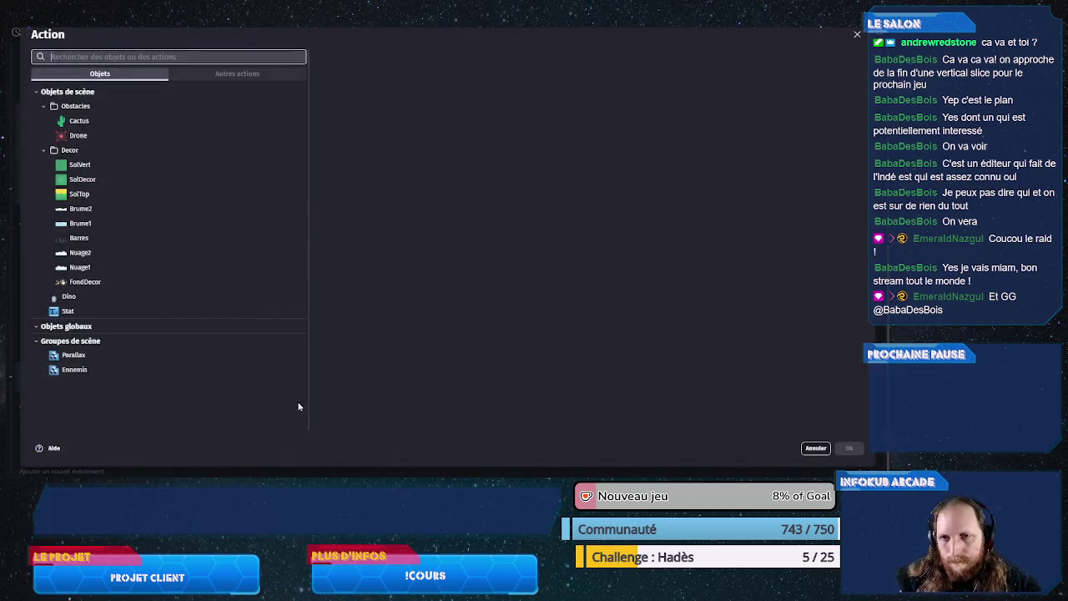
# Step: Add a Cacher action hiding Stat to the nested start event, then save
pyautogui.press('Escape')
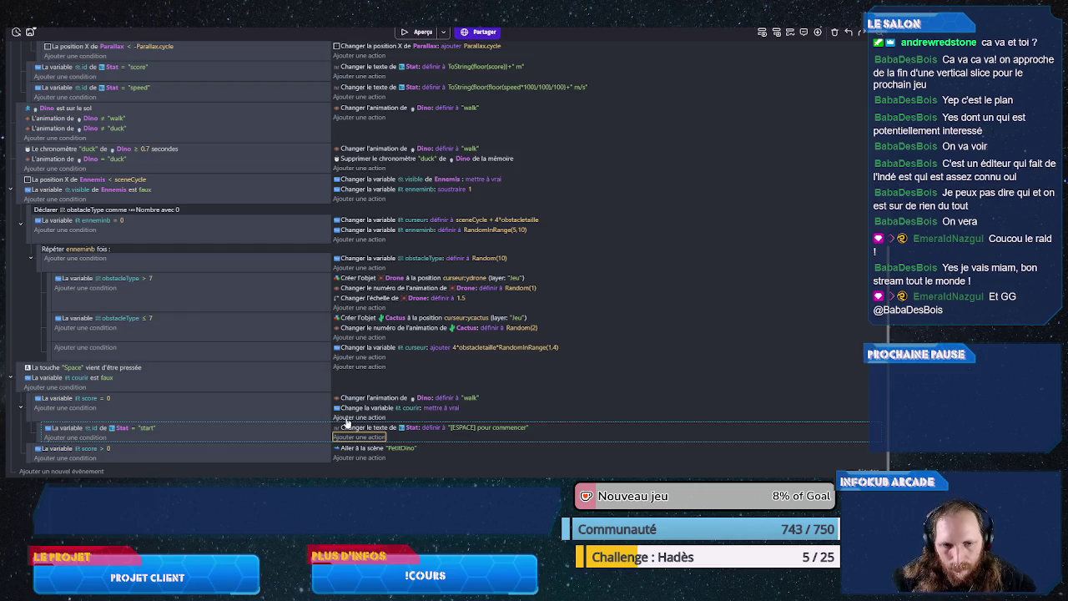
pyautogui.click(358, 437)
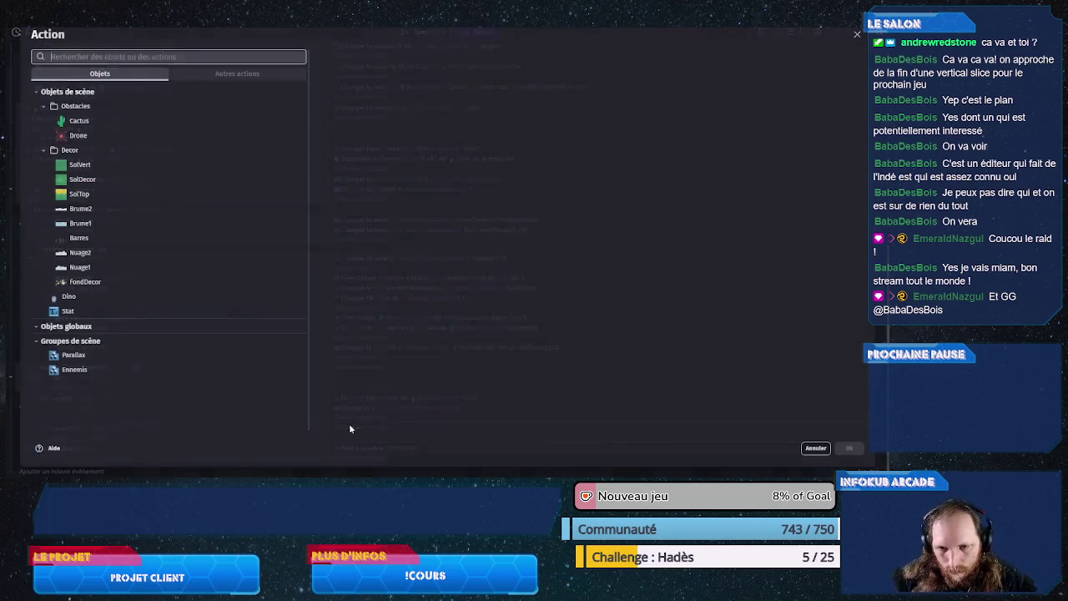
pyautogui.write('cacher')
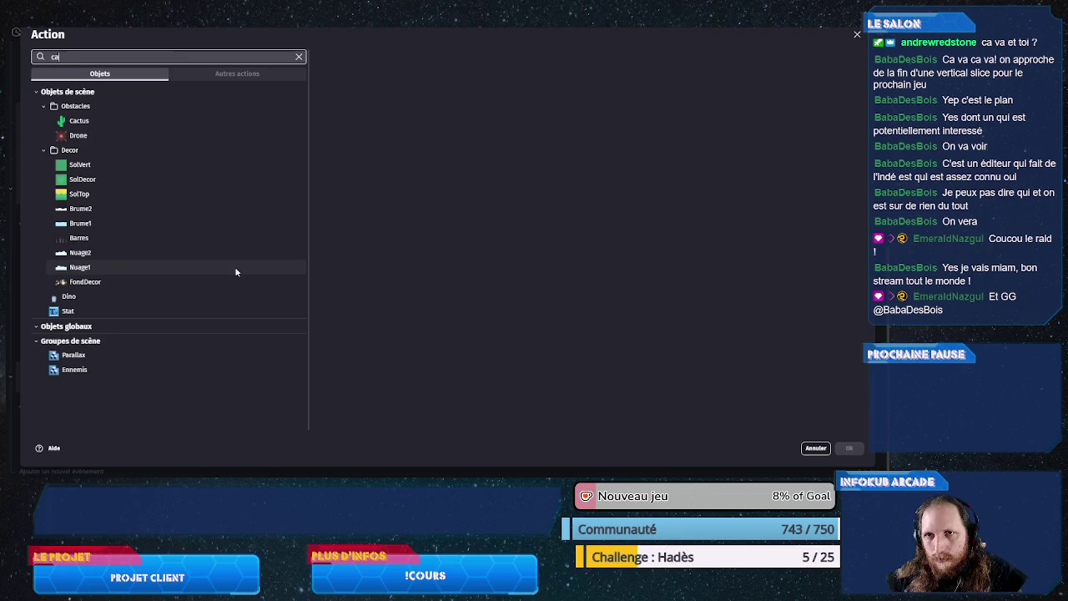
pyautogui.click(150, 89)
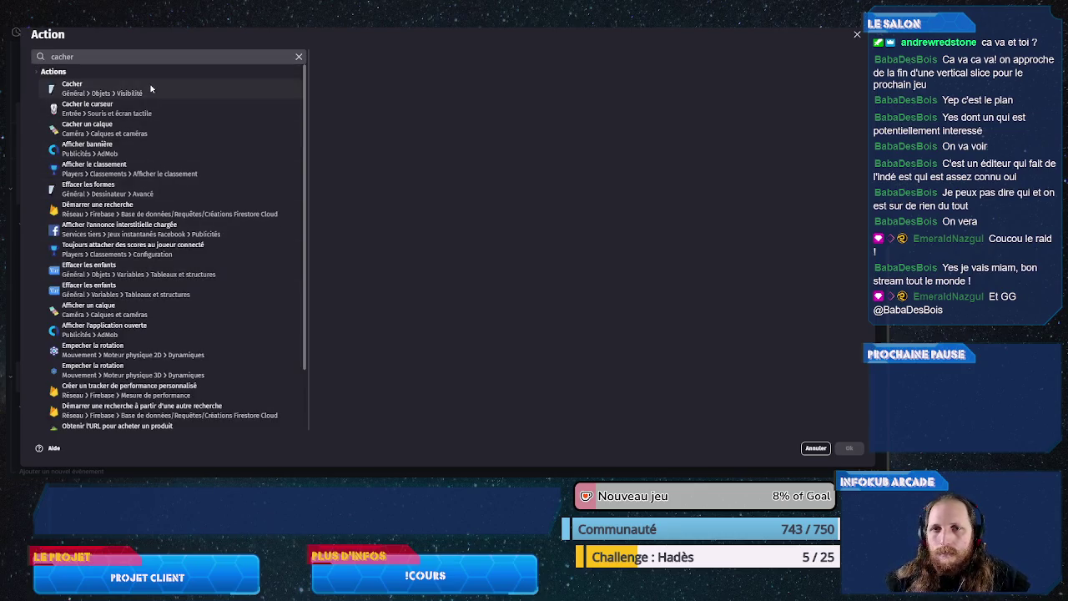
pyautogui.write('st')
pyautogui.click(371, 105)
pyautogui.click(848, 448)
pyautogui.hotkey('ctrl', 's')
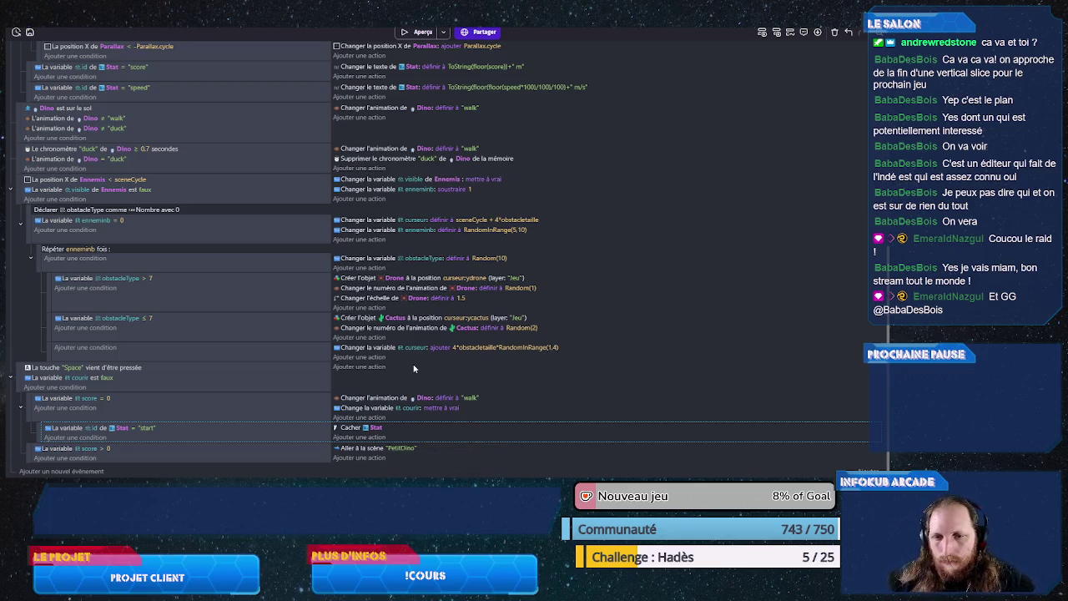
# Step: Insert a new empty event after the Ennemis position event
pyautogui.click(95, 202)
pyautogui.rightClick(94, 202)
pyautogui.moveTo(167, 266)
pyautogui.click(228, 279)
pyautogui.moveTo(24, 368); pyautogui.dragTo(23, 374)
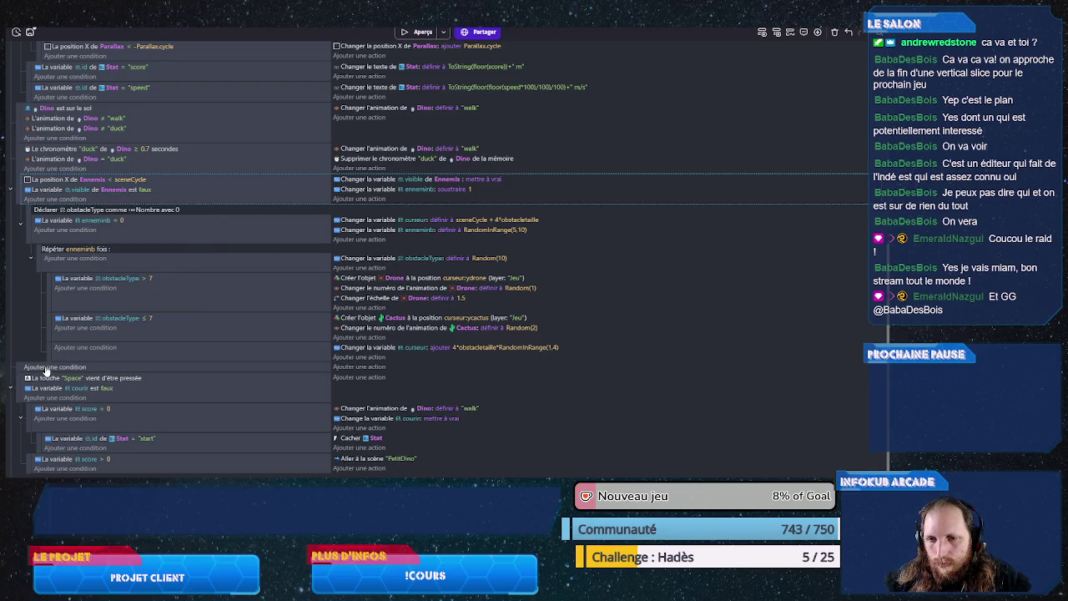
# Step: Give the new event a Dino collision condition against the Ennemis group
pyautogui.click(47, 368)
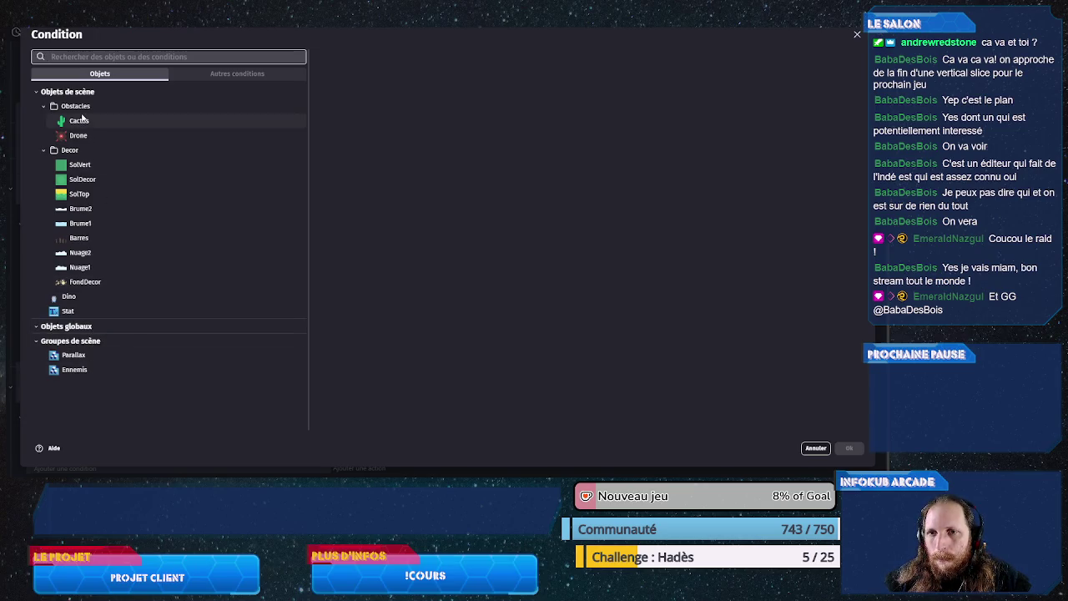
pyautogui.click(81, 297)
pyautogui.scroll(-10, 422, 310)
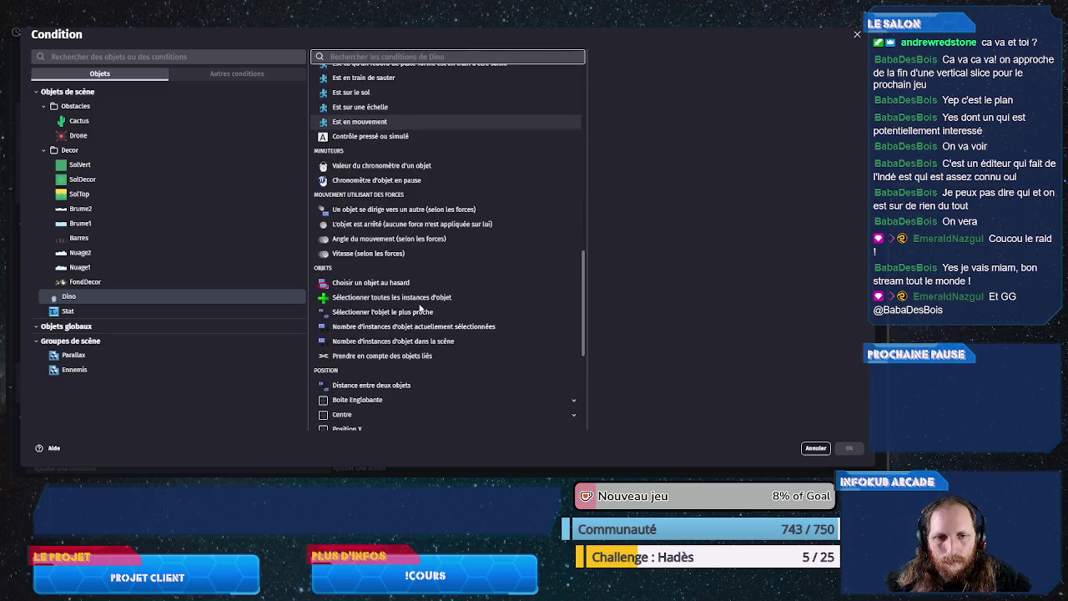
pyautogui.scroll(-6, 421, 310)
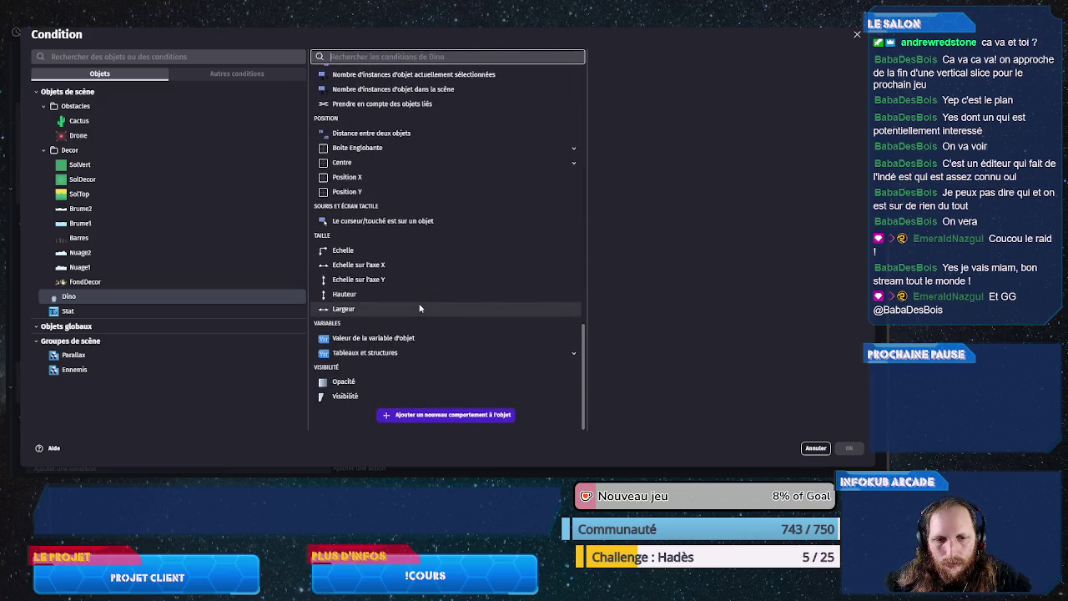
pyautogui.scroll(2, 395, 299)
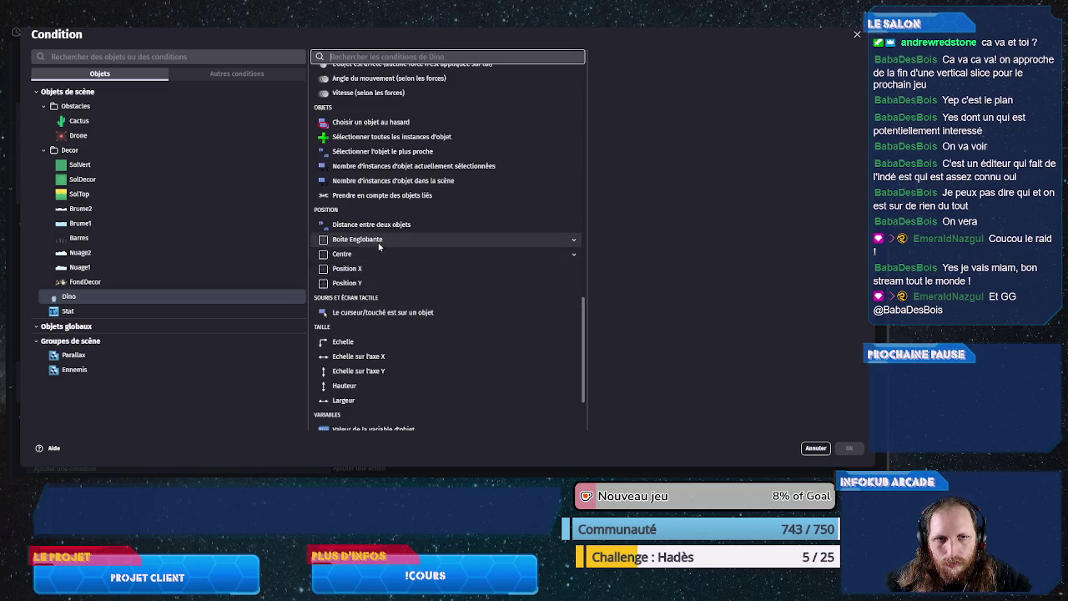
pyautogui.scroll(1, 385, 230)
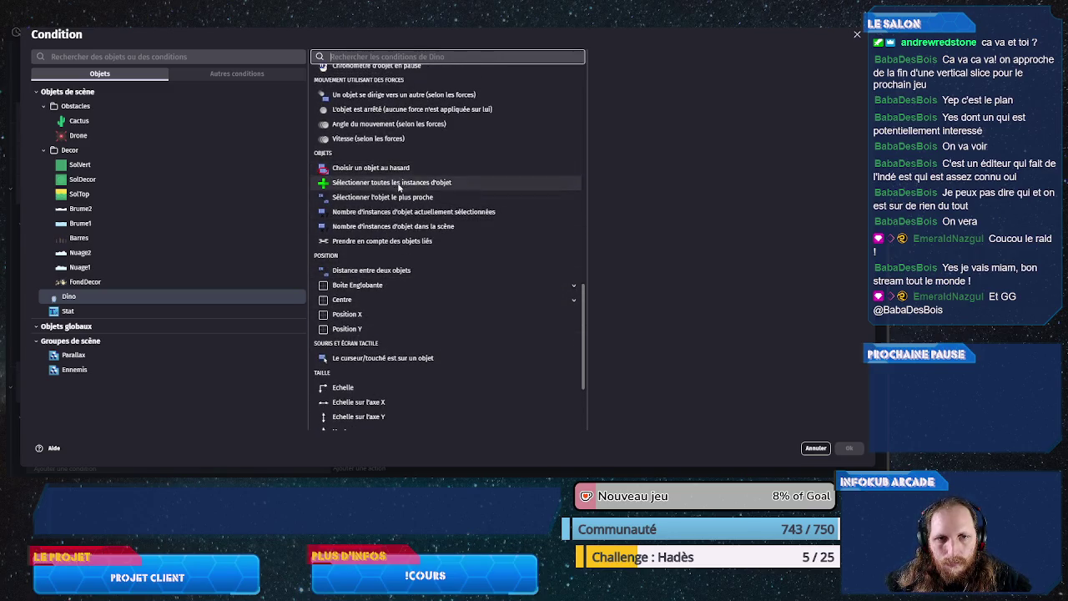
pyautogui.scroll(2, 389, 228)
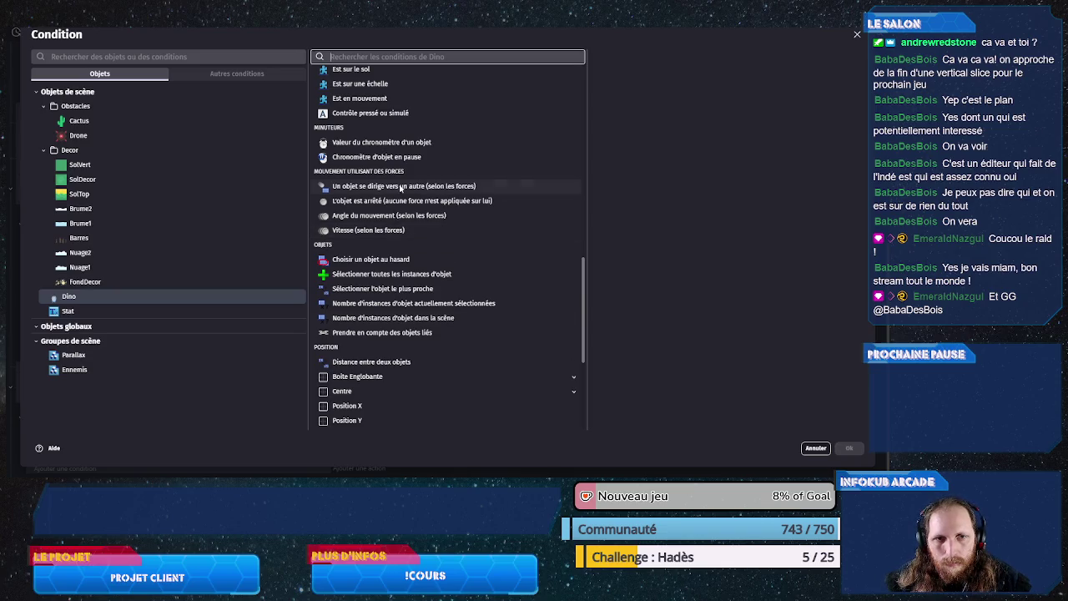
pyautogui.write('col')
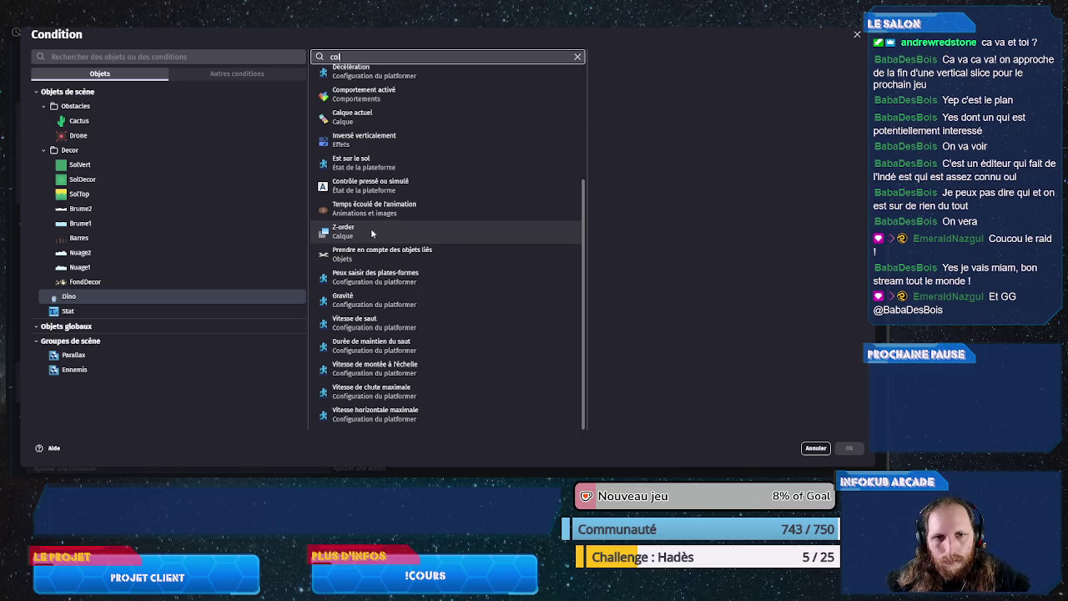
pyautogui.write('li')
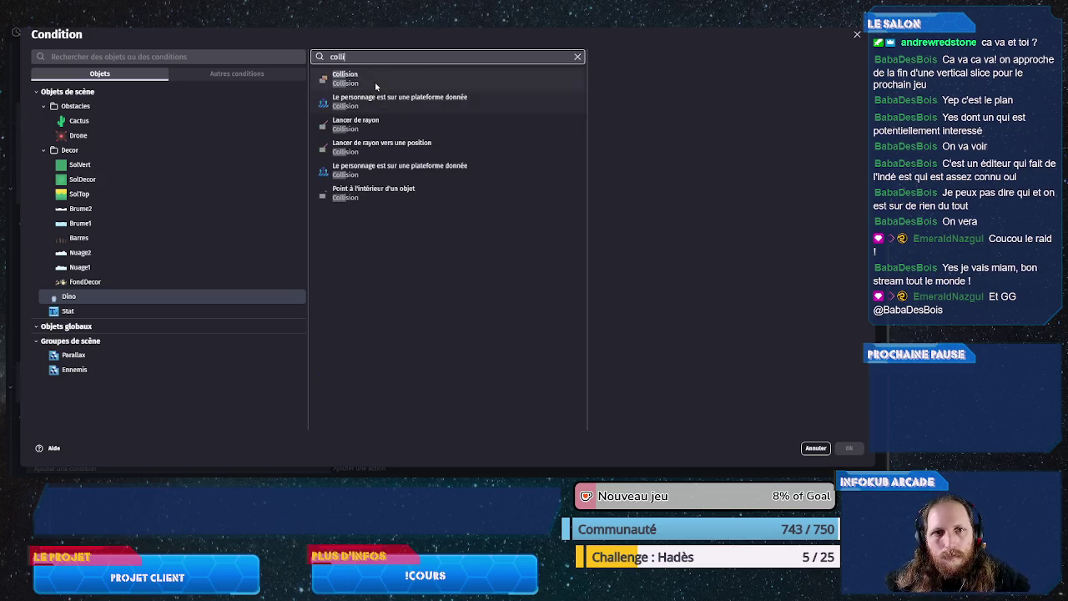
pyautogui.click(376, 81)
pyautogui.scroll(-5, 667, 267)
pyautogui.click(644, 281)
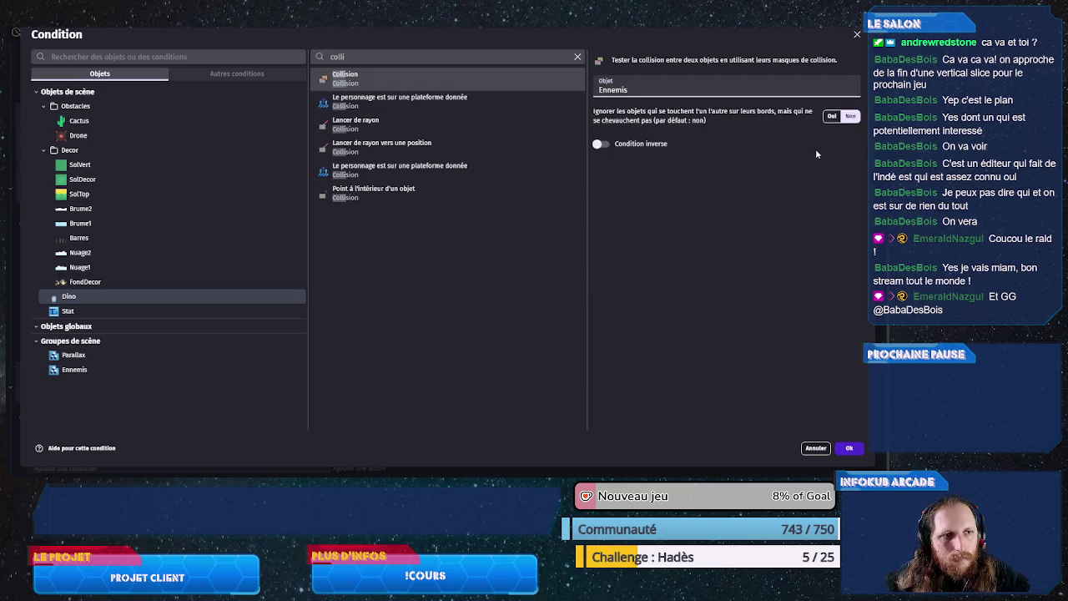
pyautogui.click(849, 448)
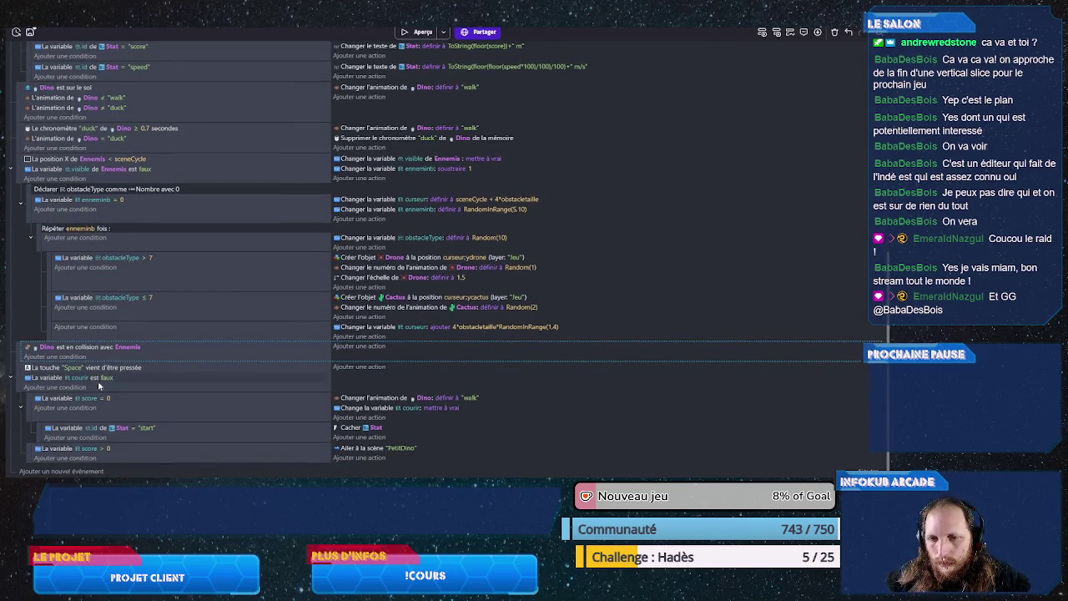
# Step: Copy the courir-is-false condition into the collision event and add an action setting courir to false
pyautogui.click(46, 379)
pyautogui.moveTo(46, 380); pyautogui.dragTo(97, 361)
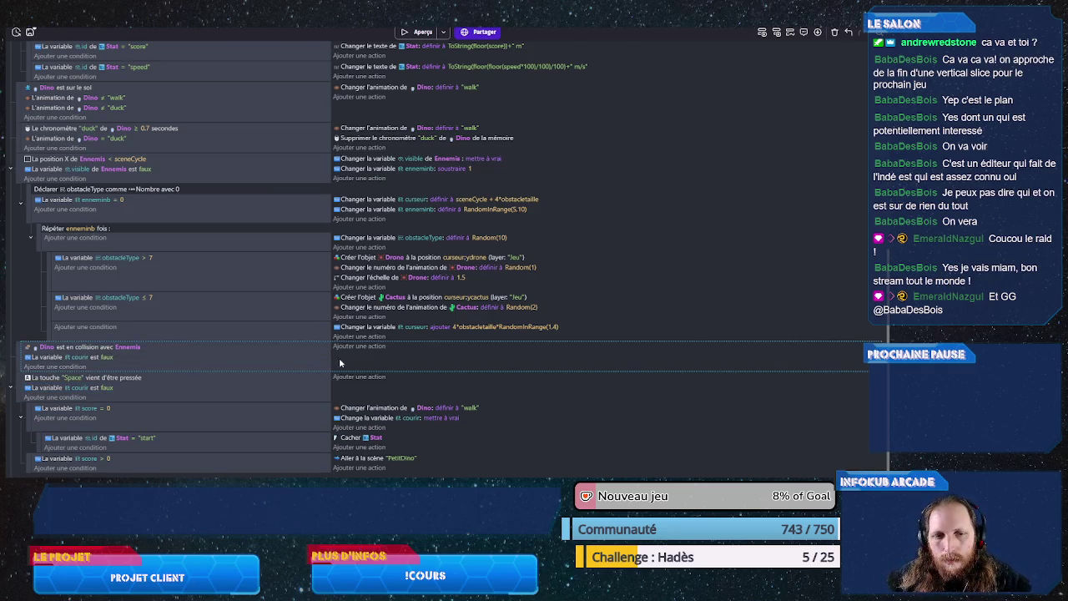
pyautogui.scroll(-1, 367, 455)
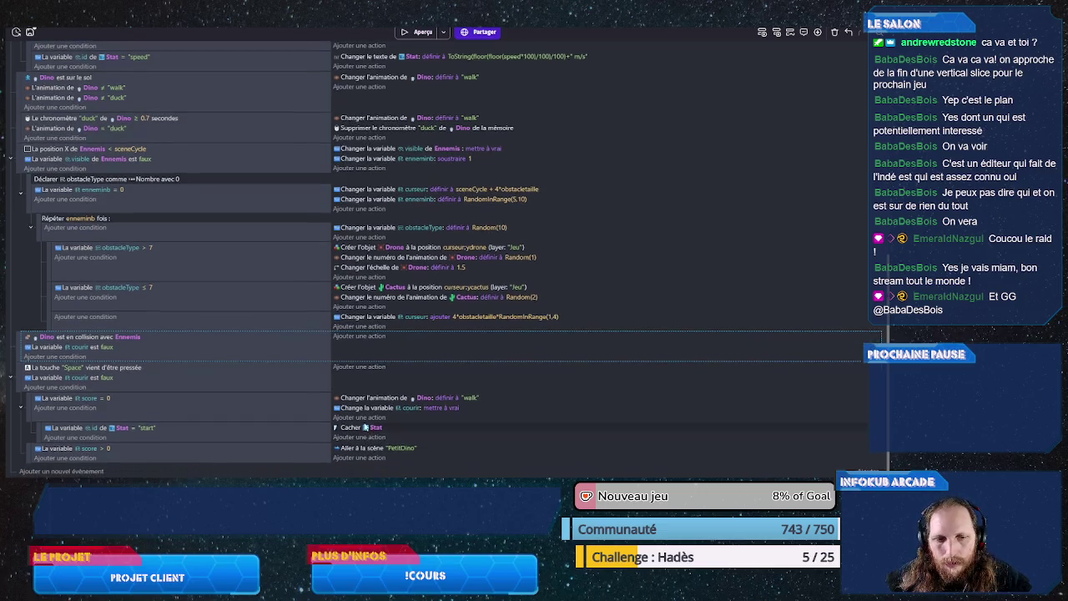
pyautogui.click(365, 413)
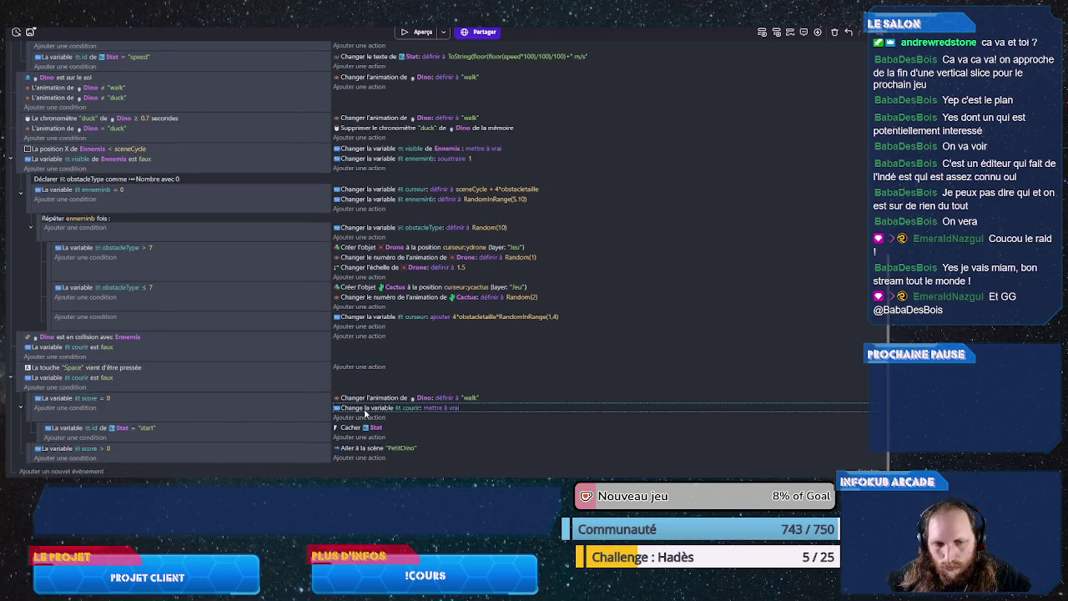
pyautogui.click(373, 347)
pyautogui.hotkey('ctrl', 'v')
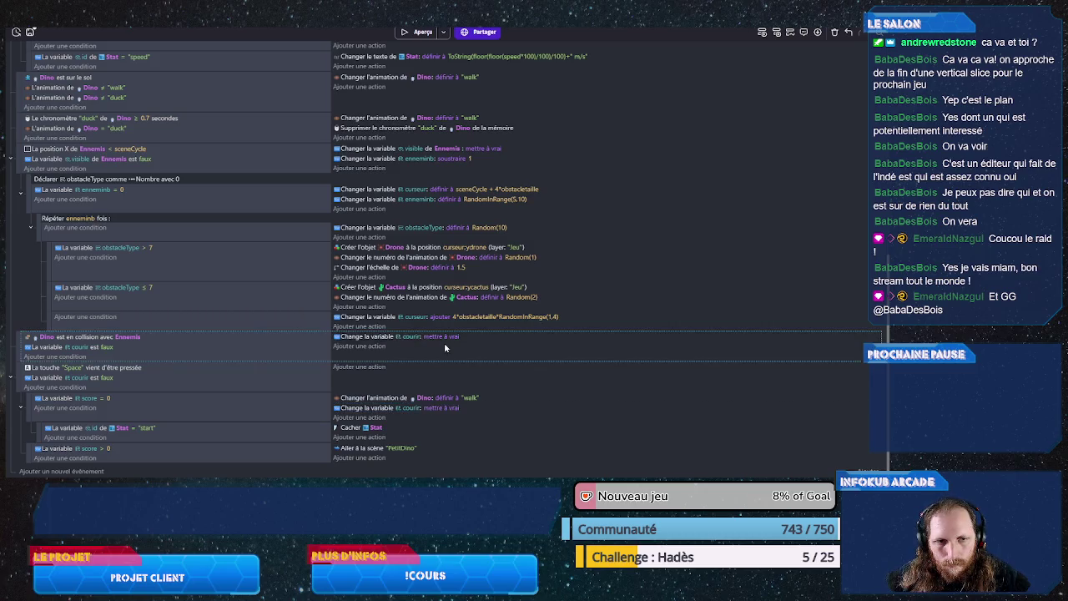
pyautogui.click(448, 336)
pyautogui.click(460, 357)
pyautogui.click(449, 376)
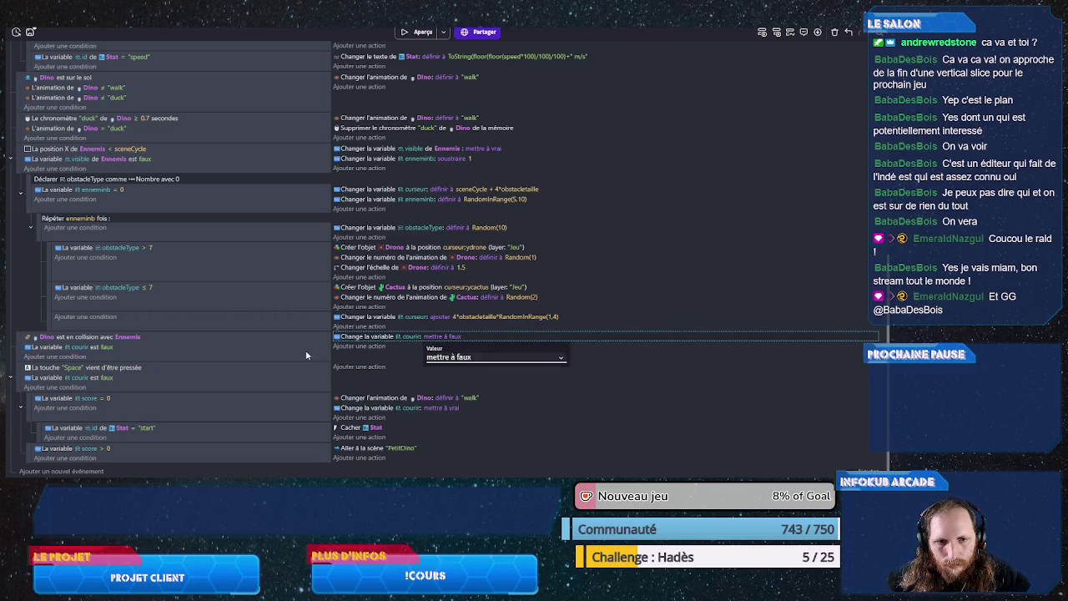
pyautogui.click(309, 355)
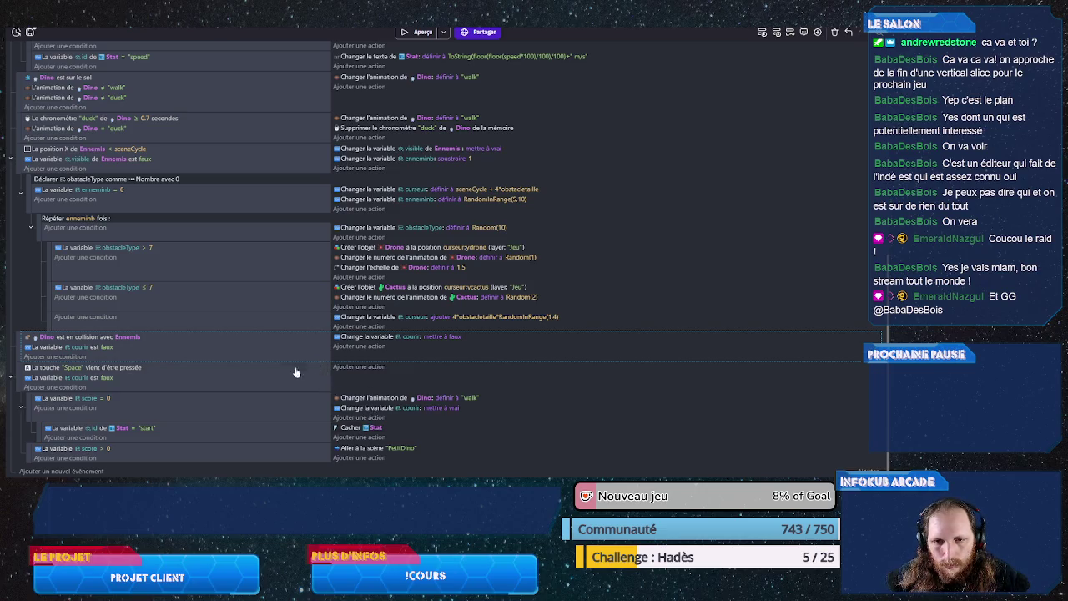
# Step: Move the Stat start sub-event under the collision event and change its Cacher action to Montrer
pyautogui.click(114, 435)
pyautogui.moveTo(129, 364)
pyautogui.mouseDown()
pyautogui.moveTo(18, 351)
pyautogui.moveTo(96, 381)
pyautogui.mouseUp()
pyautogui.doubleClick(351, 367)
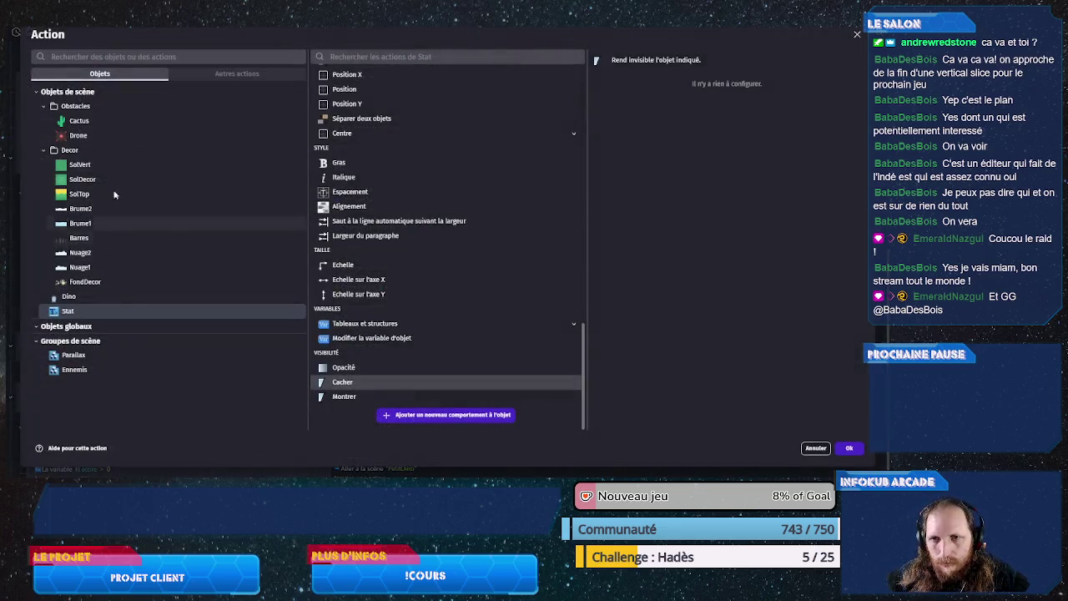
pyautogui.click(350, 395)
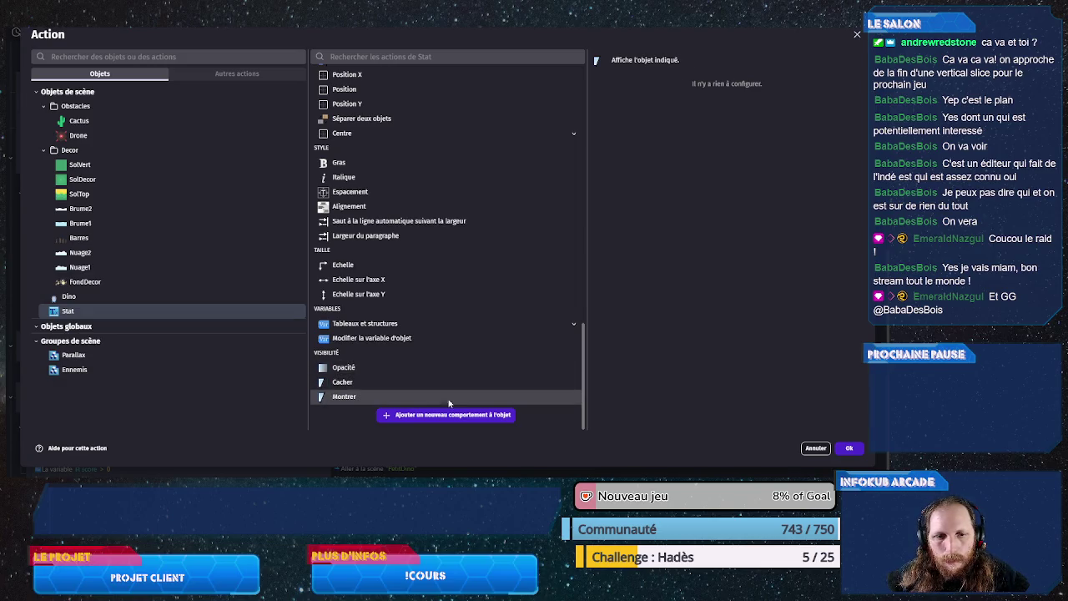
pyautogui.click(850, 448)
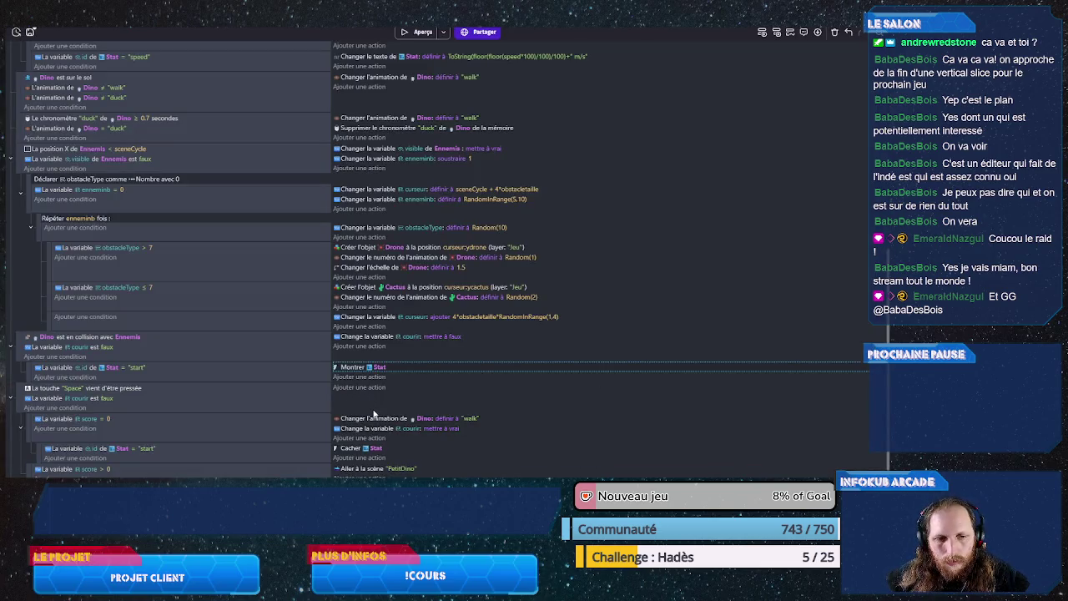
# Step: Add an action setting Stat's text to "Perdu !" and save
pyautogui.click(374, 378)
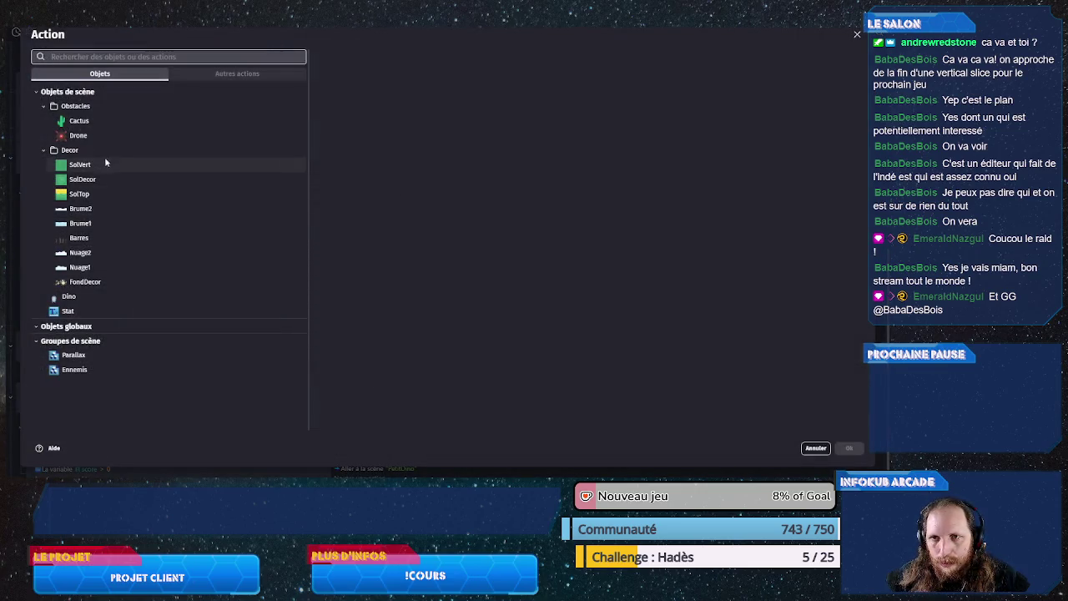
pyautogui.click(109, 310)
pyautogui.click(517, 75)
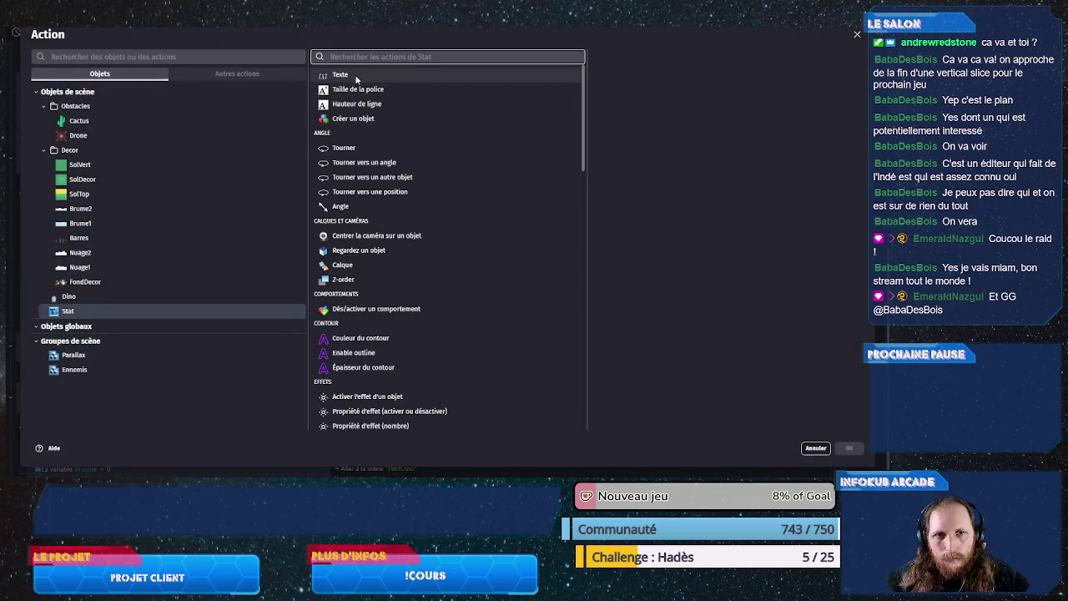
pyautogui.click(612, 142)
pyautogui.write('"')
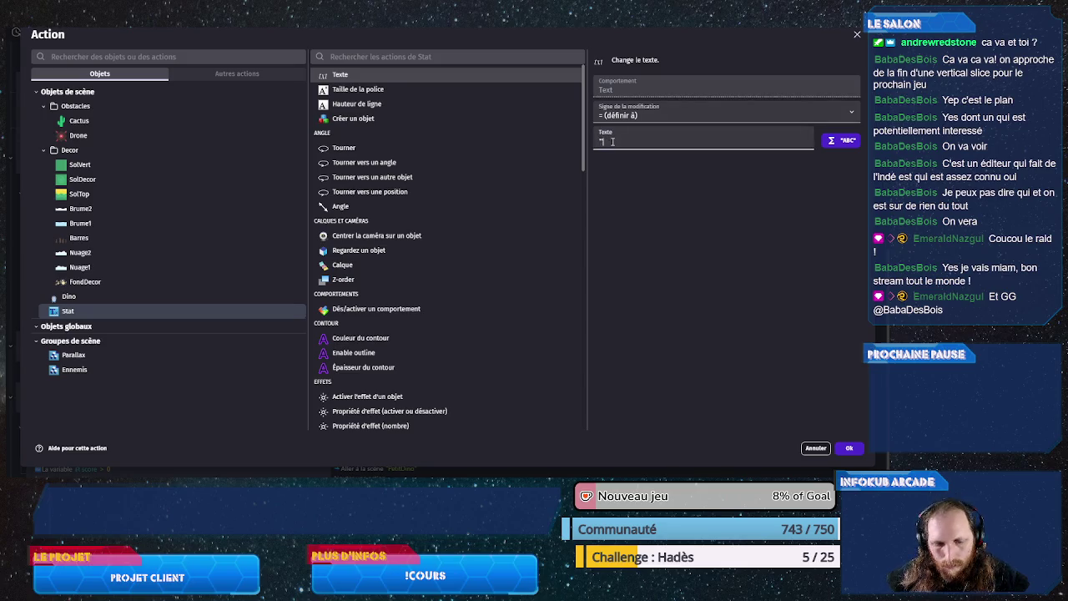
pyautogui.write('Perdu !"')
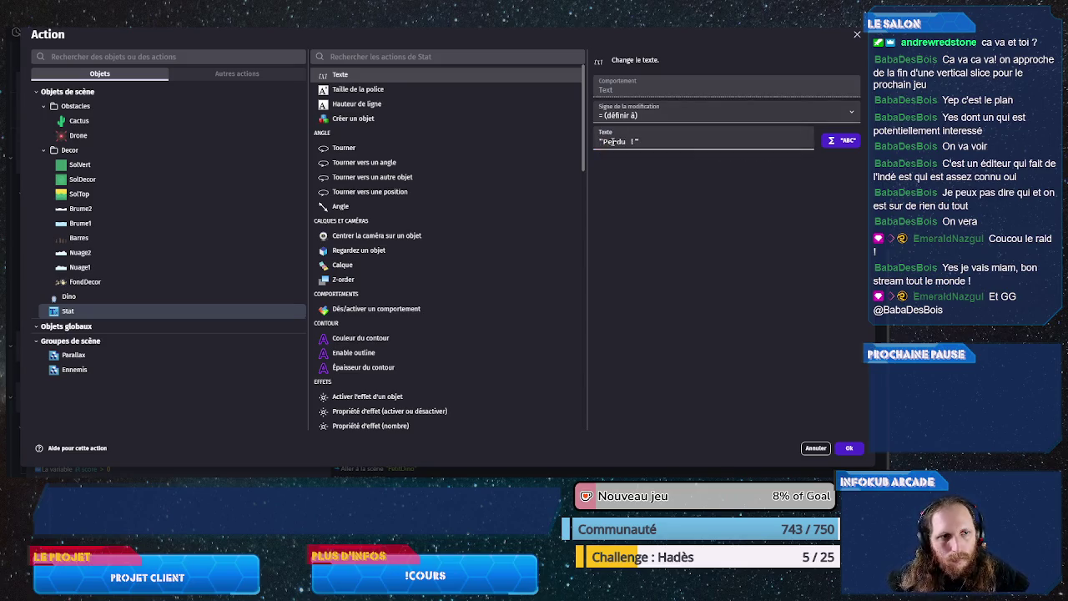
pyautogui.click(848, 448)
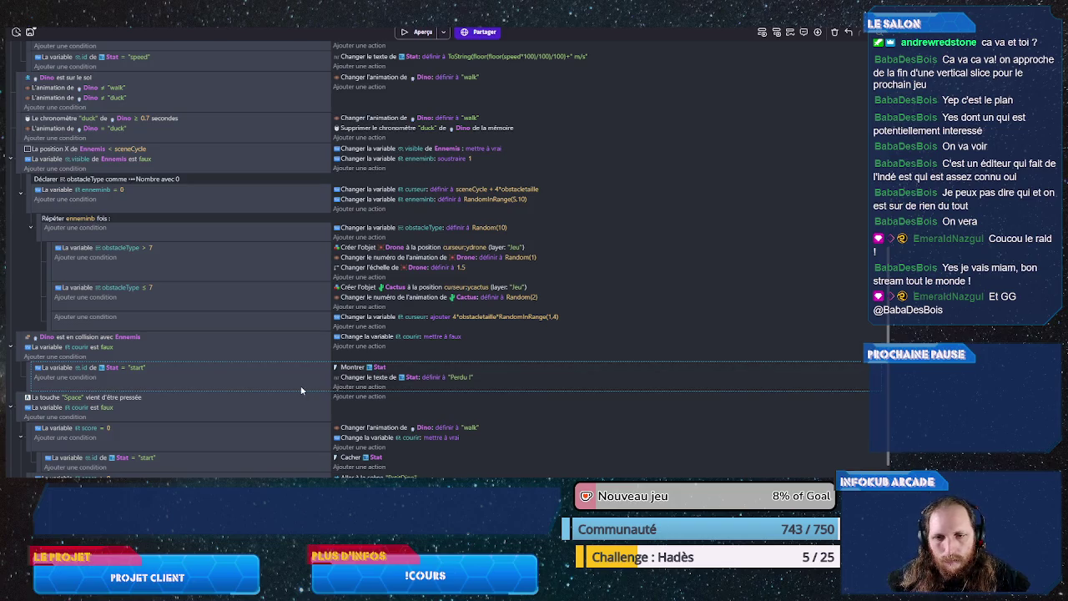
pyautogui.hotkey('ctrl', 's')
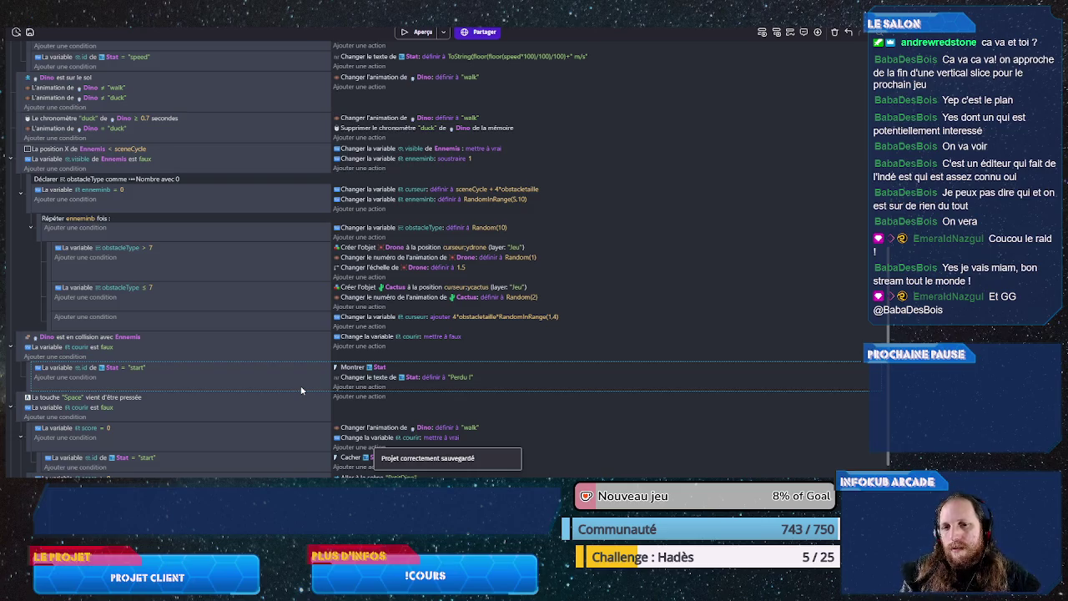
# Step: Add an action setting Dino's angle to 90 in the collision event and save
pyautogui.click(371, 345)
pyautogui.click(92, 297)
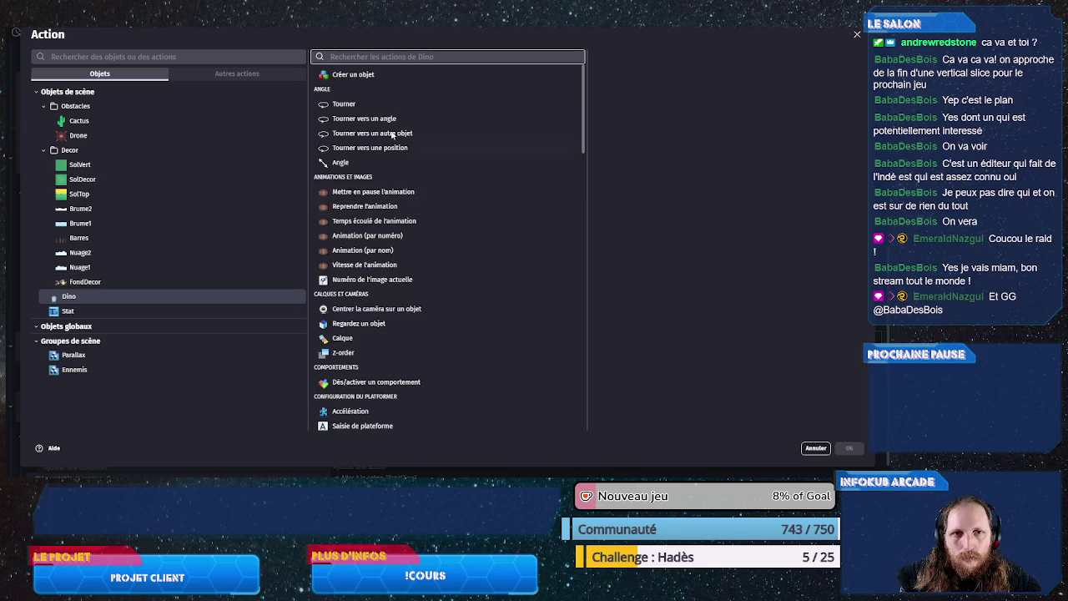
pyautogui.click(371, 162)
pyautogui.click(614, 123)
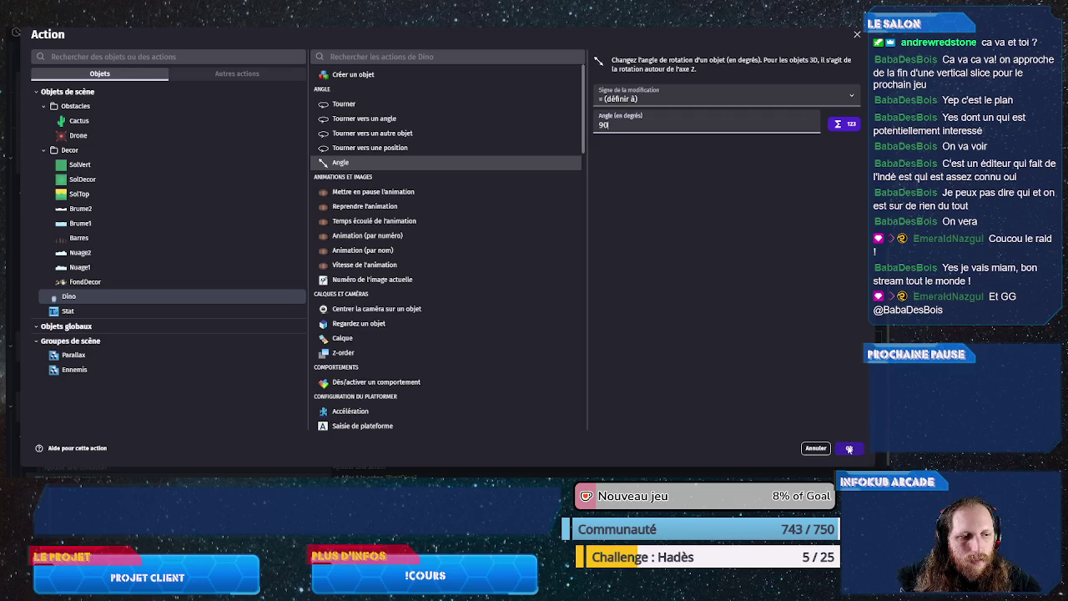
pyautogui.click(849, 448)
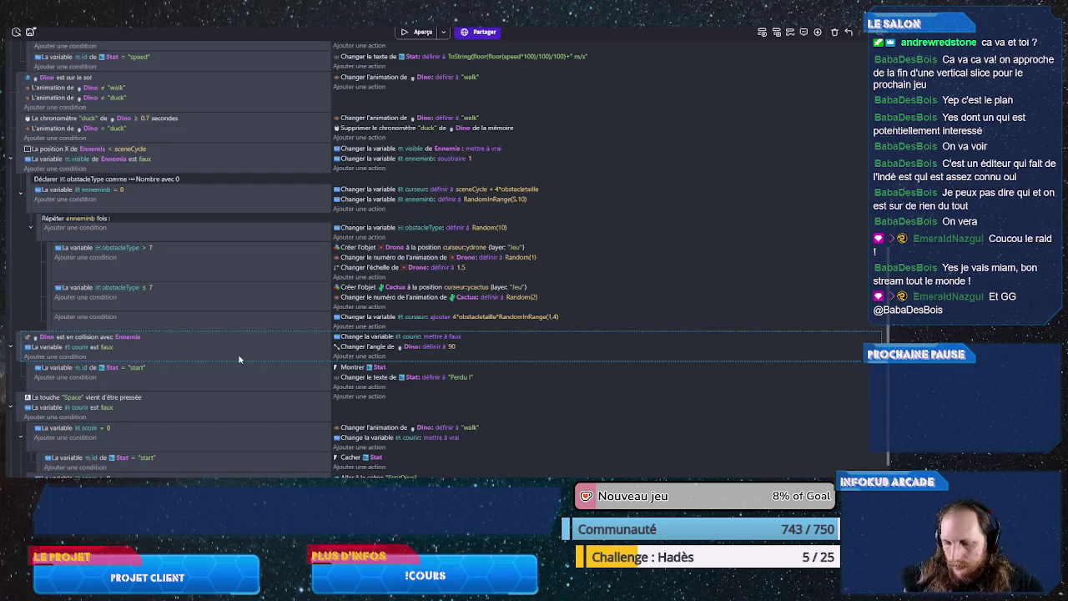
pyautogui.hotkey('ctrl', 's')
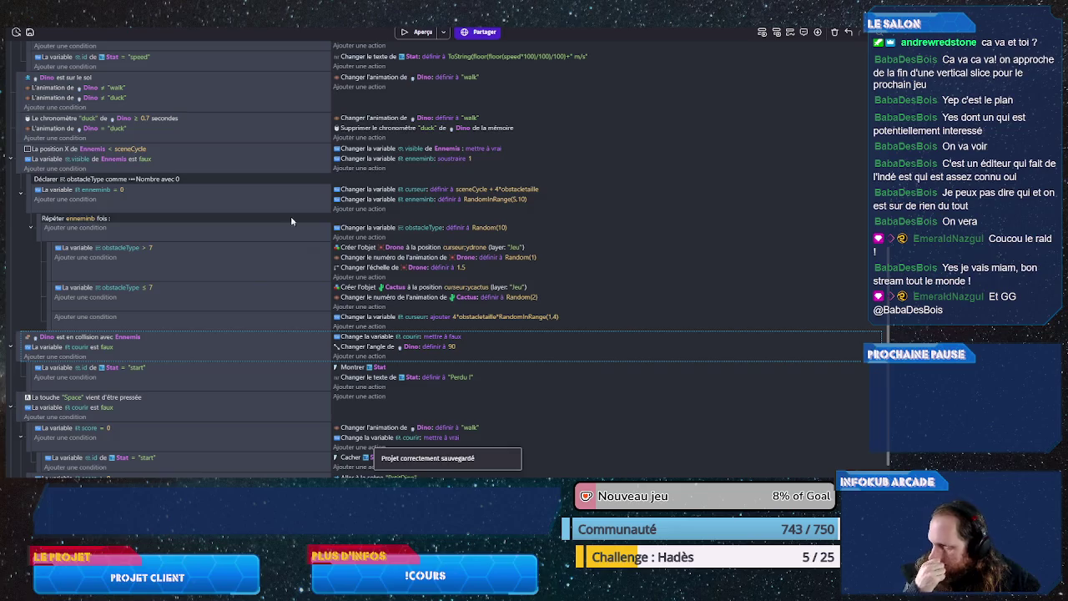
pyautogui.click(424, 32)
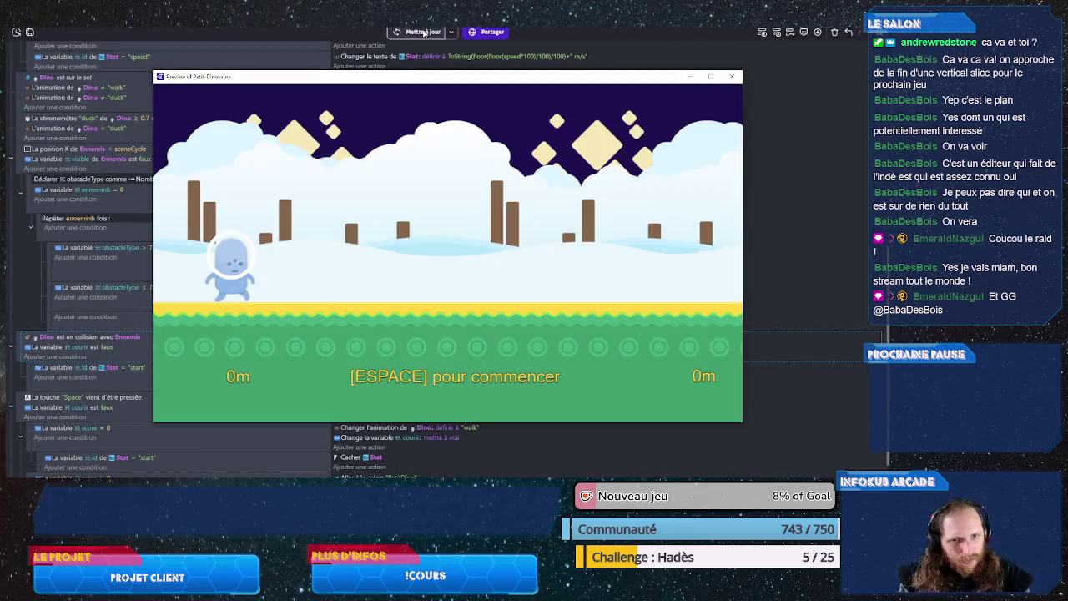
# Step: Close the preview and inspect the Dino instance in the scene editor
pyautogui.click(731, 76)
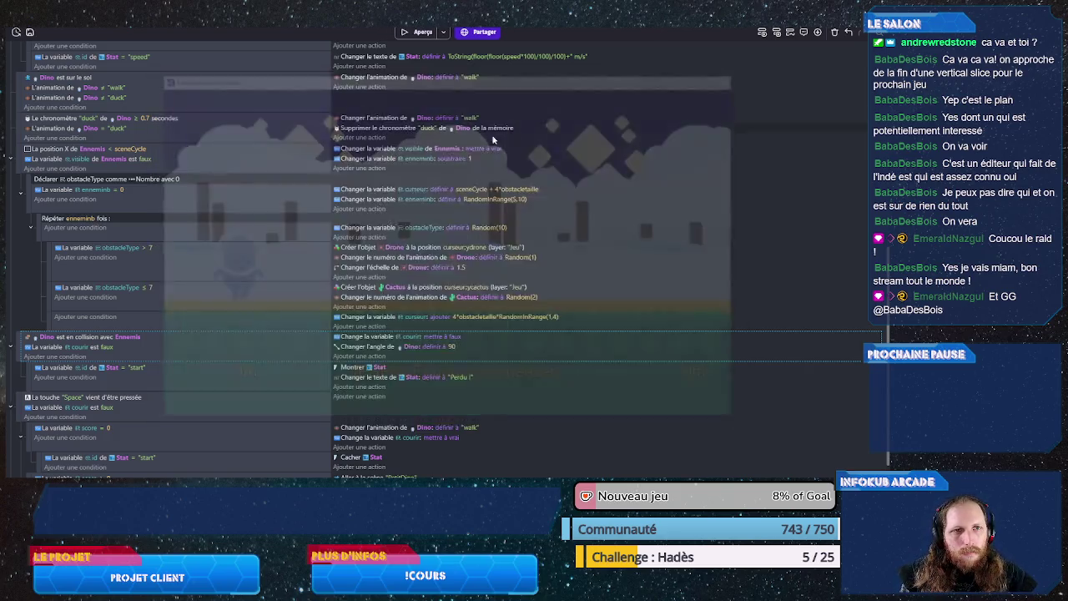
pyautogui.scroll(5, 471, 150)
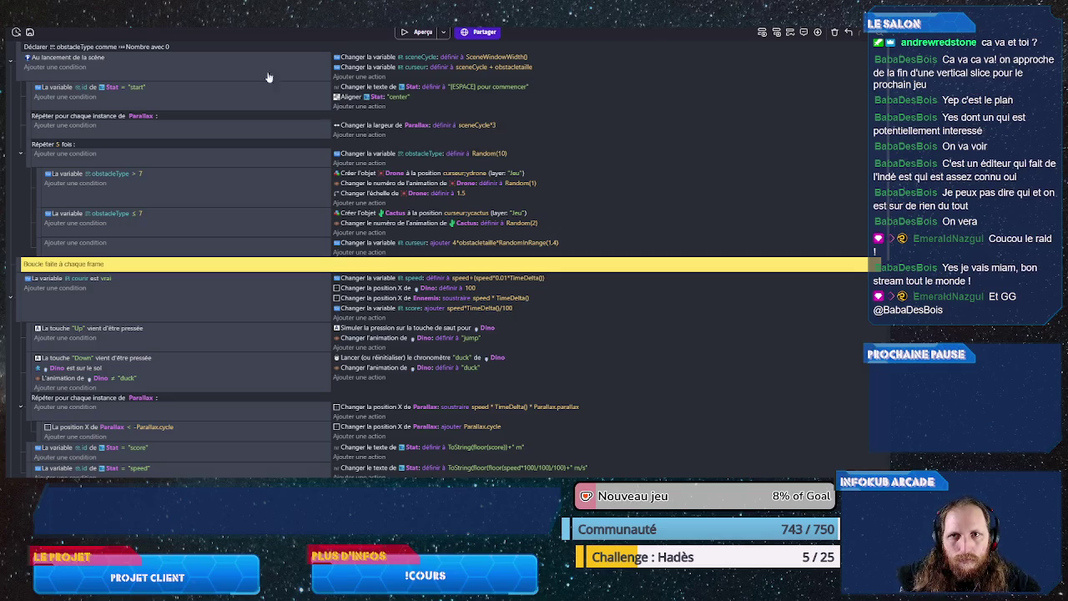
pyautogui.hotkey('ctrl', 'Tab')
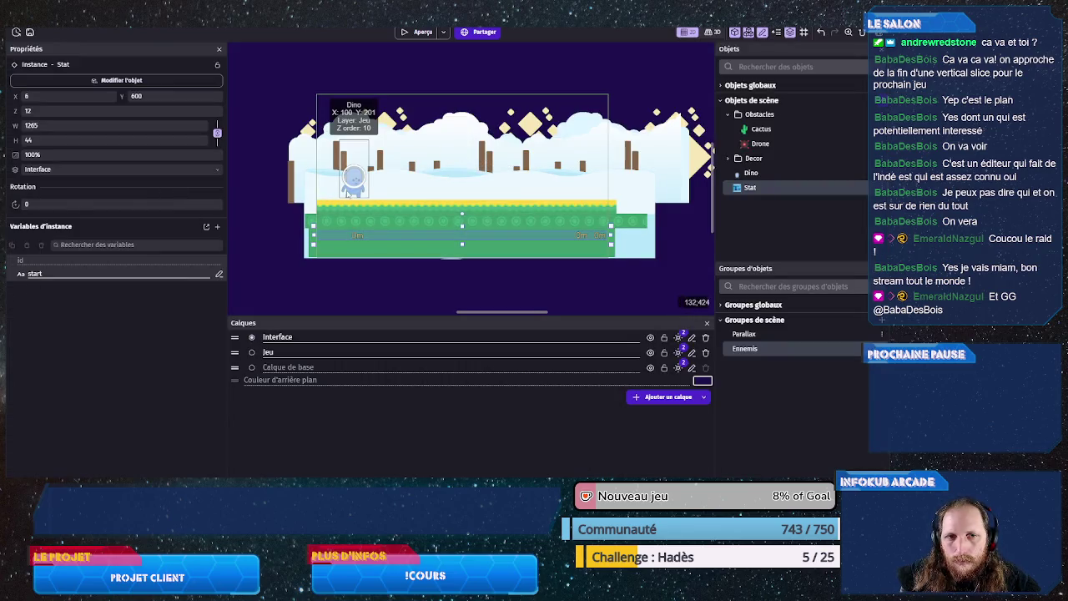
pyautogui.click(348, 192)
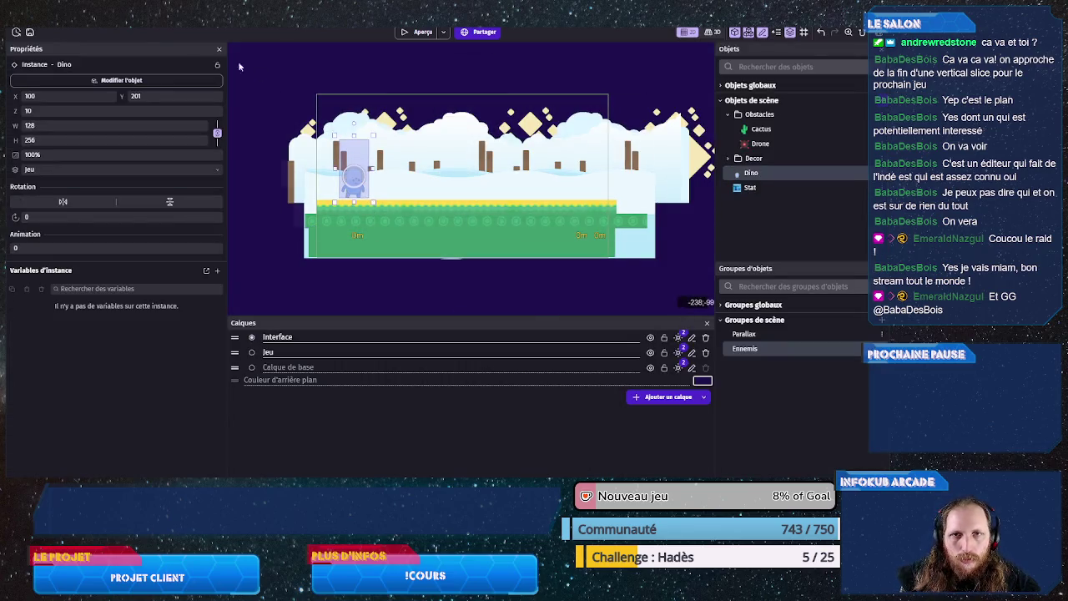
pyautogui.hotkey('ctrl', 'Tab')
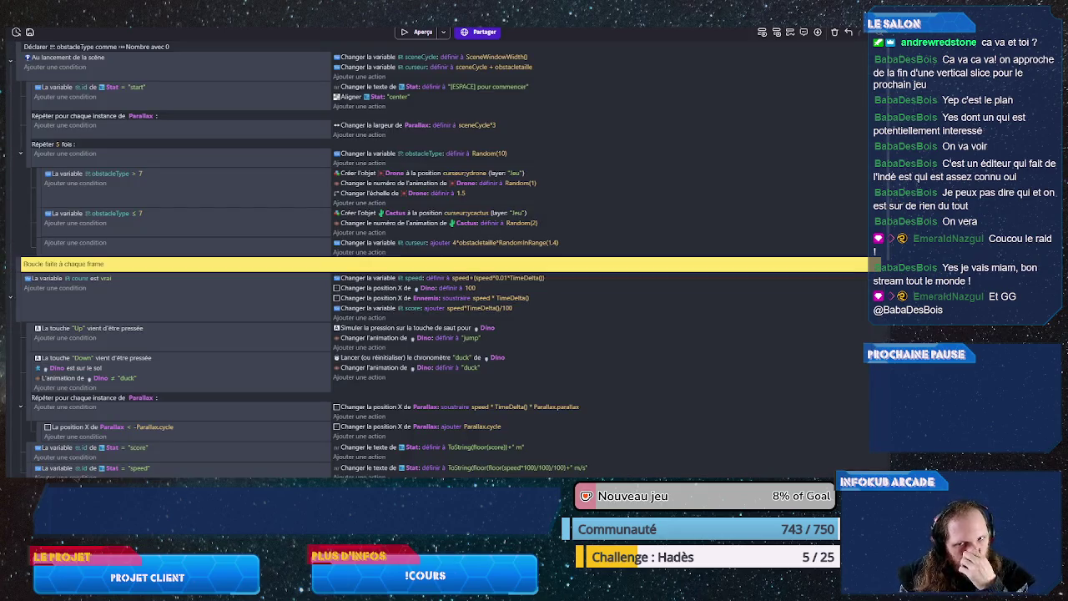
# Step: Move the 'Dino est sur le sol' event above the Parallax loop and preview the game
pyautogui.scroll(-4, 148, 223)
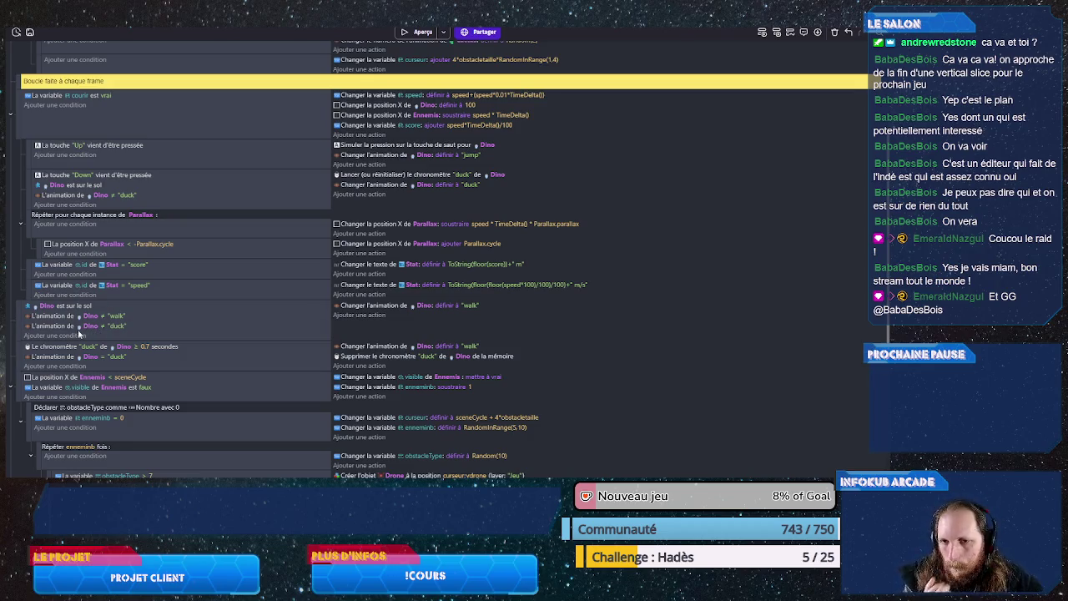
pyautogui.scroll(2, 33, 330)
pyautogui.scroll(-2, 26, 328)
pyautogui.moveTo(27, 328); pyautogui.dragTo(30, 219)
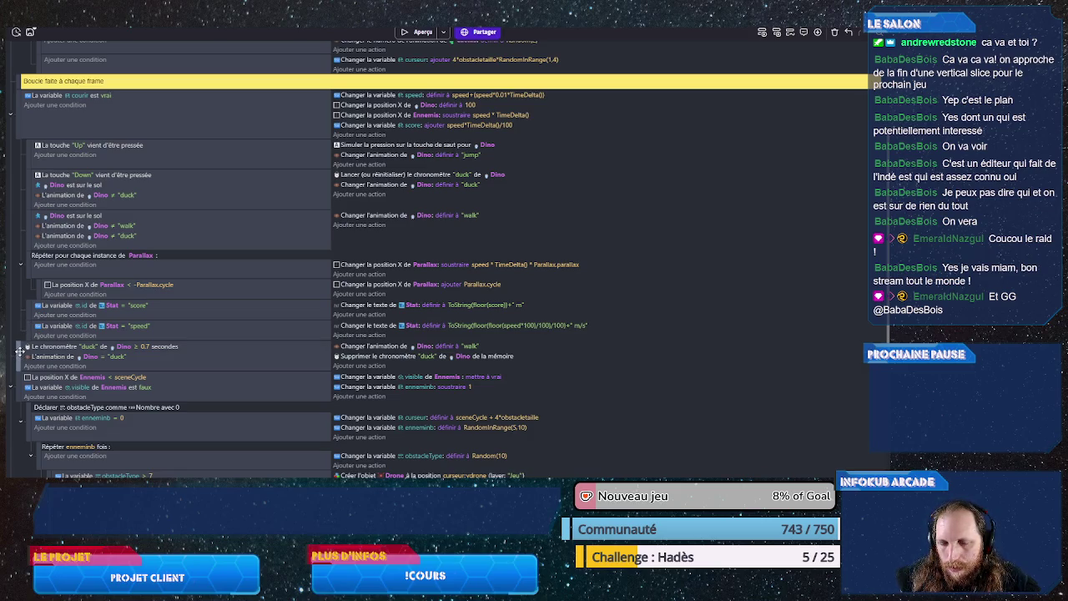
pyautogui.scroll(-1, 91, 357)
pyautogui.scroll(-3, 91, 357)
pyautogui.scroll(-3, 117, 334)
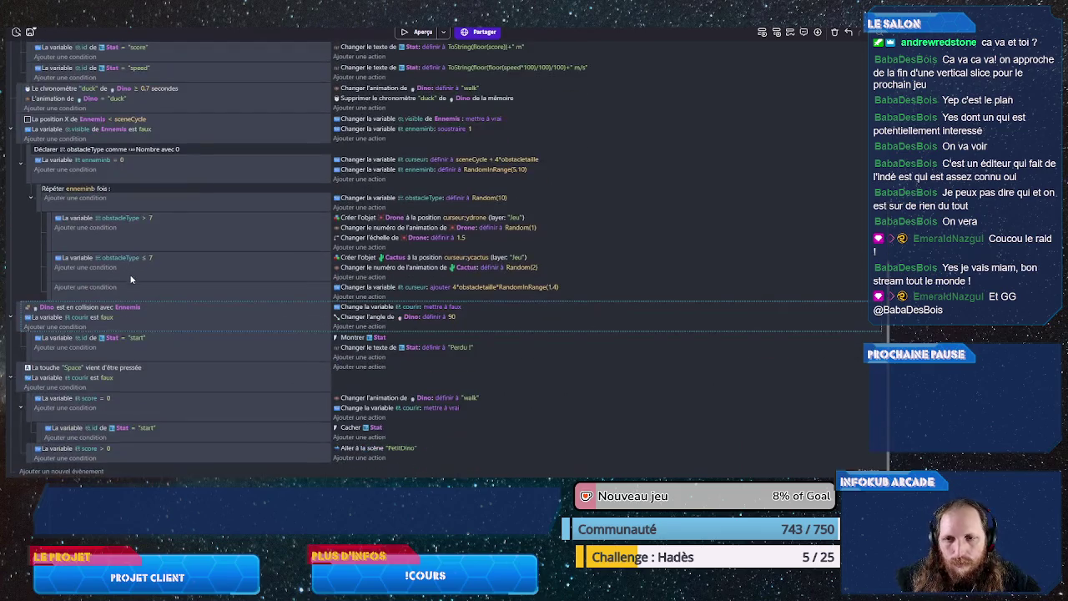
pyautogui.click(421, 32)
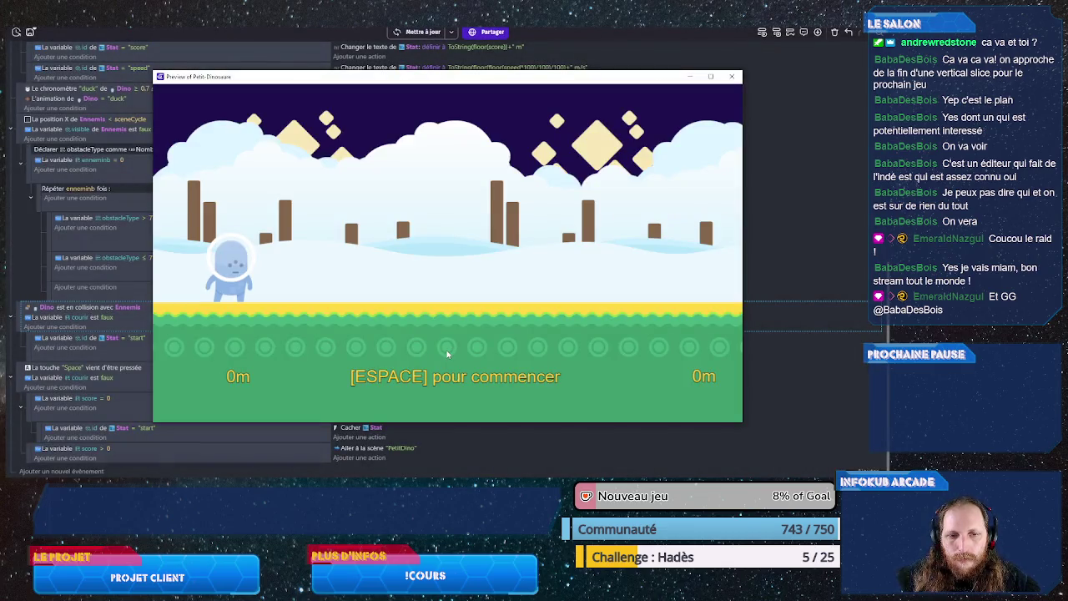
# Step: End the running preview and change the 'courir est faux' condition to true
pyautogui.press('space')
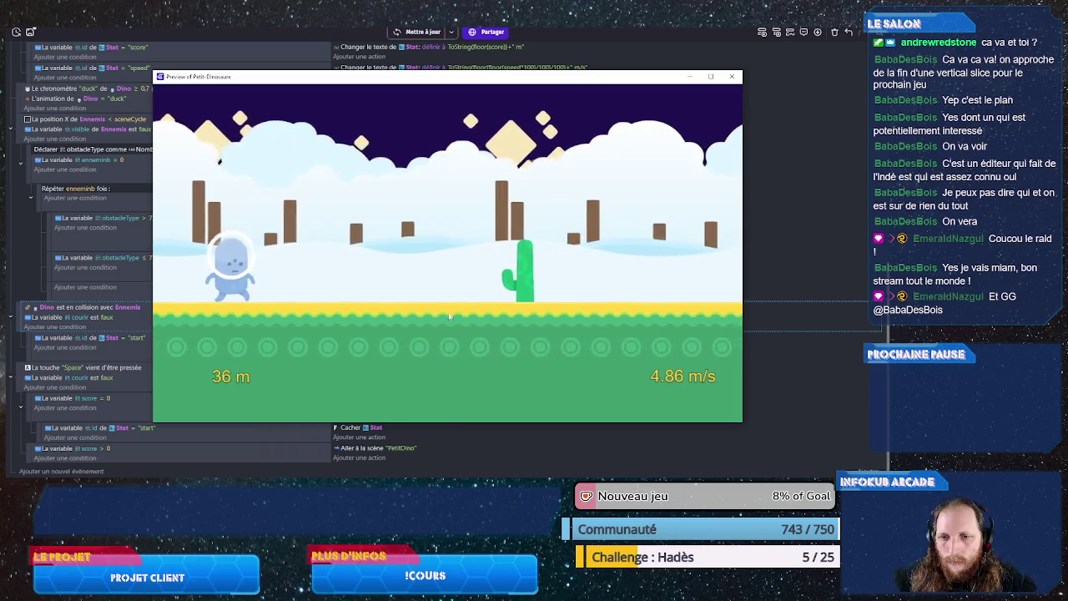
pyautogui.hotkey('alt', 'F4')
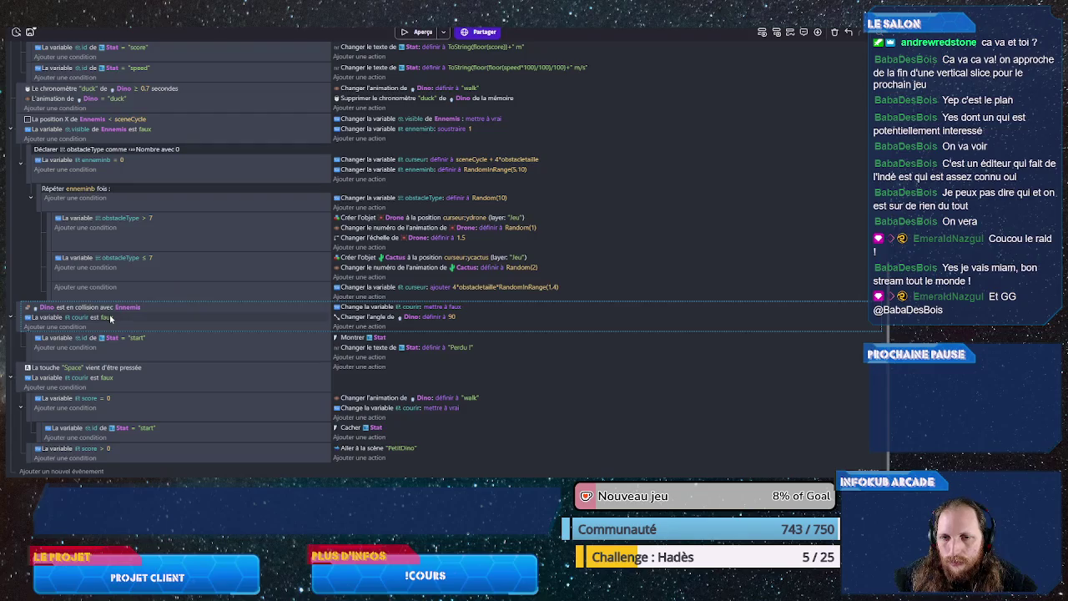
pyautogui.click(111, 317)
# Step: Test-run the game until a collision tilts Dino and shows 'Perdu !' at 11 m
pyautogui.click(418, 33)
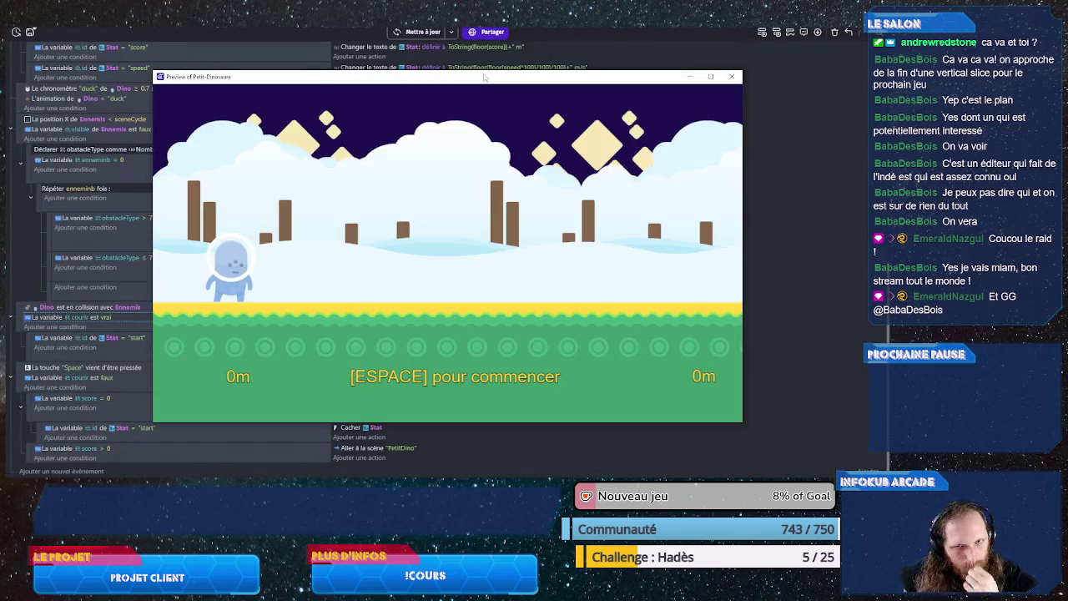
pyautogui.press('space')
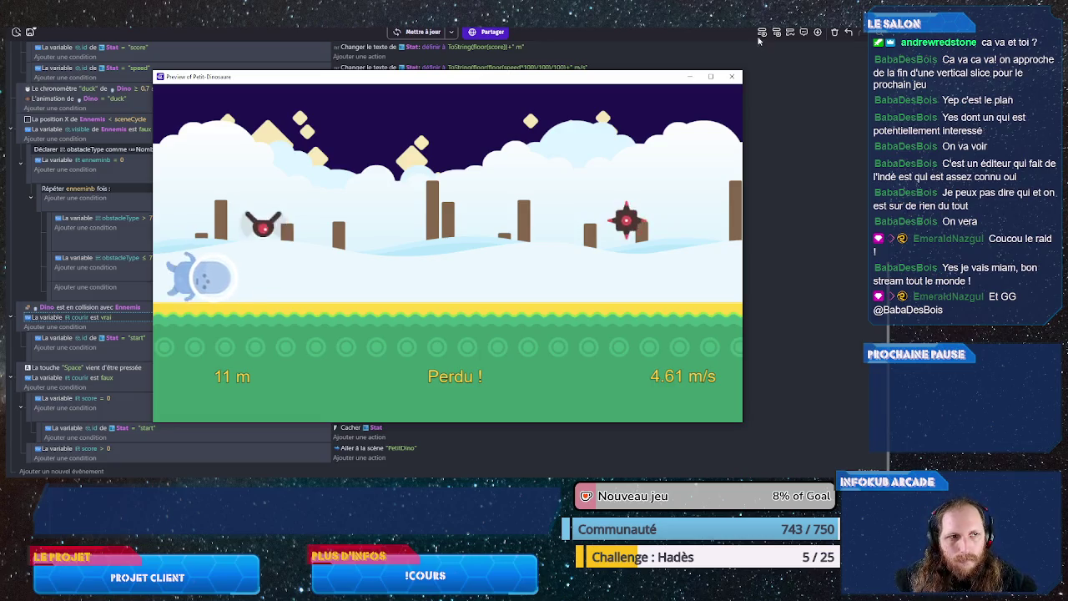
pyautogui.click(731, 76)
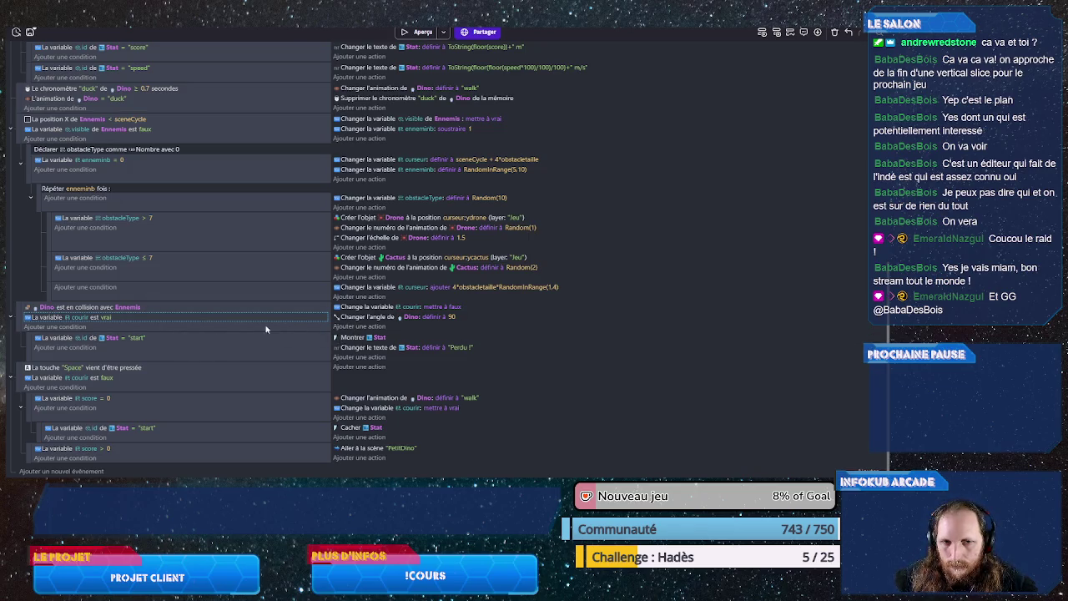
# Step: Copy the Cactus 'Changer le numéro de l'animation' action into the Dino–Ennemis collision event
pyautogui.click(367, 269)
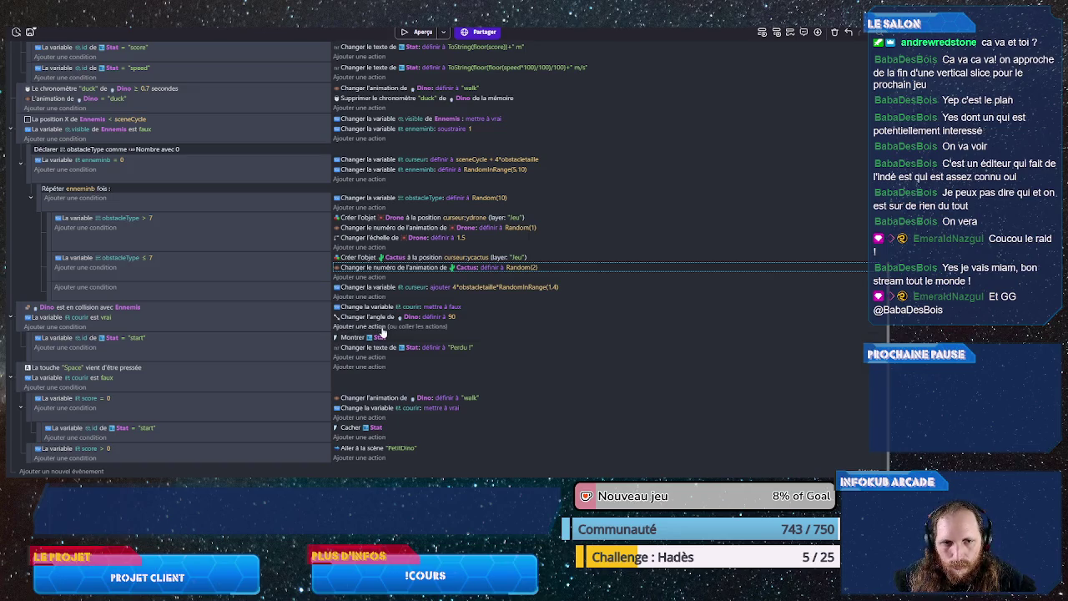
pyautogui.click(389, 326)
pyautogui.doubleClick(388, 327)
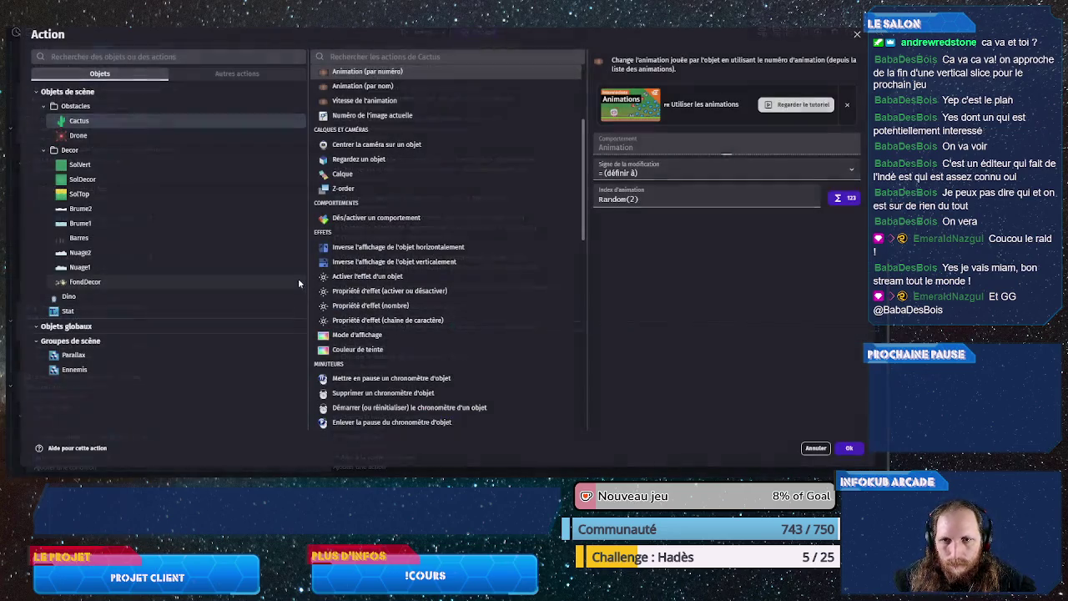
# Step: Make the pasted action set Dino's animation by name to 'stand', then launch a preview
pyautogui.click(202, 298)
pyautogui.click(362, 86)
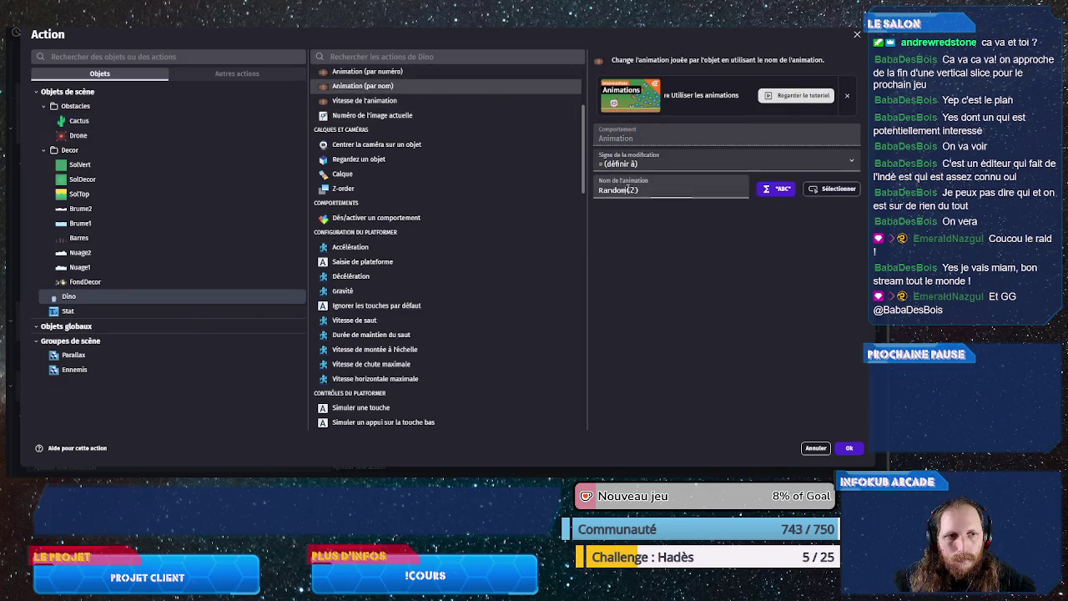
pyautogui.click(629, 167)
pyautogui.click(622, 177)
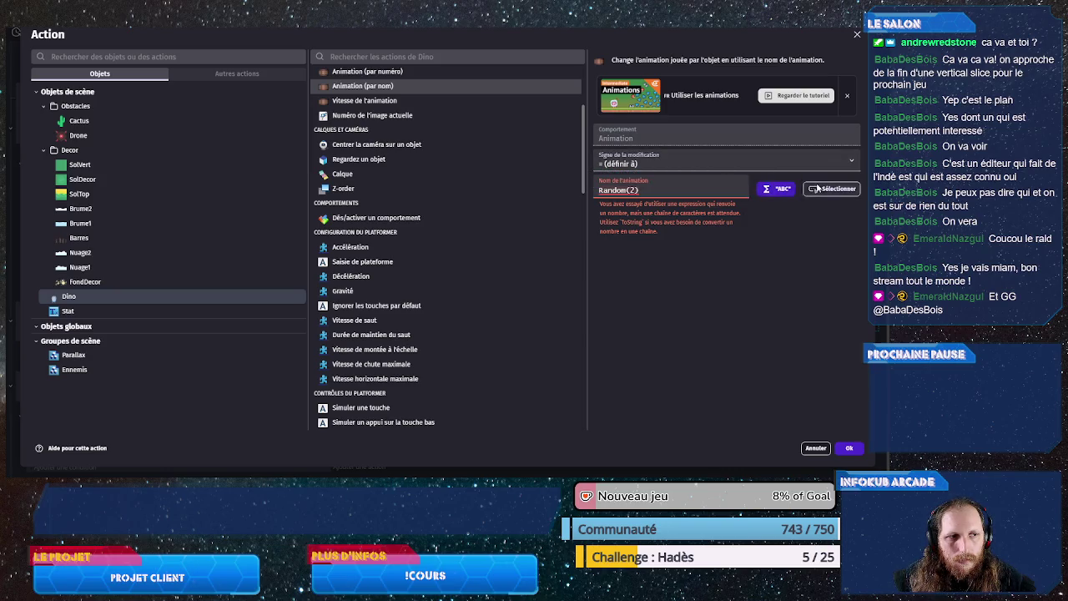
pyautogui.click(776, 189)
pyautogui.click(685, 191)
pyautogui.click(672, 208)
pyautogui.click(849, 449)
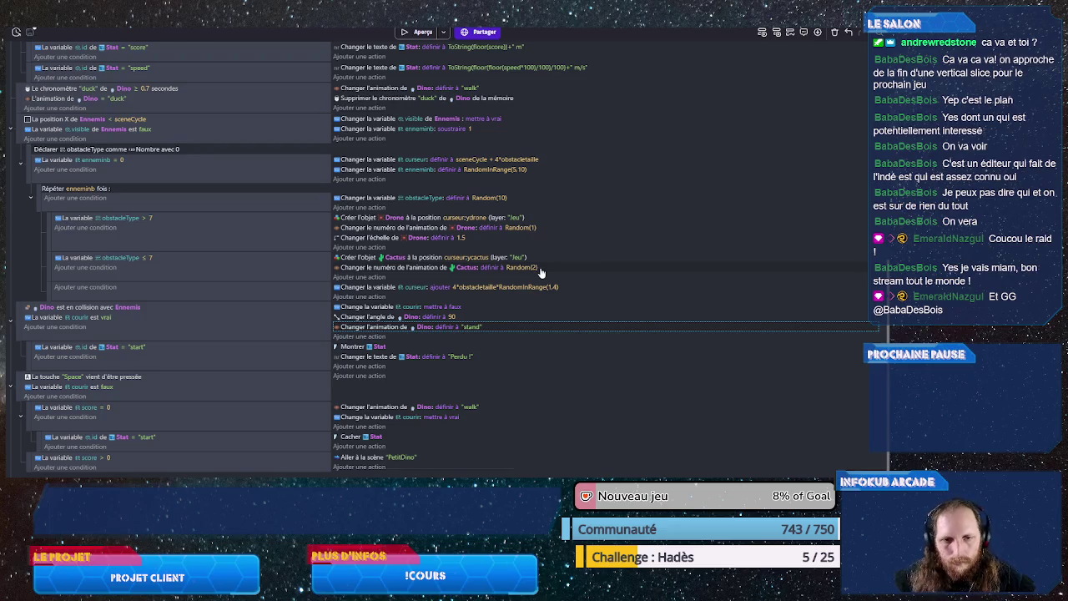
pyautogui.click(417, 32)
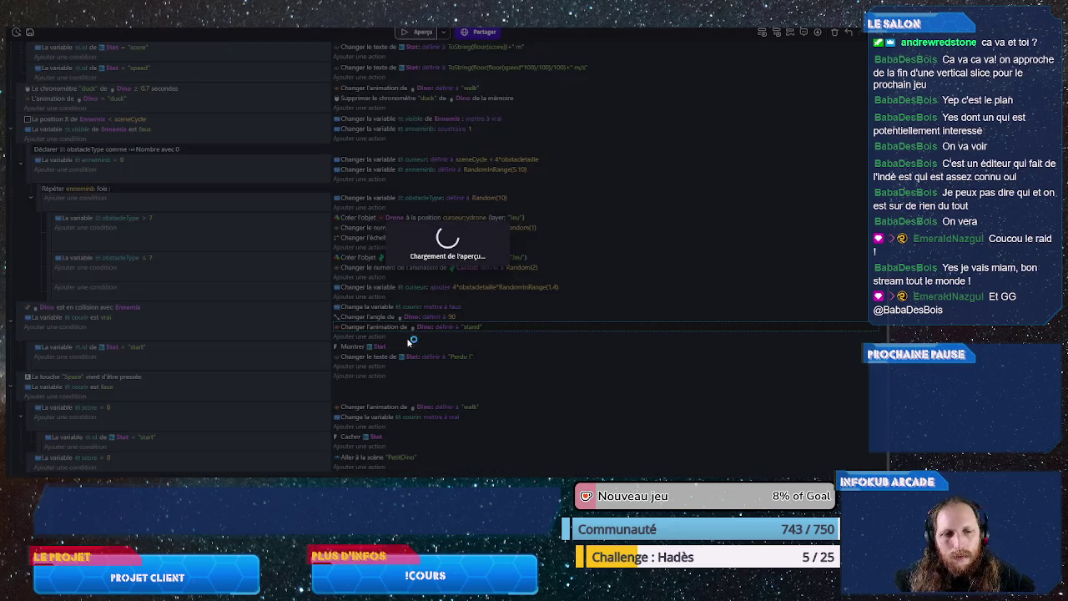
# Step: Lose one run to a cactus, reset with Space, and start a fresh run jumping obstacles
pyautogui.press('space')
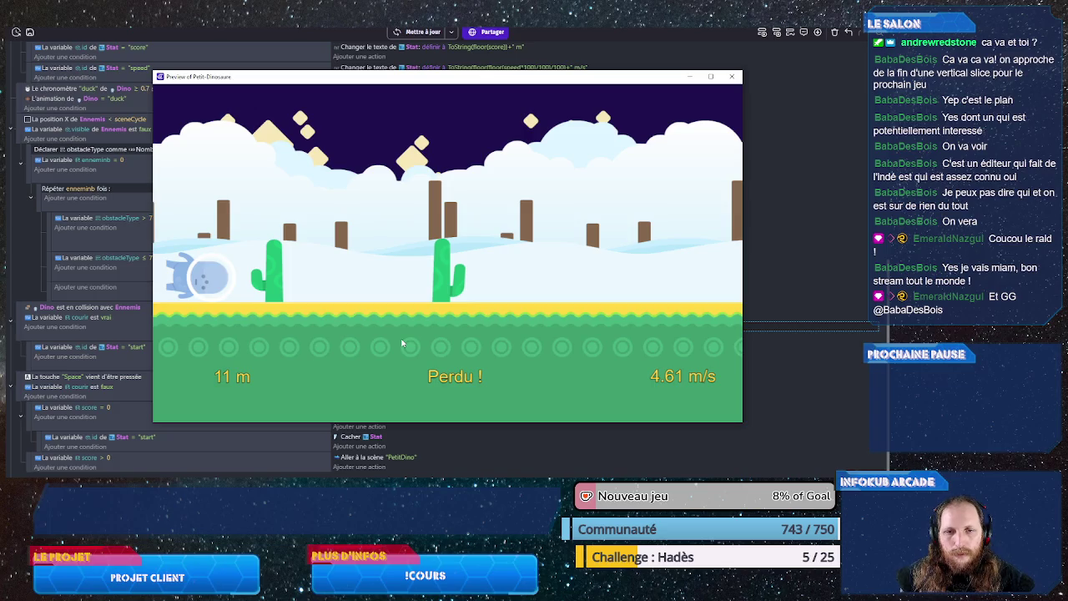
pyautogui.press('space')
pyautogui.press('space')
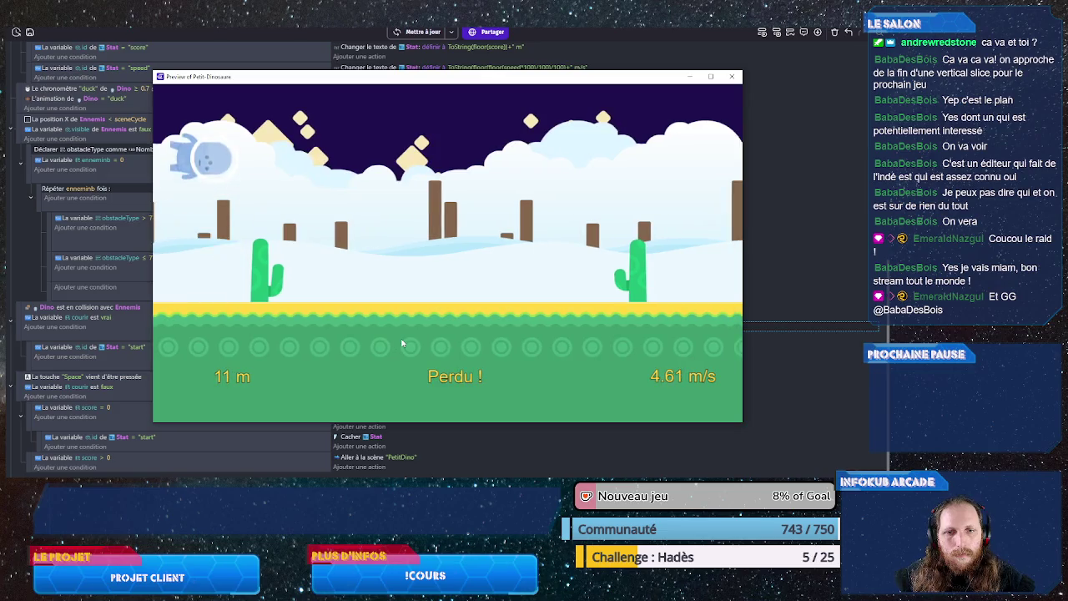
pyautogui.press('space')
pyautogui.press('space')
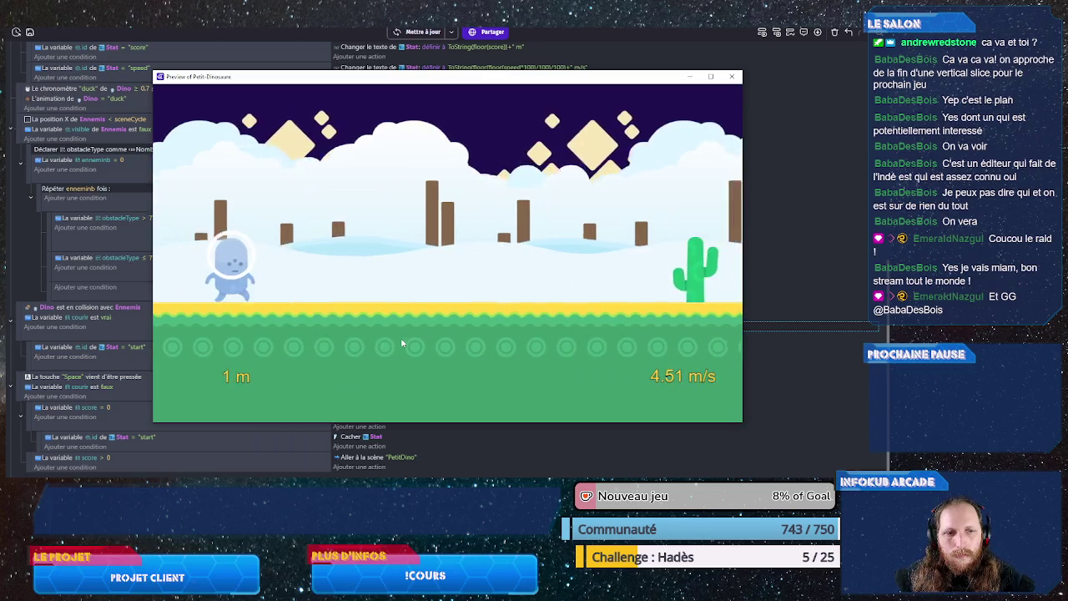
pyautogui.press('space')
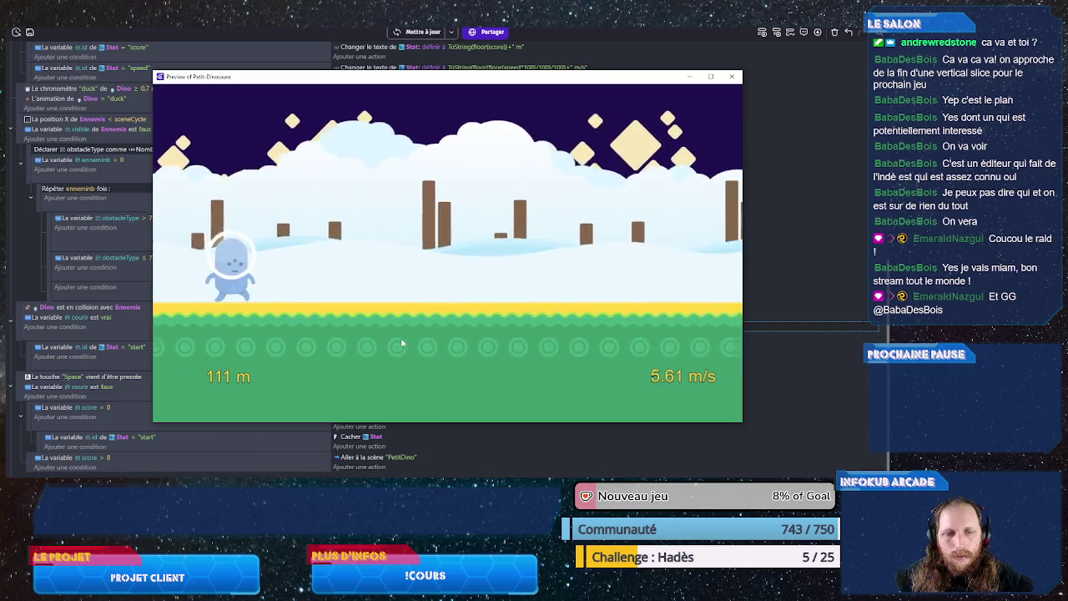
pyautogui.press('space')
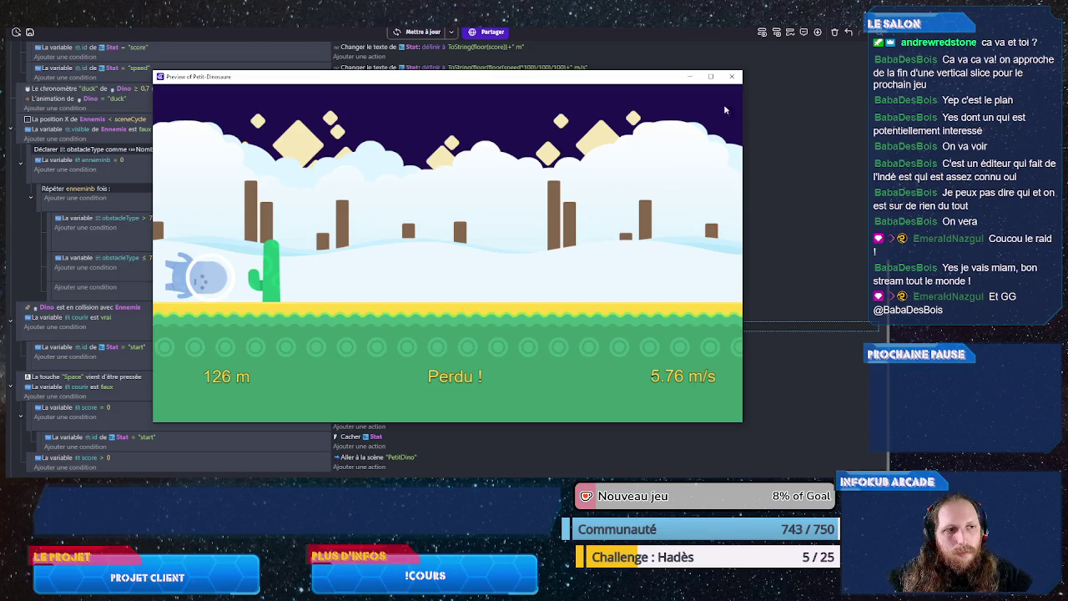
# Step: Close the game preview after Dino hits a cactus at 126 m
pyautogui.click(730, 76)
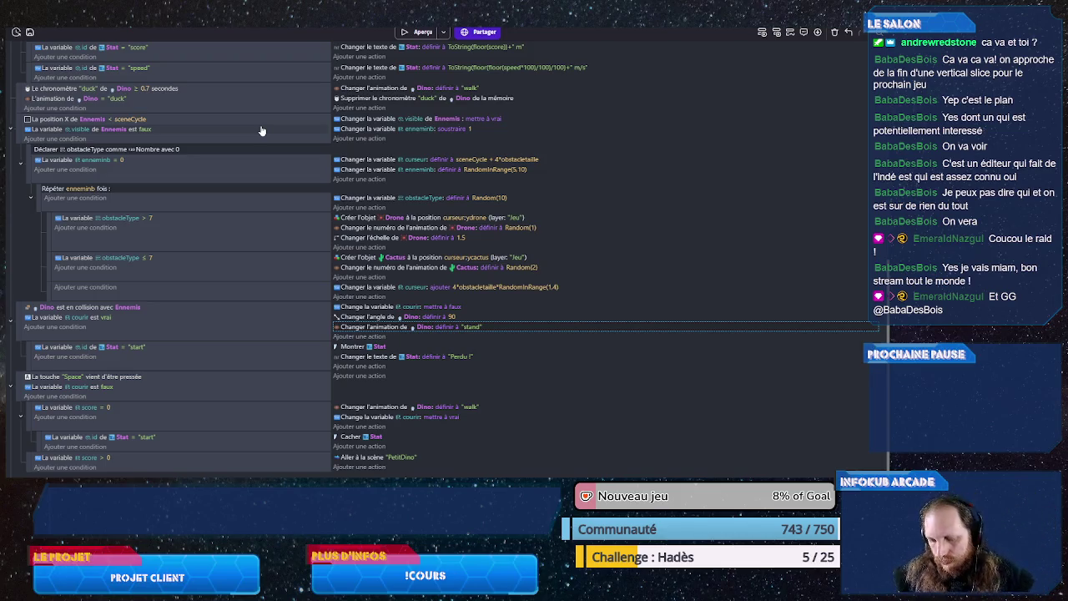
# Step: Save the project with Ctrl+S and scroll up to the scene-start events
pyautogui.hotkey('ctrl', 's')
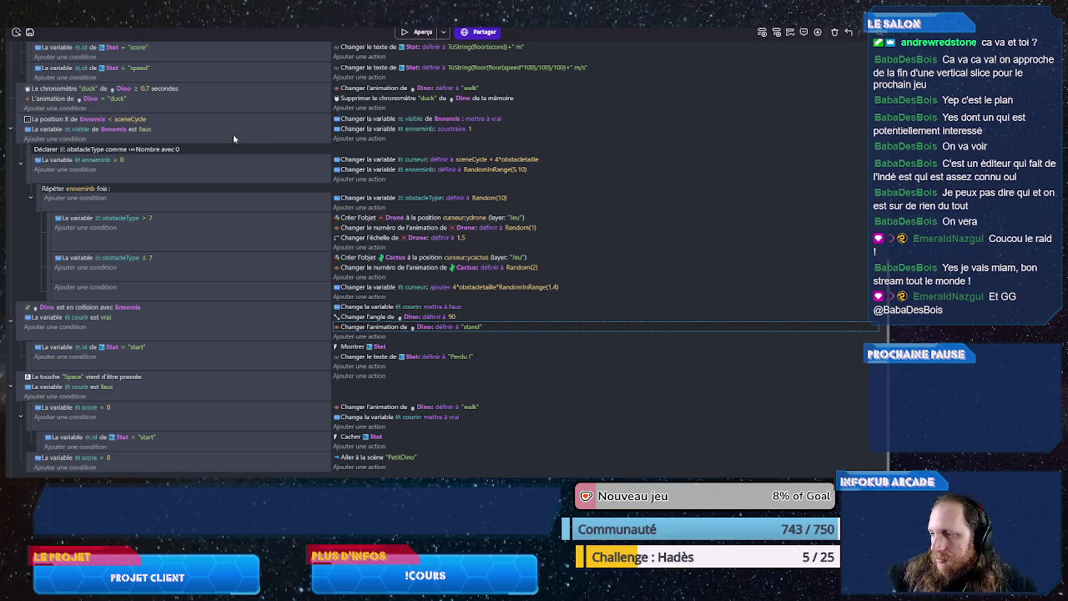
pyautogui.scroll(10, 233, 133)
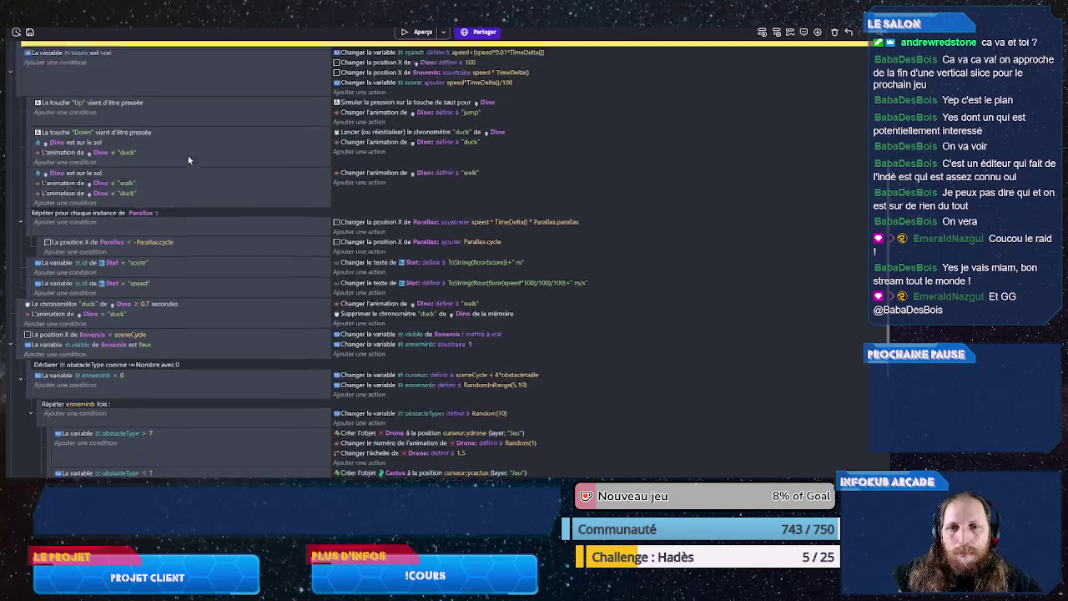